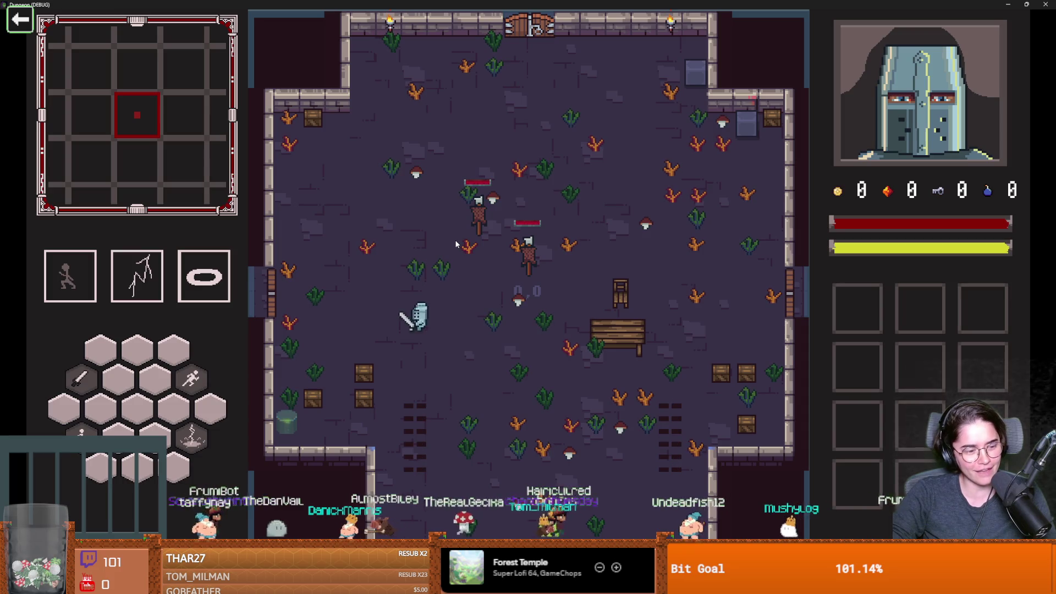
{"action": "key", "text": "d"}
Walk the knight around the test room with WASD, then stop the debug run with F8
{"action": "key", "text": "d"}
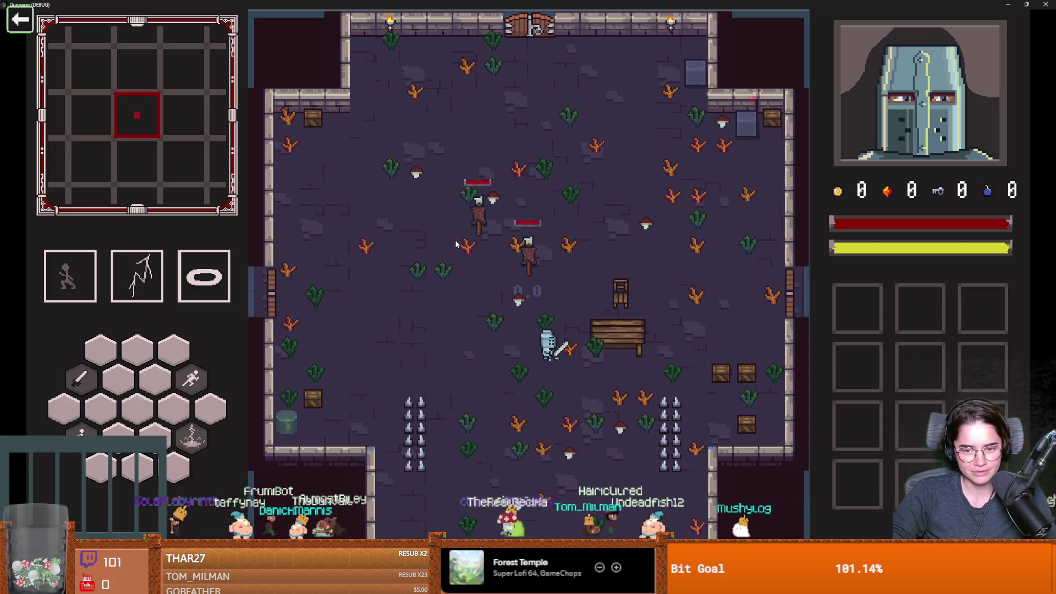
{"action": "key", "text": "w"}
{"action": "key", "text": "a"}
{"action": "key", "text": "s"}
{"action": "key", "text": "w"}
{"action": "key", "text": "d"}
{"action": "key", "text": "a"}
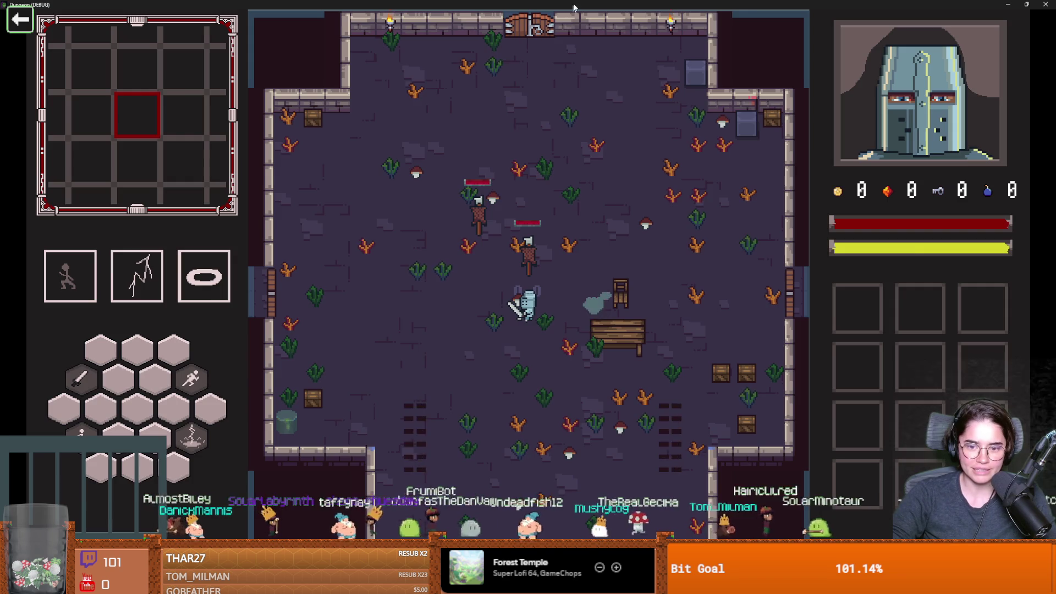
{"action": "key", "text": "F8"}
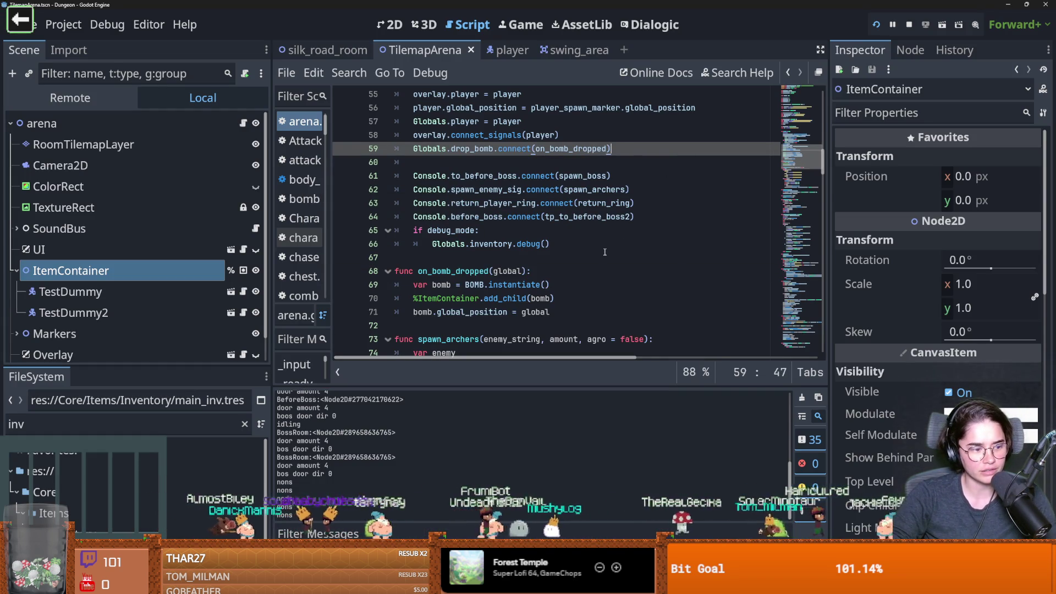
Save arena.gd with the cursor at line 69, then launch the Godot Project Manager
{"action": "left_click", "coordinate": [589, 286]}
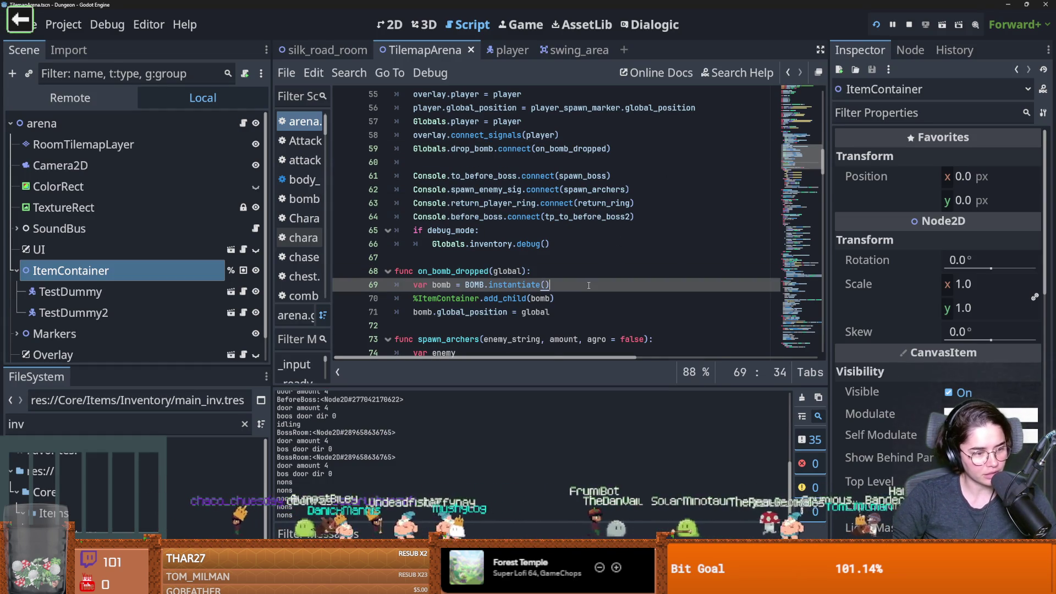
{"action": "key", "text": "ctrl+s"}
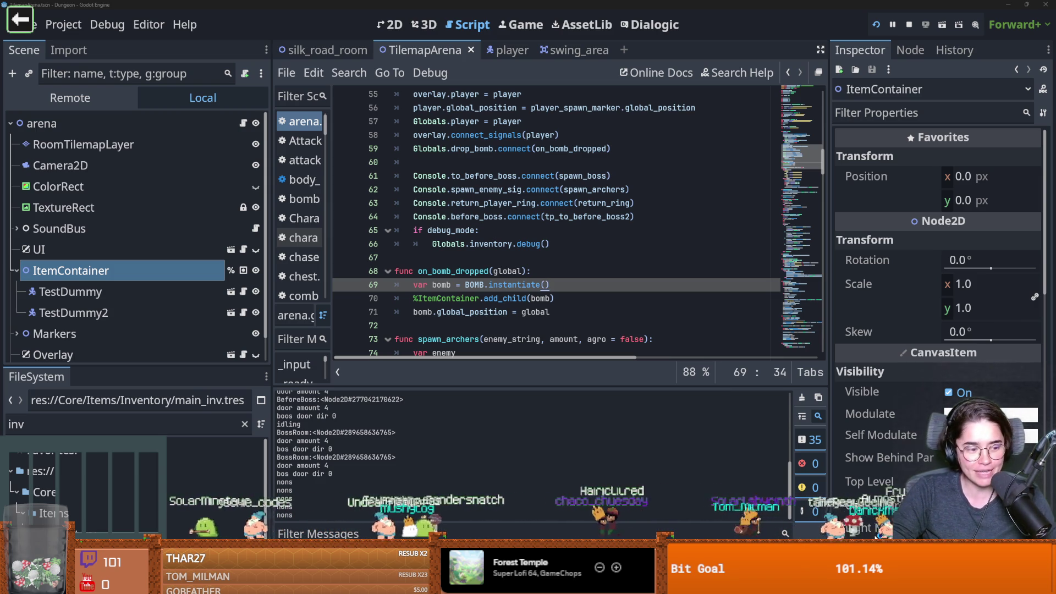
{"action": "key", "text": "F5"}
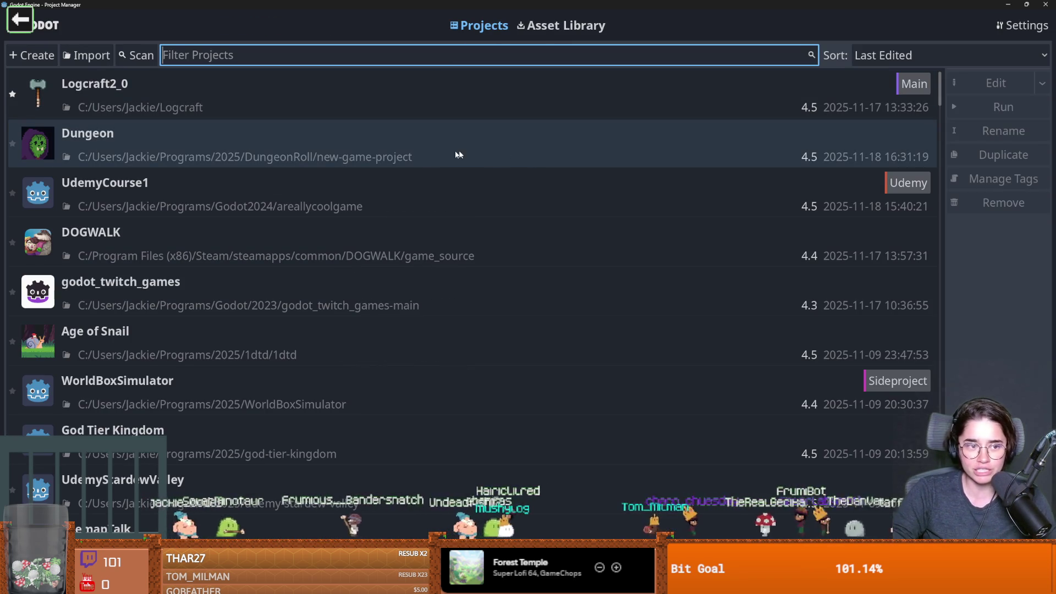
Try opening the WorldBoxSimulator project, then dismiss its version migration warning
{"action": "scroll", "coordinate": [259, 264], "scroll_direction": "down", "scroll_amount": 2}
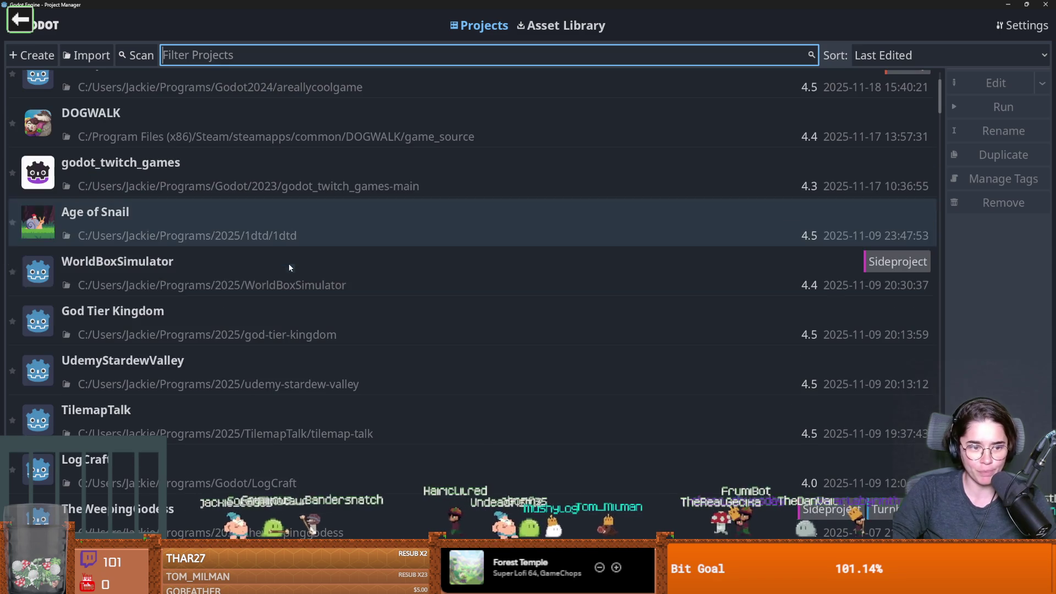
{"action": "double_click", "coordinate": [259, 269]}
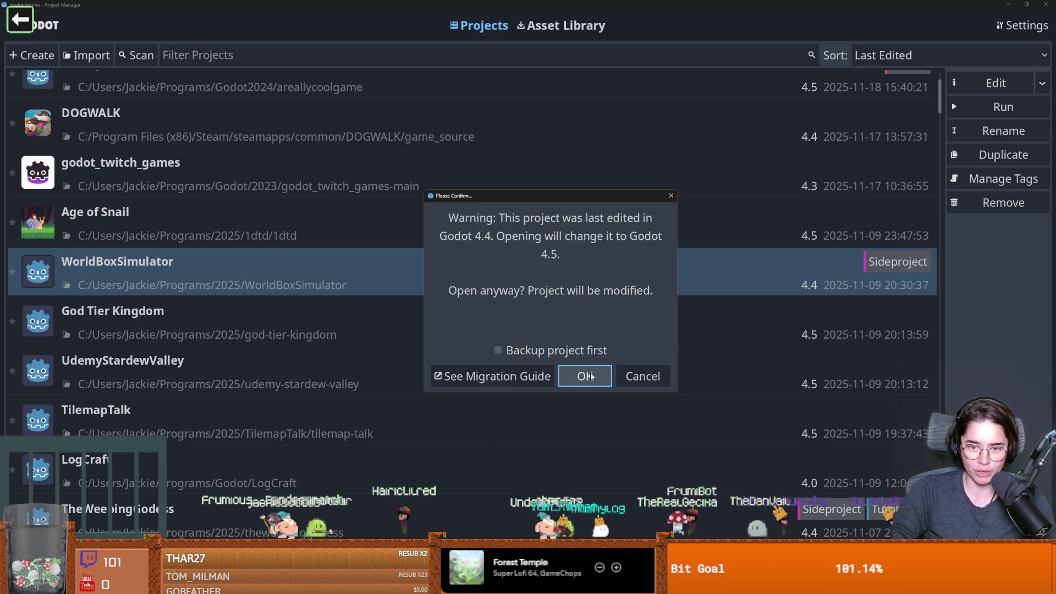
{"action": "left_click", "coordinate": [672, 196]}
Close the Project Manager, return to the arena script and save it
{"action": "key", "text": "super+Down"}
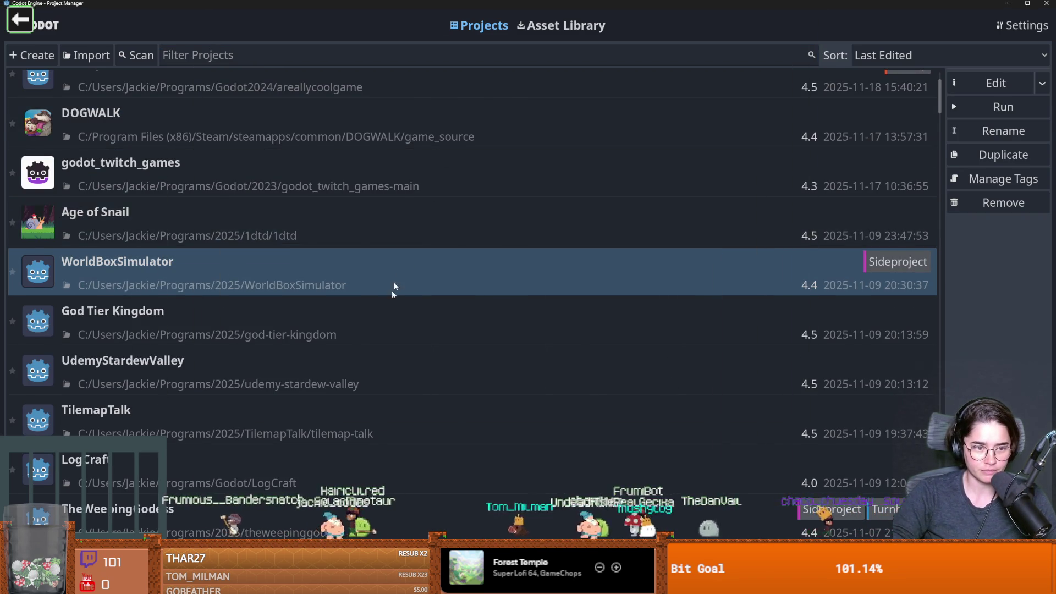
{"action": "left_click", "coordinate": [697, 281]}
{"action": "left_click", "coordinate": [498, 312]}
{"action": "key", "text": "ctrl+s"}
{"action": "key", "text": "Return"}
{"action": "key", "text": "ctrl+s"}
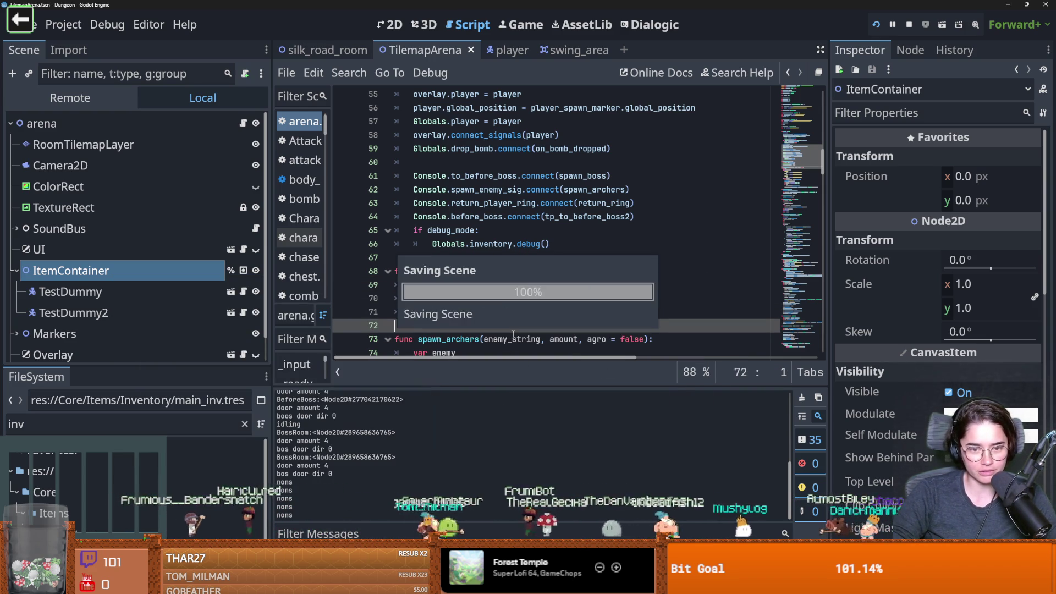
Enlarge the code area over the output panel and scroll up through arena.gd
{"action": "left_click_drag", "start_coordinate": [273, 385], "coordinate": [274, 409]}
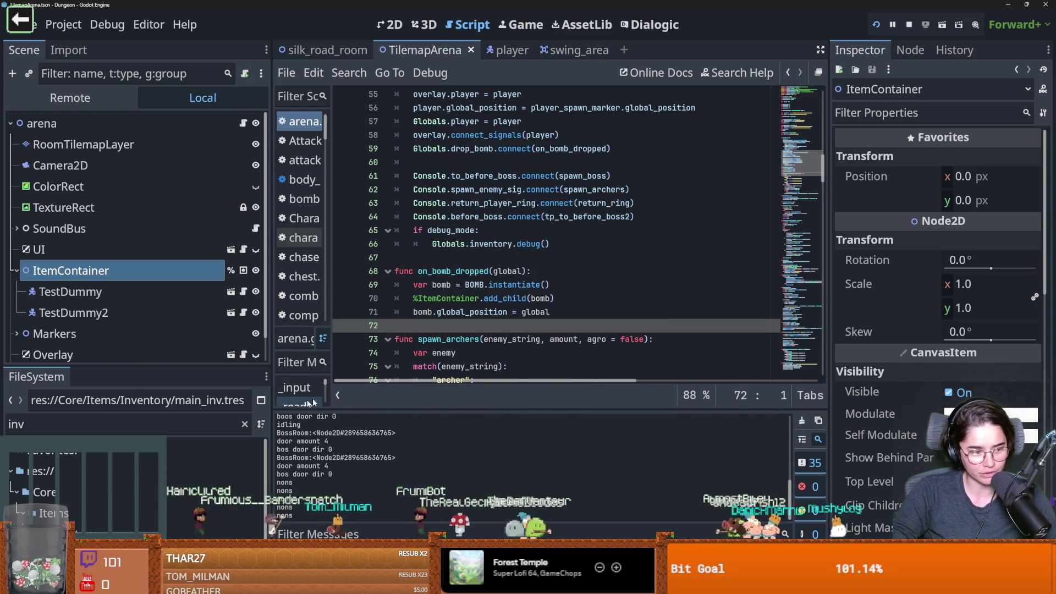
{"action": "scroll", "coordinate": [478, 313], "scroll_direction": "down", "scroll_amount": 2}
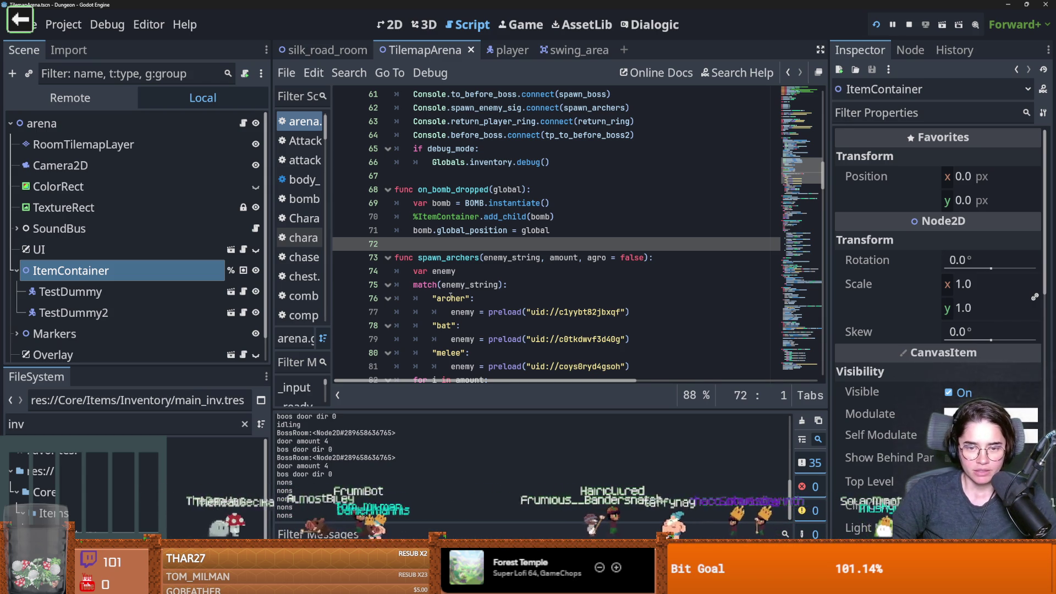
{"action": "scroll", "coordinate": [451, 298], "scroll_direction": "up", "scroll_amount": 3}
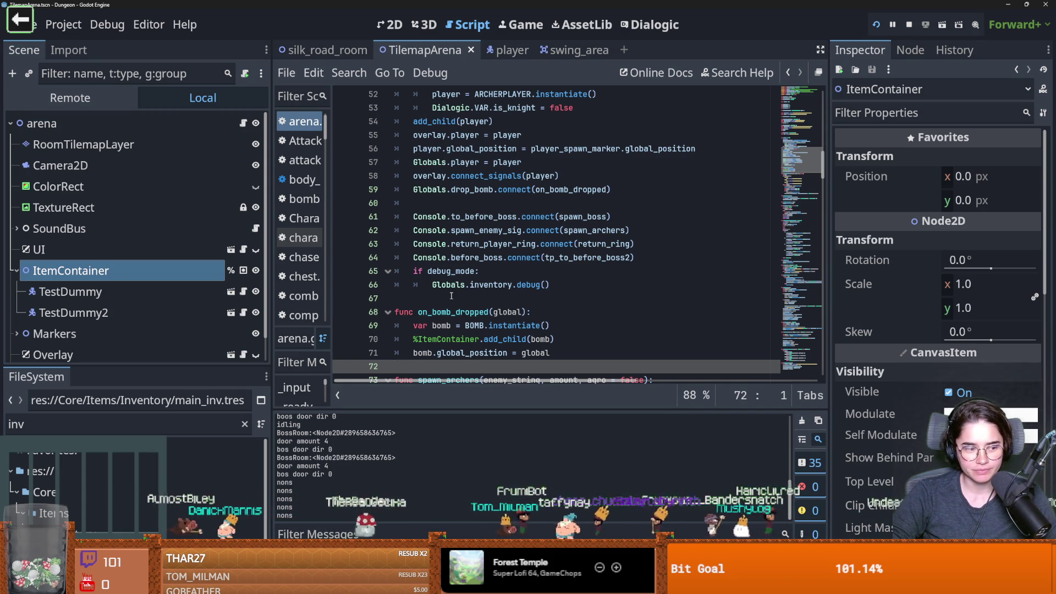
{"action": "scroll", "coordinate": [452, 296], "scroll_direction": "up", "scroll_amount": 2}
{"action": "key", "text": "ctrl+s"}
{"action": "scroll", "coordinate": [452, 296], "scroll_direction": "up", "scroll_amount": 6}
Delete the blank line above func _ready, save, and enlarge FileSystem to edit its filter
{"action": "left_click", "coordinate": [452, 295]}
{"action": "key", "text": "BackSpace"}
{"action": "key", "text": "ctrl+s"}
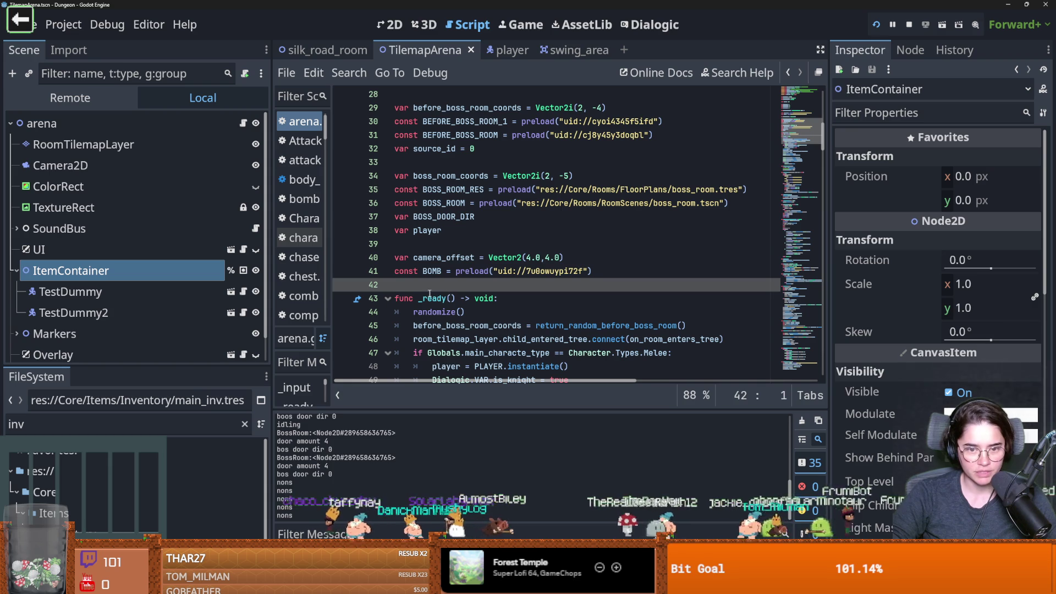
{"action": "left_click_drag", "start_coordinate": [127, 373], "coordinate": [116, 274]}
{"action": "double_click", "coordinate": [99, 322]}
Filter files for 'shop' and compare ShopLootTable.tres and ShopLootTable1.tres in a widened inspector
{"action": "type", "text": "shop"}
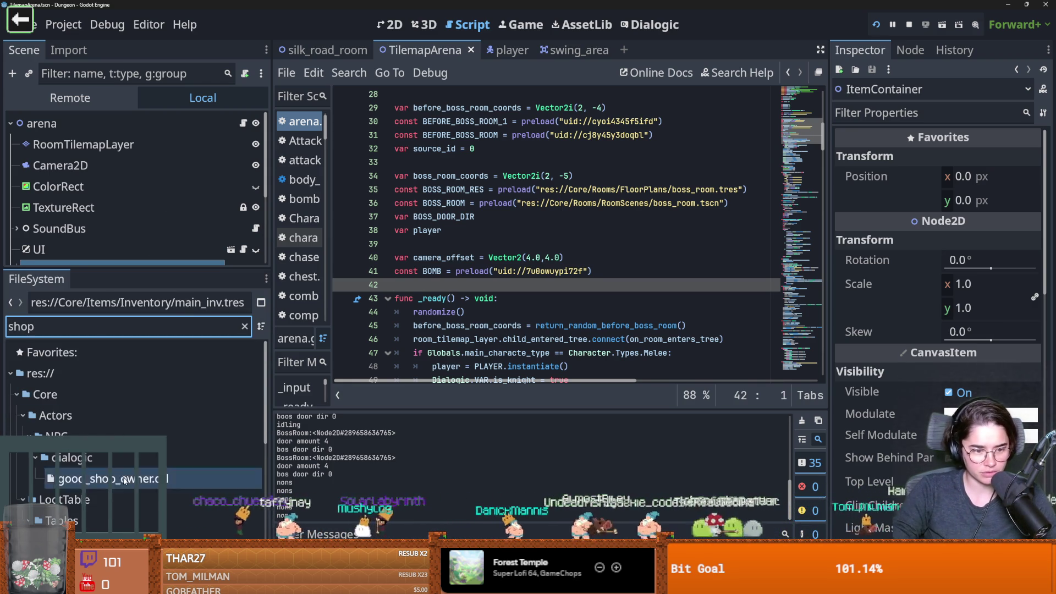
{"action": "scroll", "coordinate": [118, 429], "scroll_direction": "down", "scroll_amount": 5}
{"action": "left_click", "coordinate": [118, 397]}
{"action": "left_click", "coordinate": [120, 374]}
{"action": "left_click", "coordinate": [119, 394], "text": "shift"}
{"action": "left_click", "coordinate": [120, 375]}
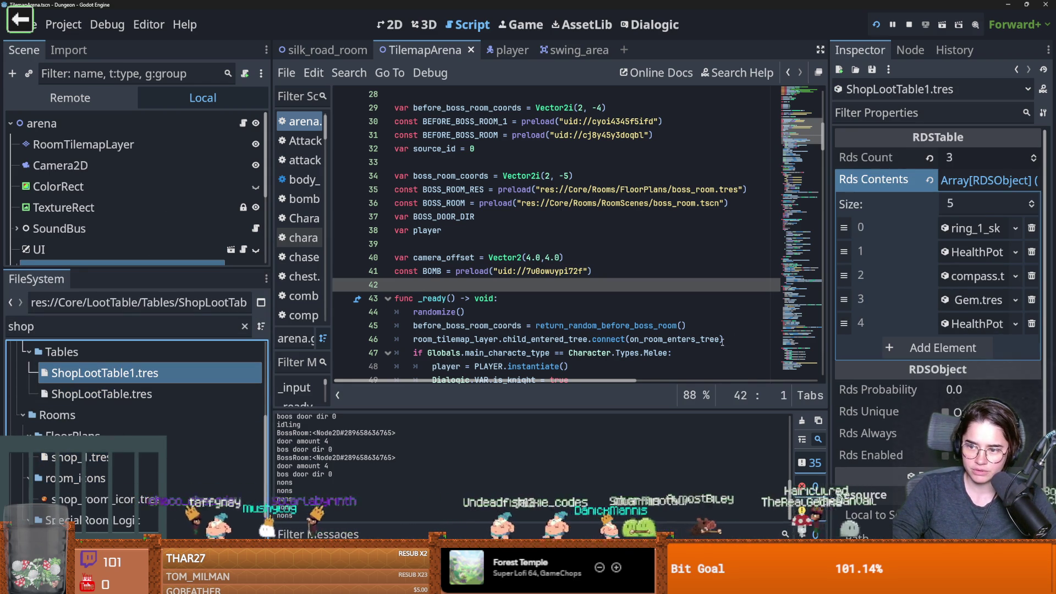
{"action": "left_click", "coordinate": [155, 393]}
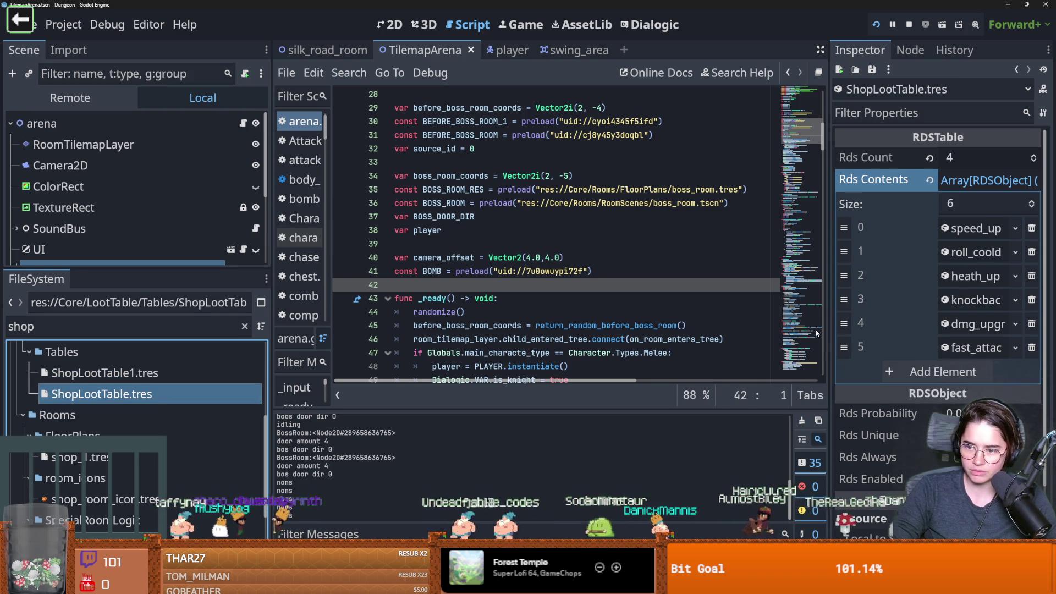
{"action": "left_click_drag", "start_coordinate": [830, 322], "coordinate": [670, 320]}
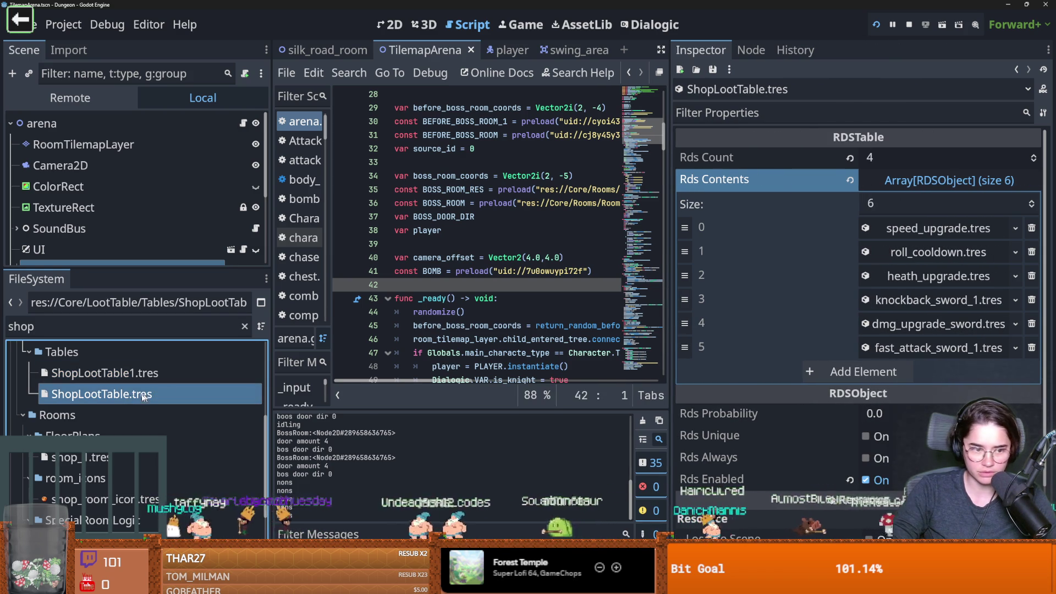
Start deleting ShopLootTable.tres, then cancel the deletion
{"action": "right_click", "coordinate": [158, 393]}
{"action": "left_click", "coordinate": [149, 476]}
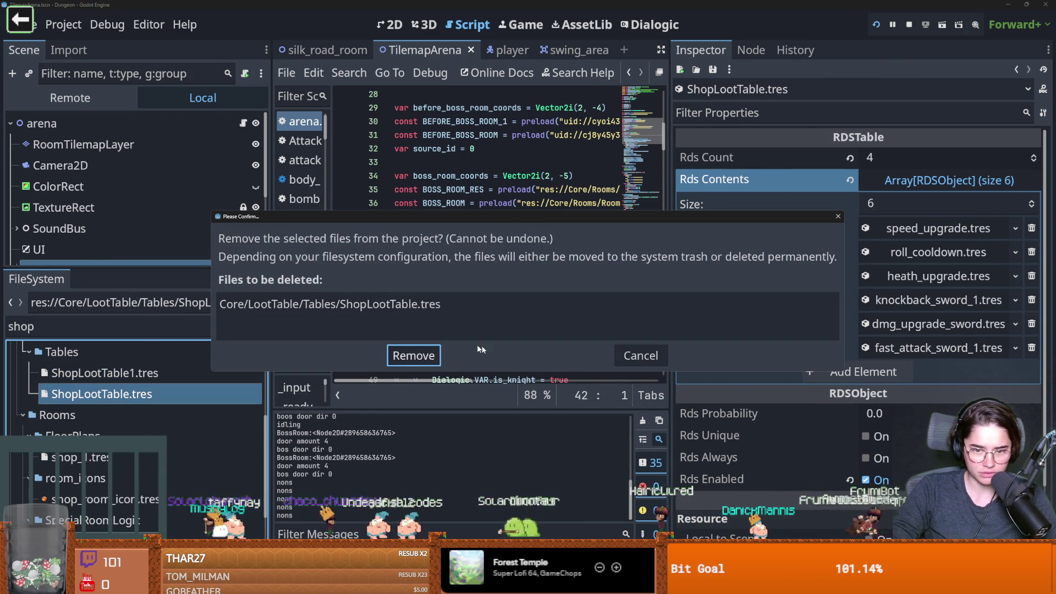
{"action": "left_click", "coordinate": [641, 355]}
Set ShopLootTable1.tres contents size to 6, load bomb_weapon.tres into element 5, and run
{"action": "left_click", "coordinate": [196, 369]}
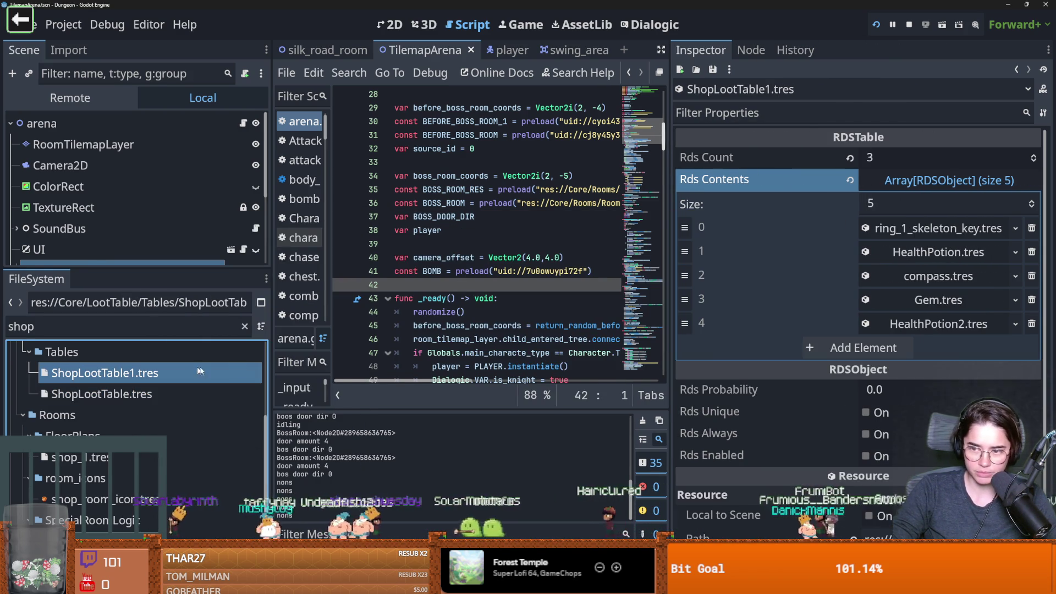
{"action": "left_click", "coordinate": [936, 203]}
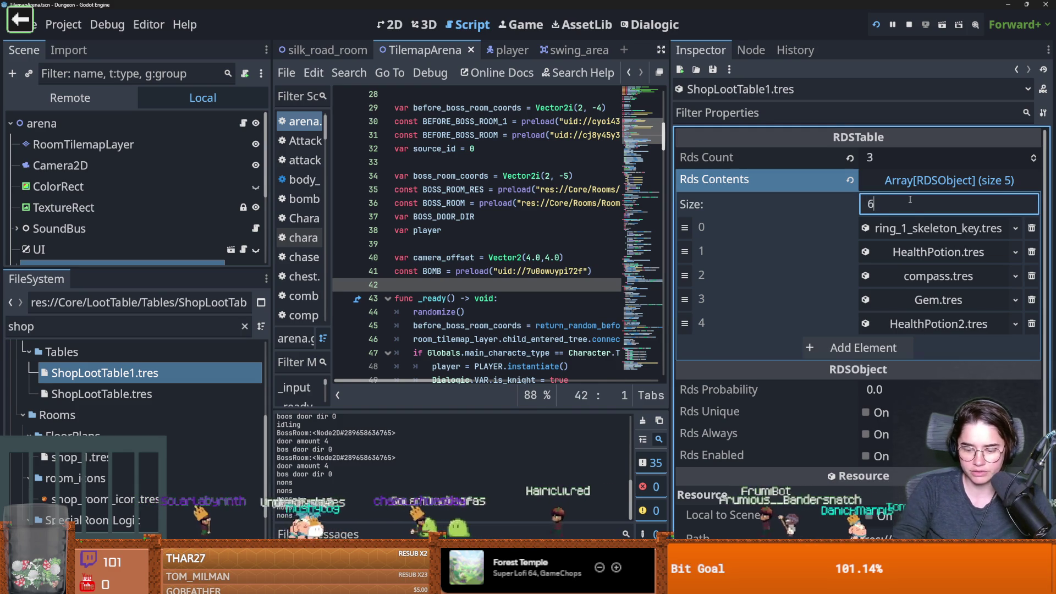
{"action": "type", "text": "6"}
{"action": "key", "text": "Return"}
{"action": "left_click", "coordinate": [1016, 348]}
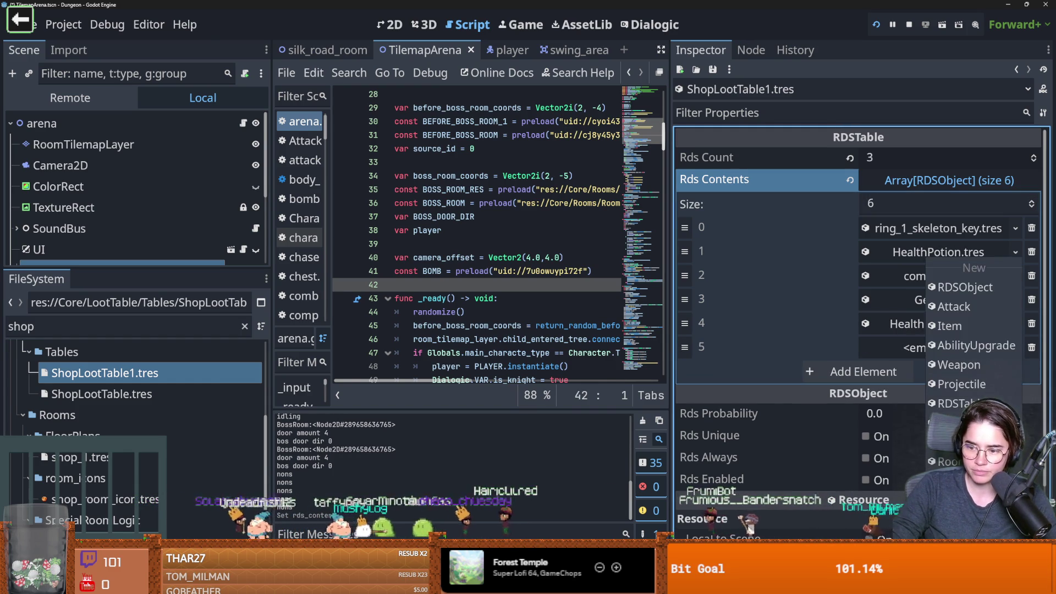
{"action": "left_click", "coordinate": [1006, 515]}
{"action": "type", "text": "bomb_"}
{"action": "key", "text": "Return"}
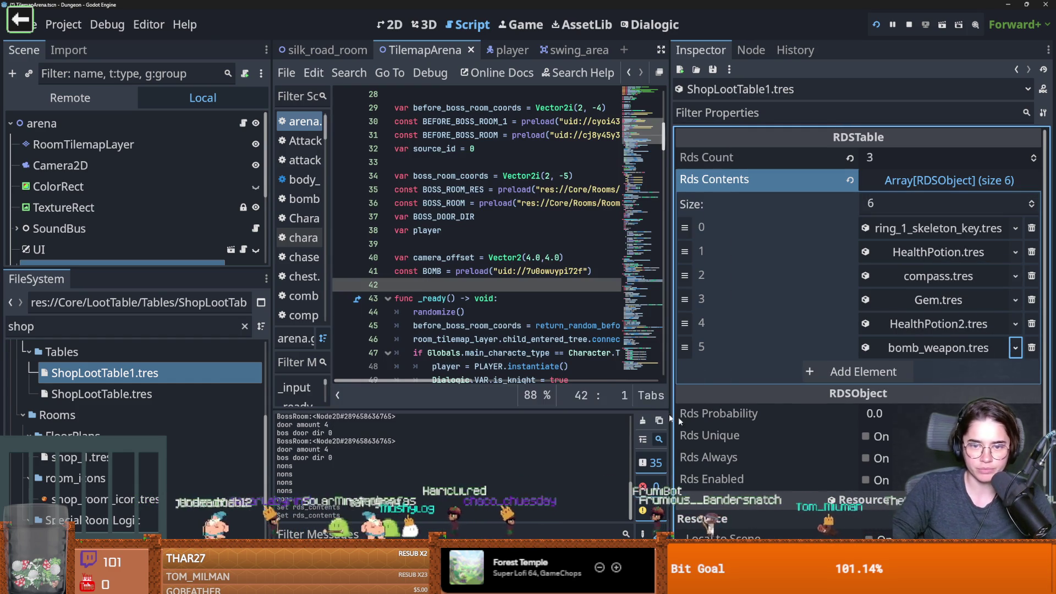
{"action": "left_click", "coordinate": [879, 24]}
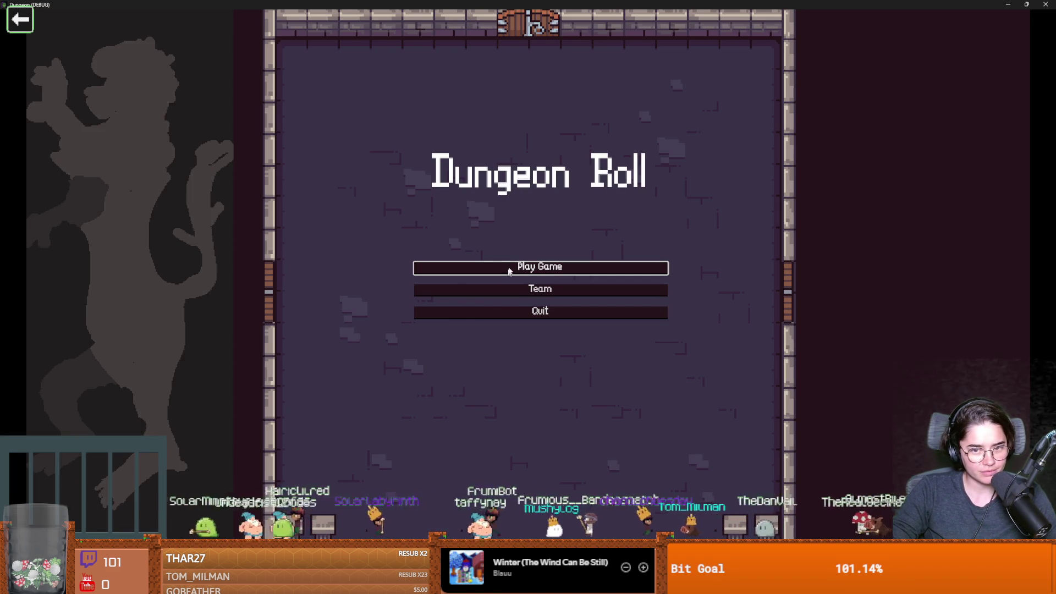
Start a game as the warrior and walk through the top door into a chosen room
{"action": "left_click", "coordinate": [468, 290]}
{"action": "left_click", "coordinate": [457, 218]}
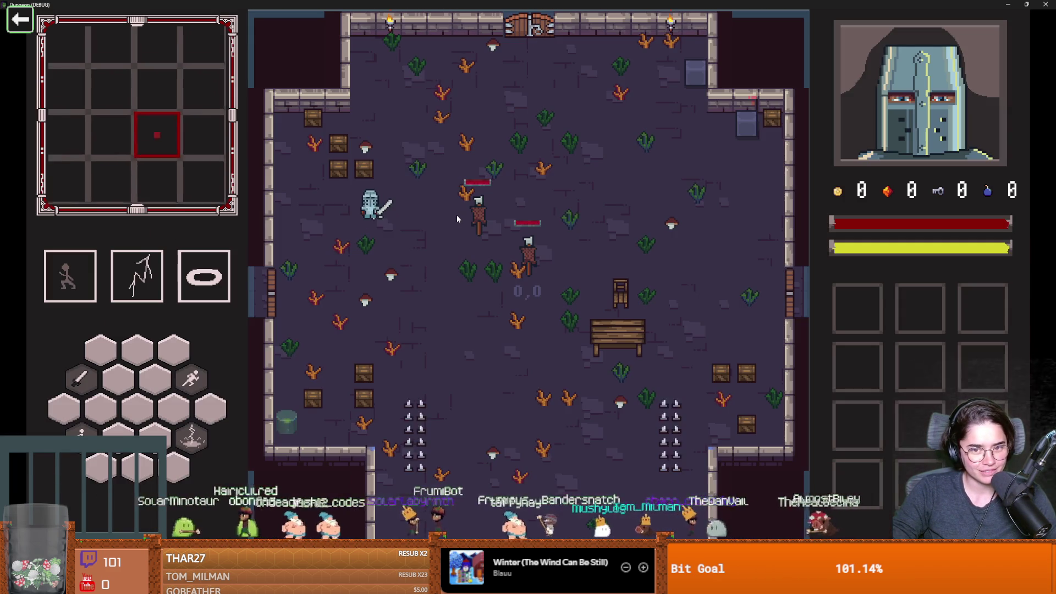
{"action": "key", "text": "w"}
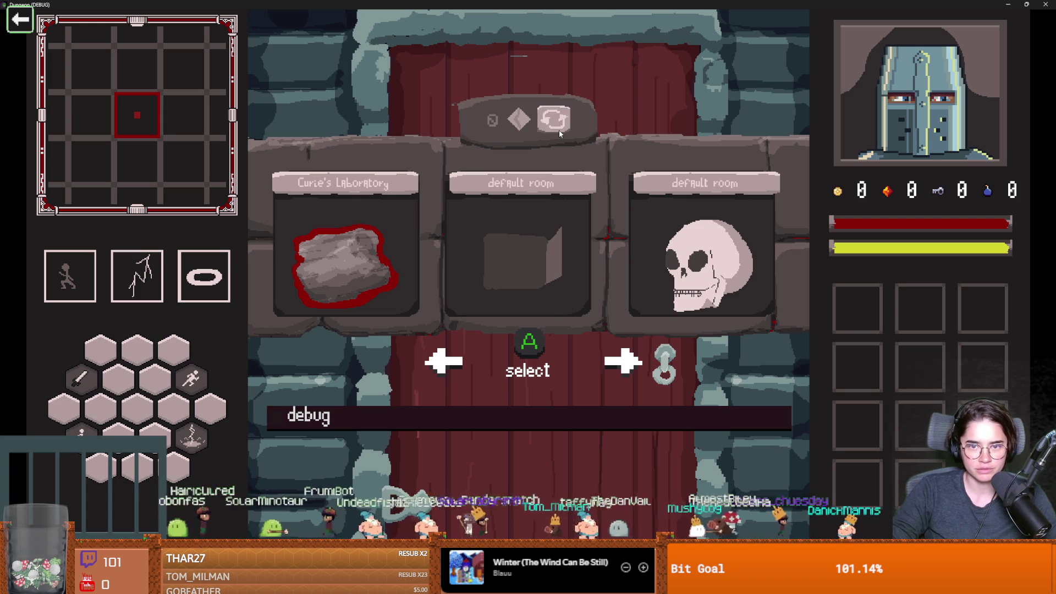
{"action": "left_click", "coordinate": [530, 293]}
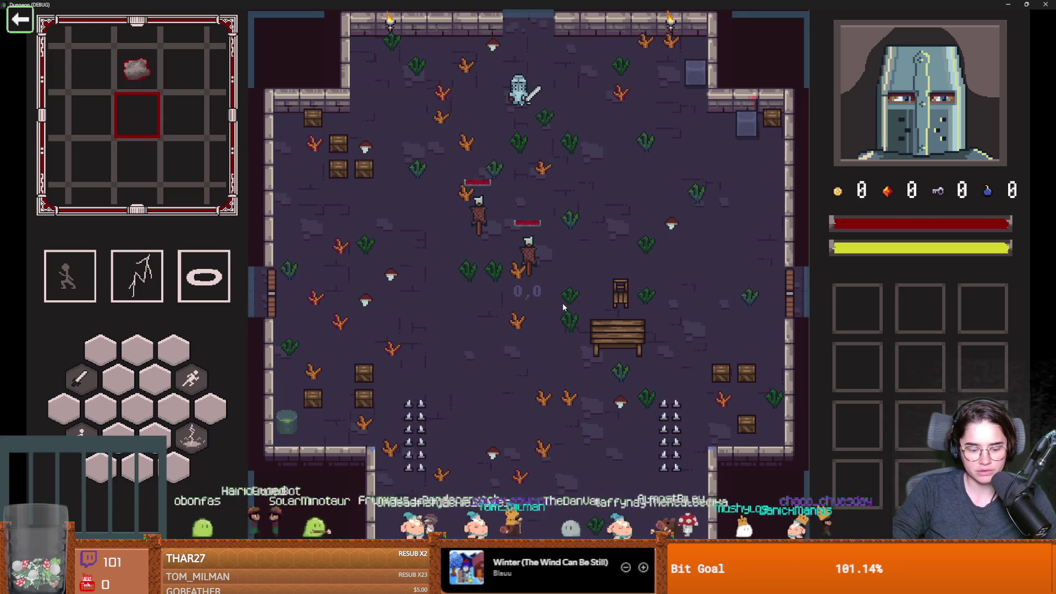
Open the debug console, run the command listing all commands, and scroll through the output
{"action": "key", "text": "grave"}
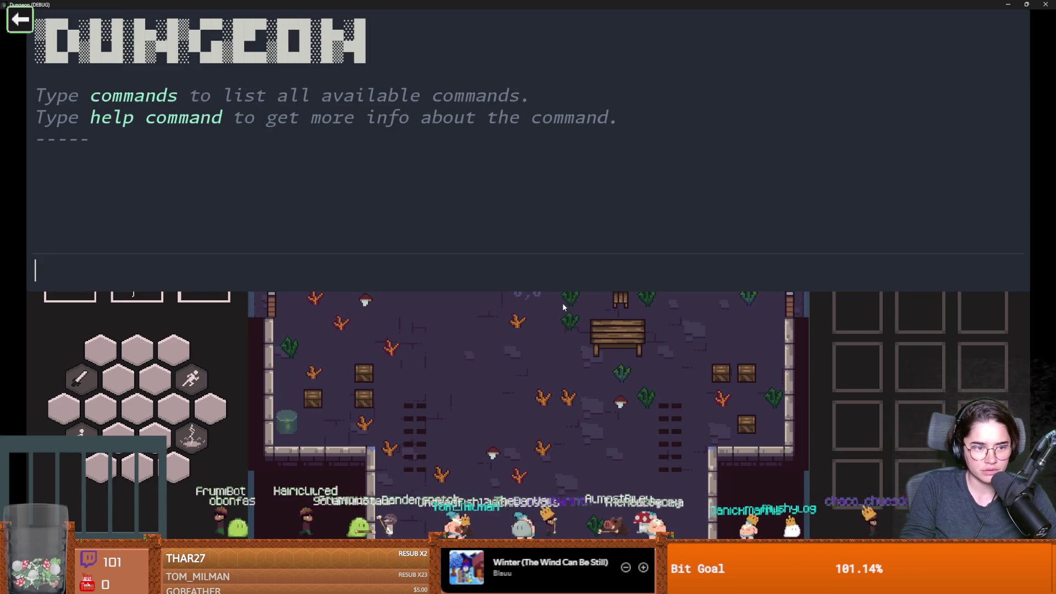
{"action": "type", "text": "comands"}
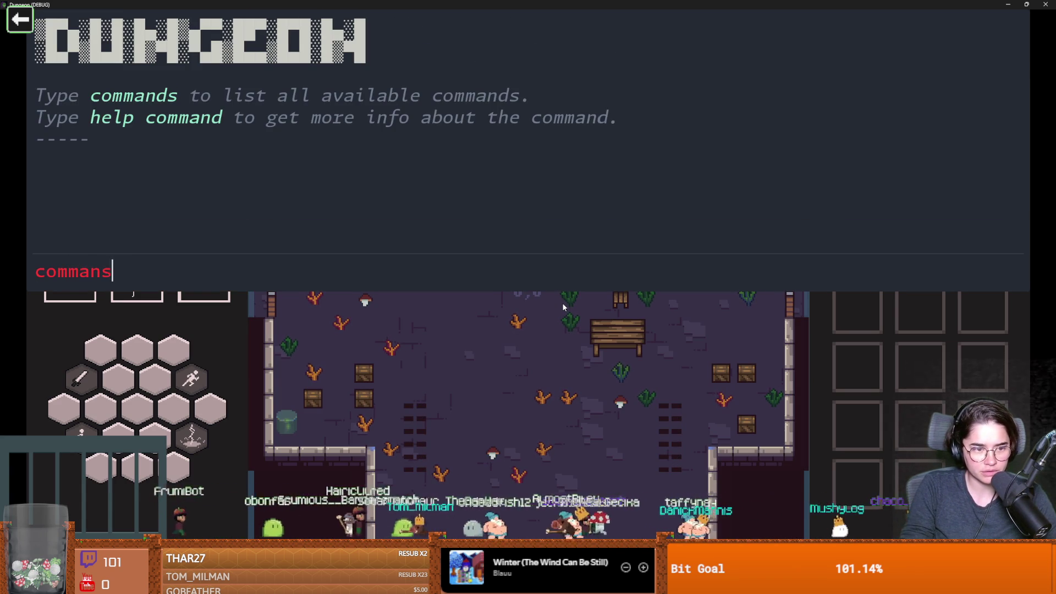
{"action": "key", "text": "Return"}
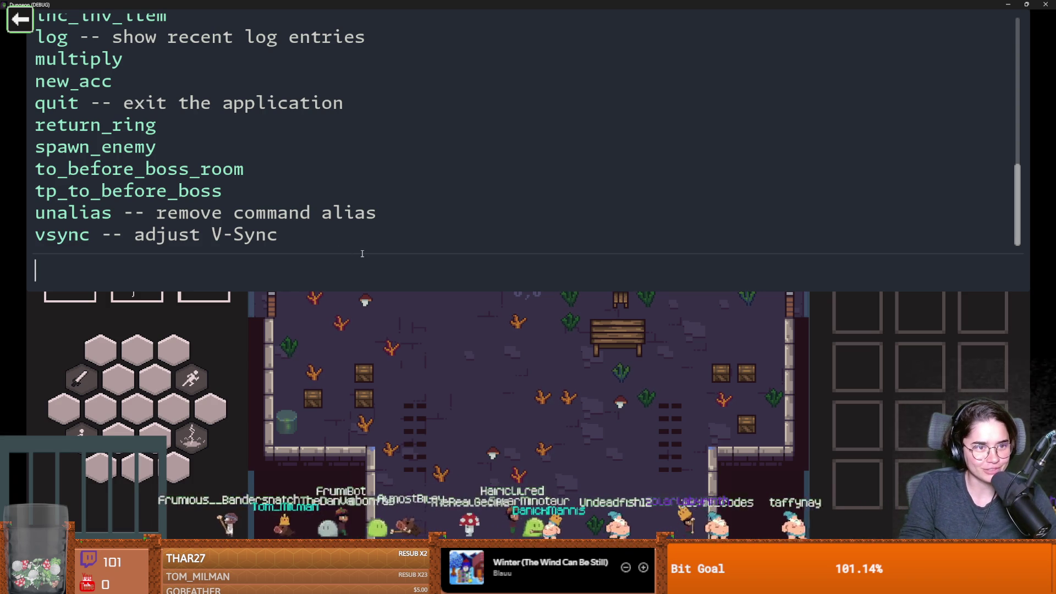
{"action": "scroll", "coordinate": [272, 165], "scroll_direction": "up", "scroll_amount": 5}
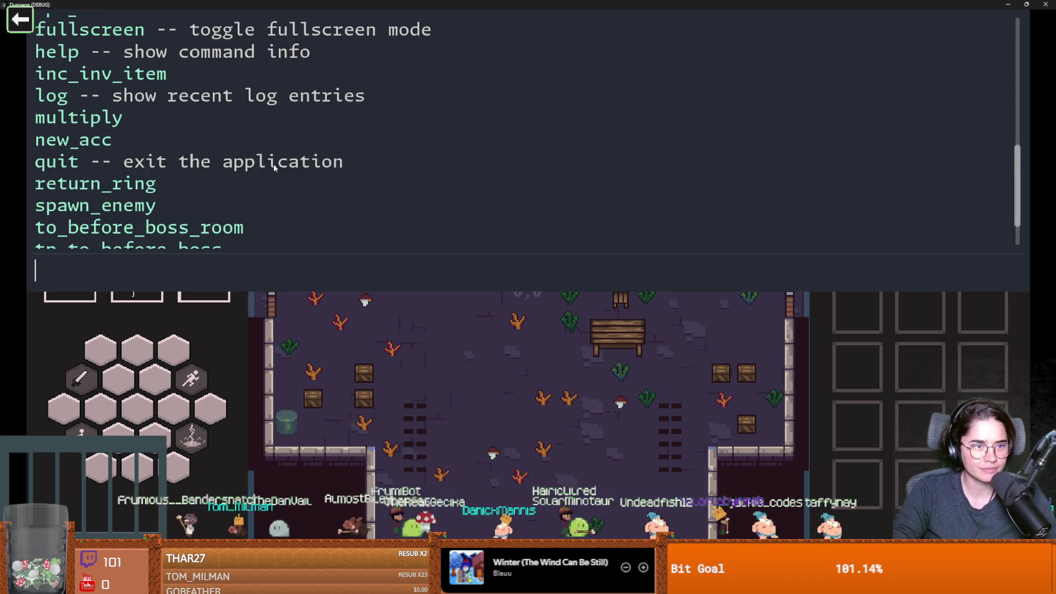
{"action": "scroll", "coordinate": [273, 164], "scroll_direction": "up", "scroll_amount": 2}
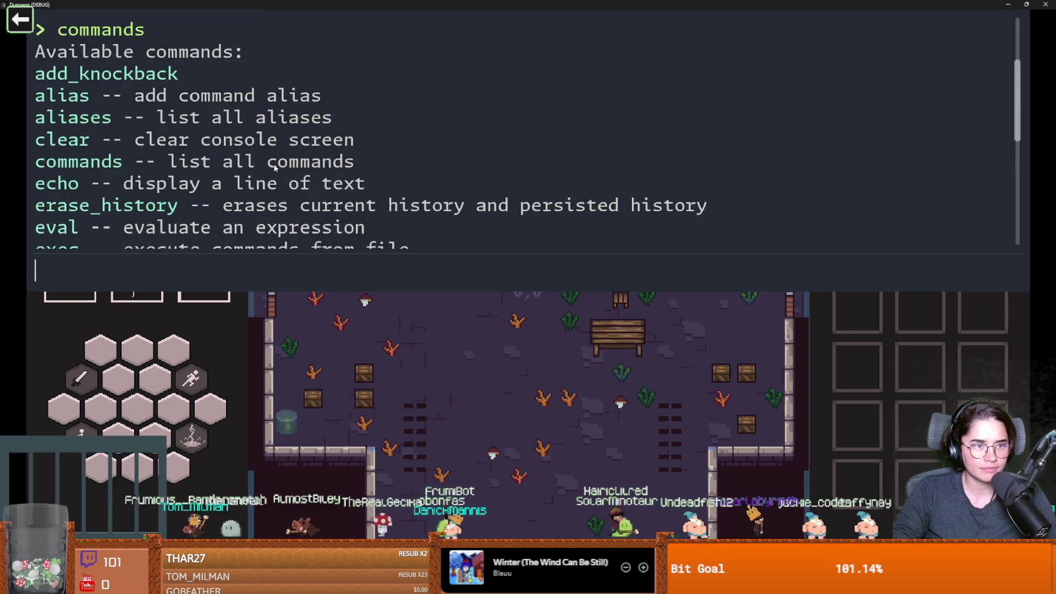
{"action": "scroll", "coordinate": [273, 164], "scroll_direction": "down", "scroll_amount": 7}
{"action": "scroll", "coordinate": [275, 168], "scroll_direction": "up", "scroll_amount": 9}
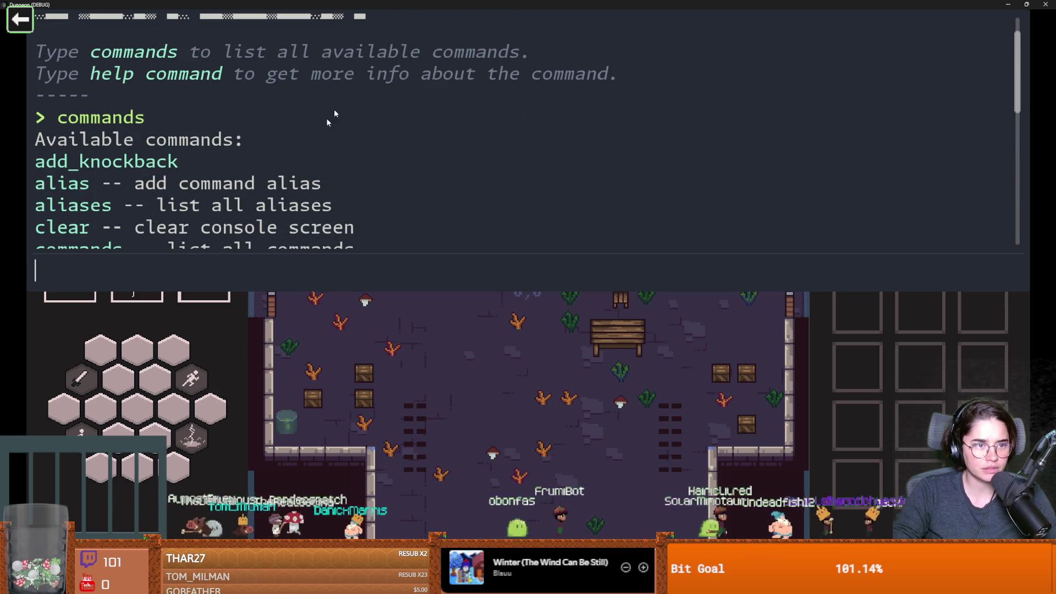
Stop the game, enable Debug Mode on the arena node, then save and run the project
{"action": "double_click", "coordinate": [431, 4]}
{"action": "left_click", "coordinate": [558, 226]}
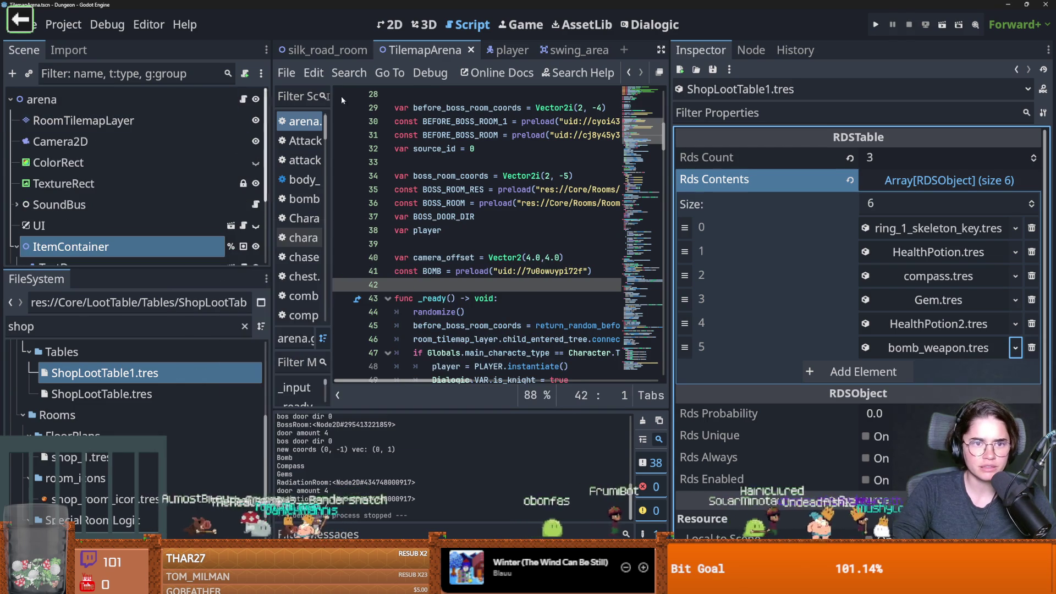
{"action": "left_click", "coordinate": [186, 99]}
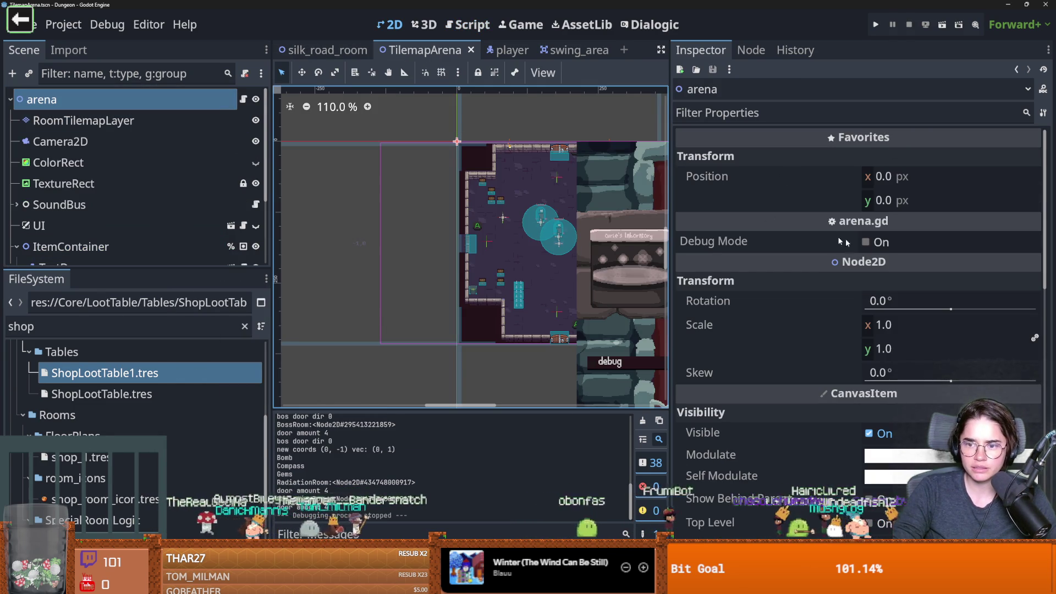
{"action": "left_click", "coordinate": [866, 242]}
{"action": "left_click", "coordinate": [884, 25]}
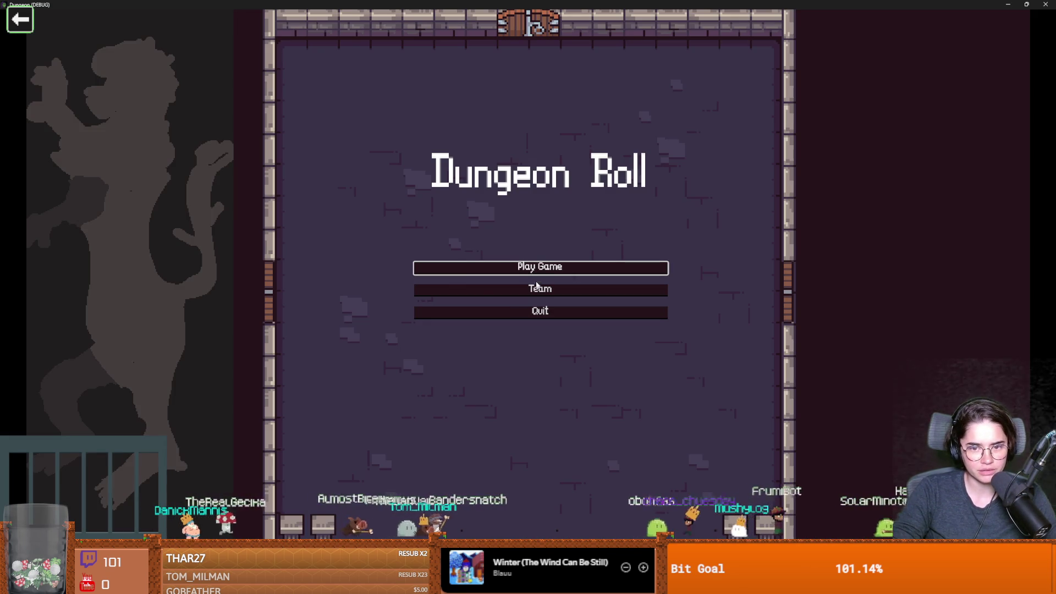
Start a Warrior run, reroll the room choices and enter Curie's Laboratory
{"action": "left_click", "coordinate": [533, 267]}
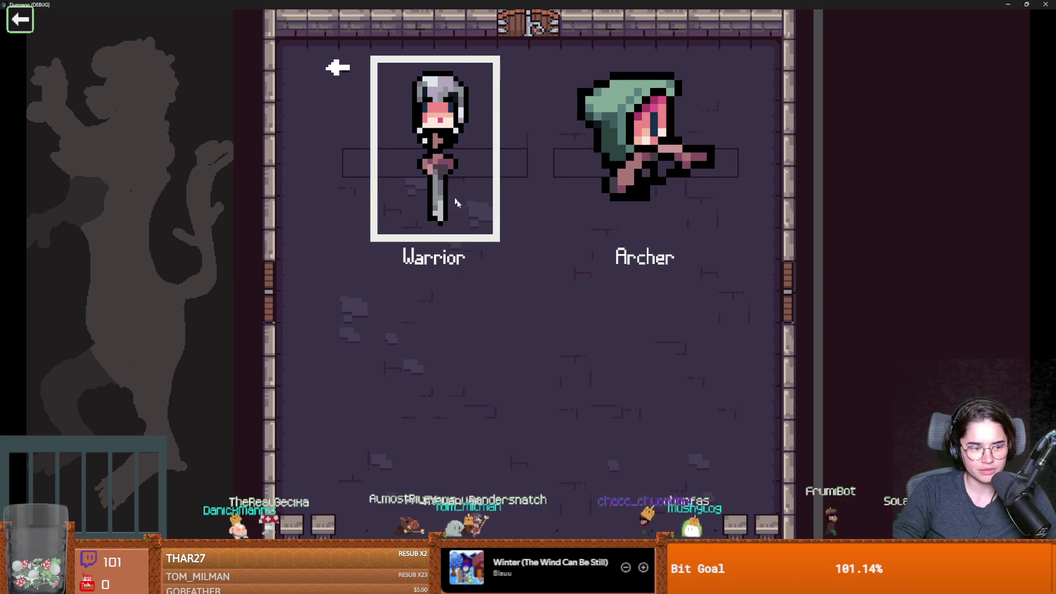
{"action": "left_click", "coordinate": [477, 217]}
{"action": "key", "text": "a"}
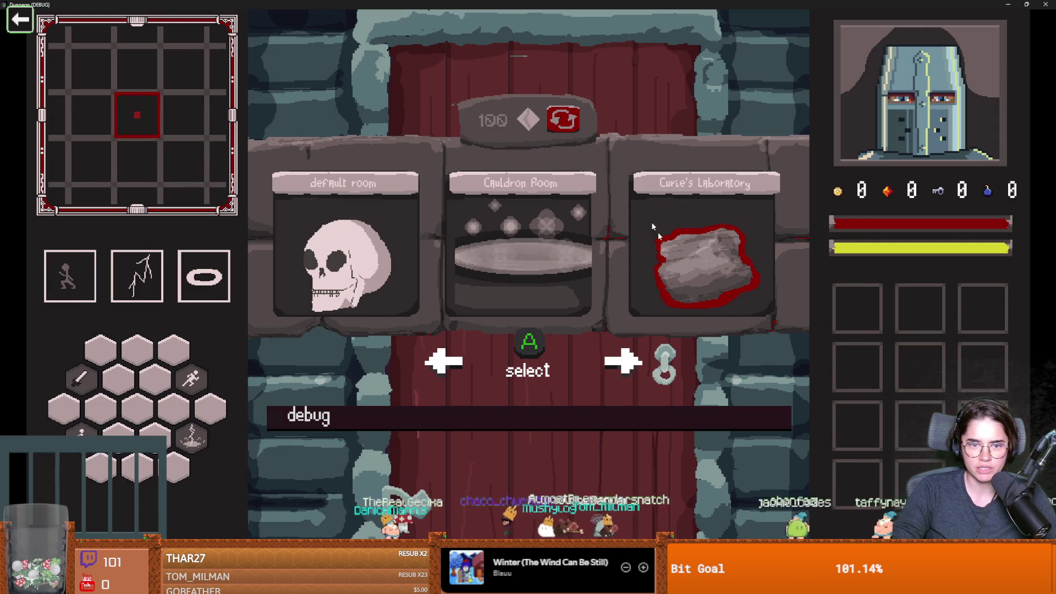
{"action": "left_click", "coordinate": [570, 121]}
{"action": "key", "text": "e"}
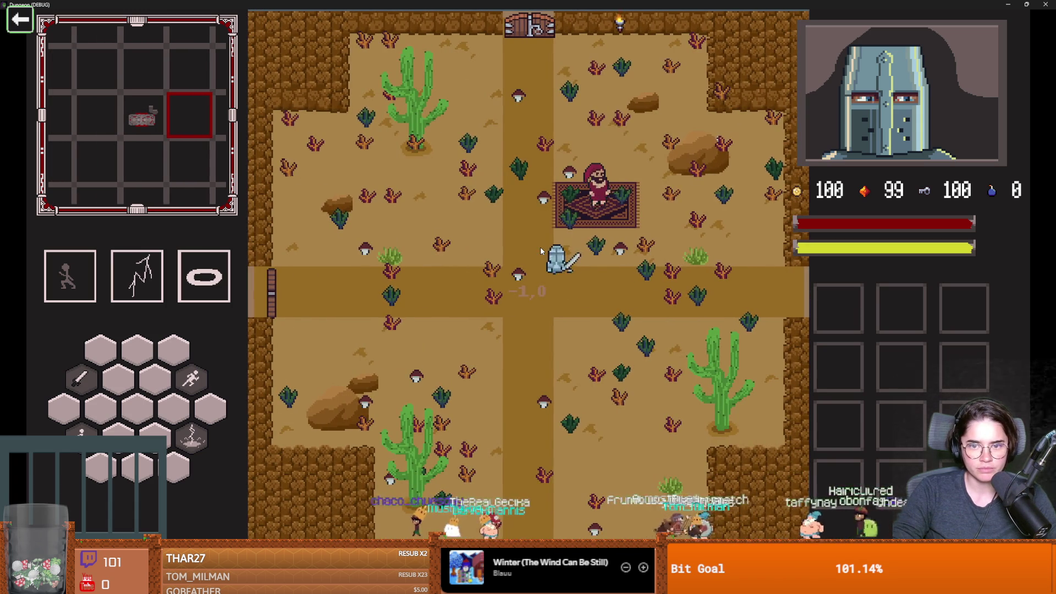
Buy the 9-gold potion from Marco Polo's wares and walk back onto the path
{"action": "key", "text": "e"}
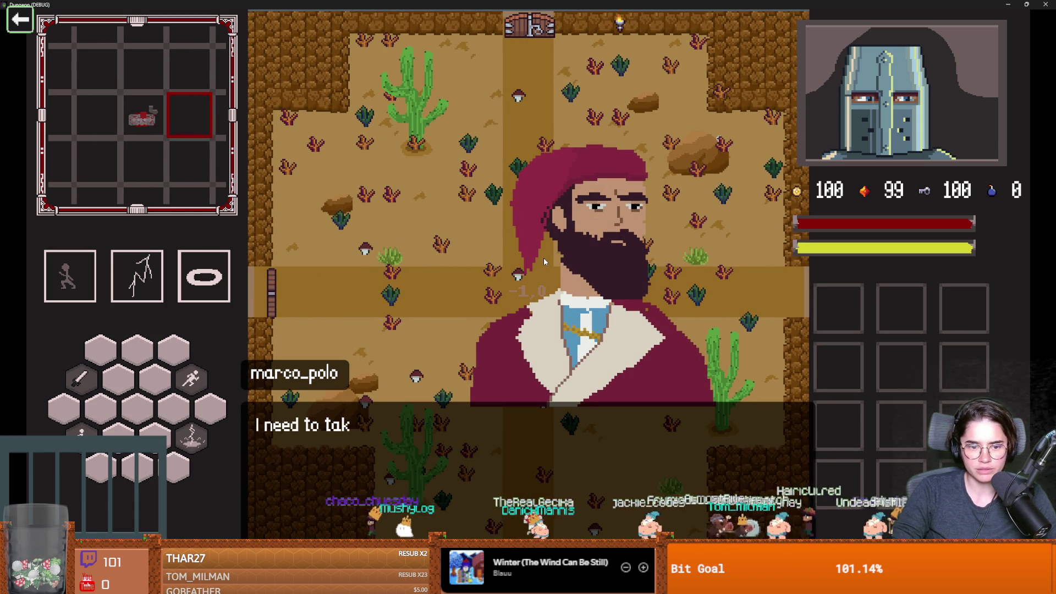
{"action": "left_click", "coordinate": [526, 272]}
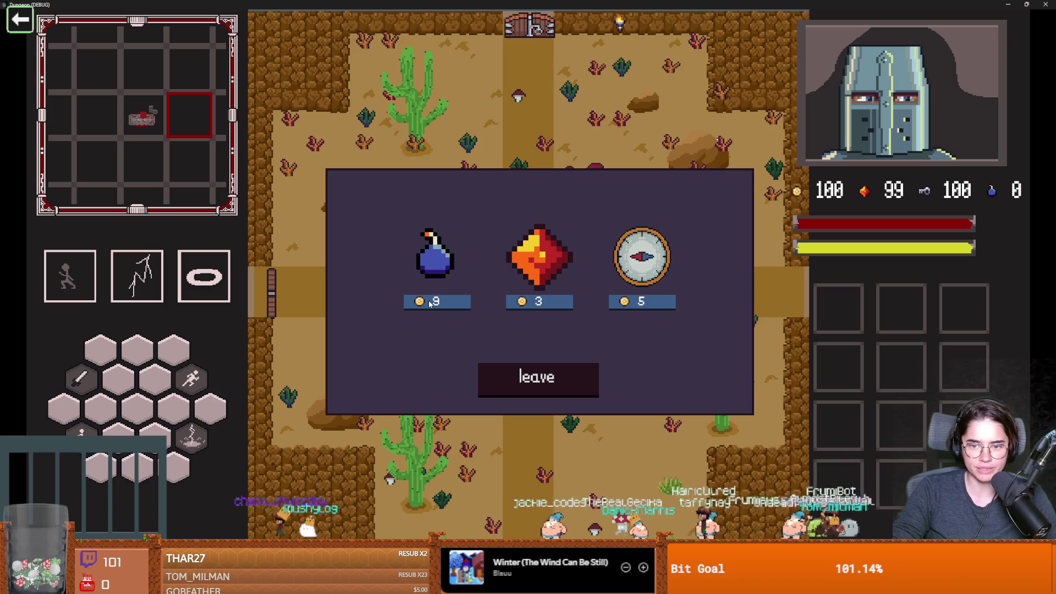
{"action": "left_click", "coordinate": [437, 303]}
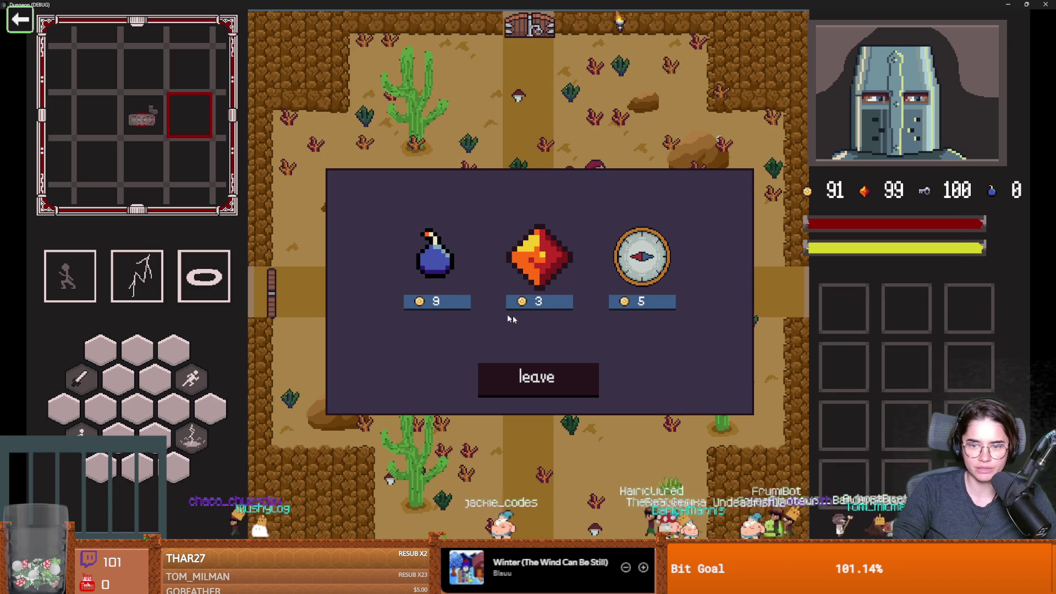
{"action": "left_click", "coordinate": [561, 379]}
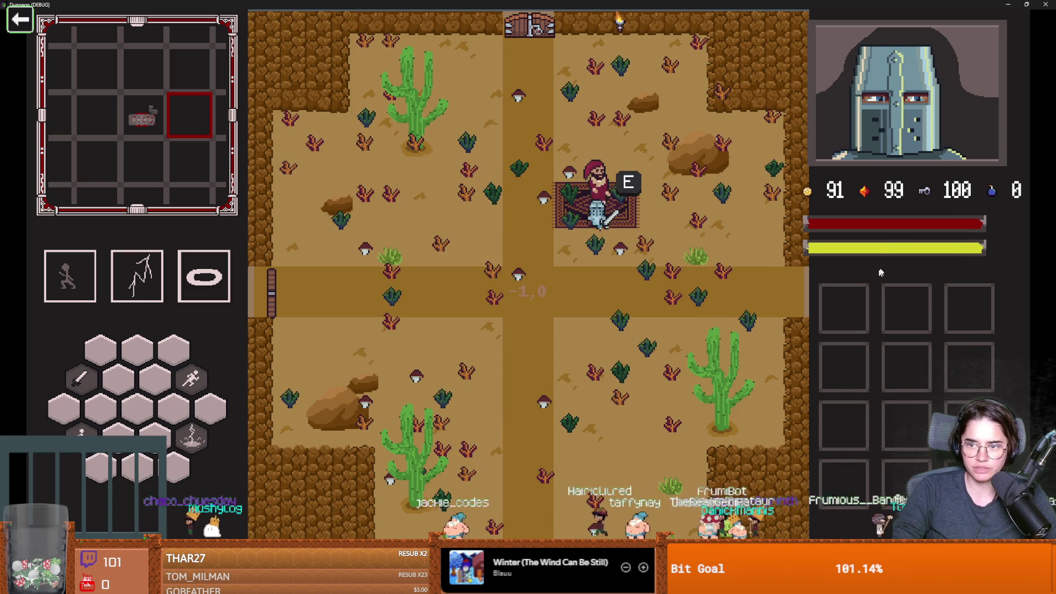
{"action": "key", "text": "s"}
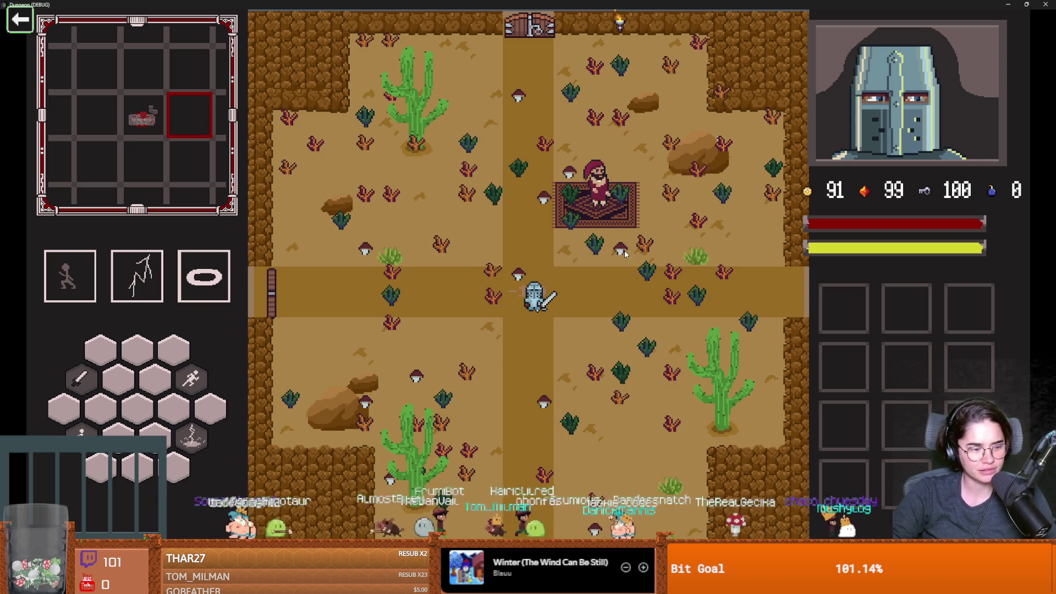
Walk the knight up to the desert room's top door and choose the Cauldron Room
{"action": "key", "text": "w"}
{"action": "key", "text": "a"}
{"action": "key", "text": "w"}
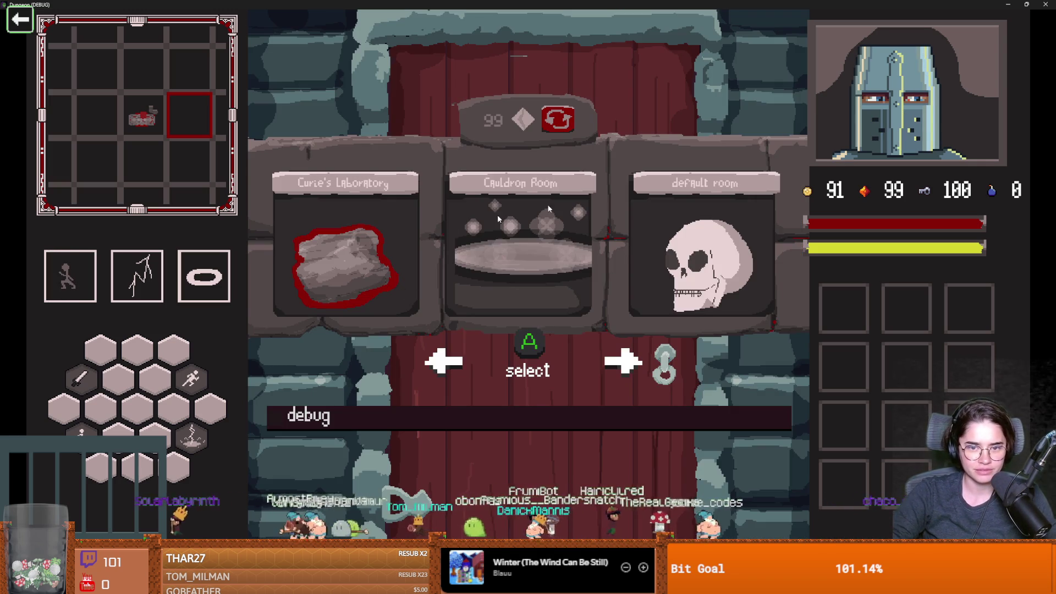
{"action": "left_click", "coordinate": [549, 209]}
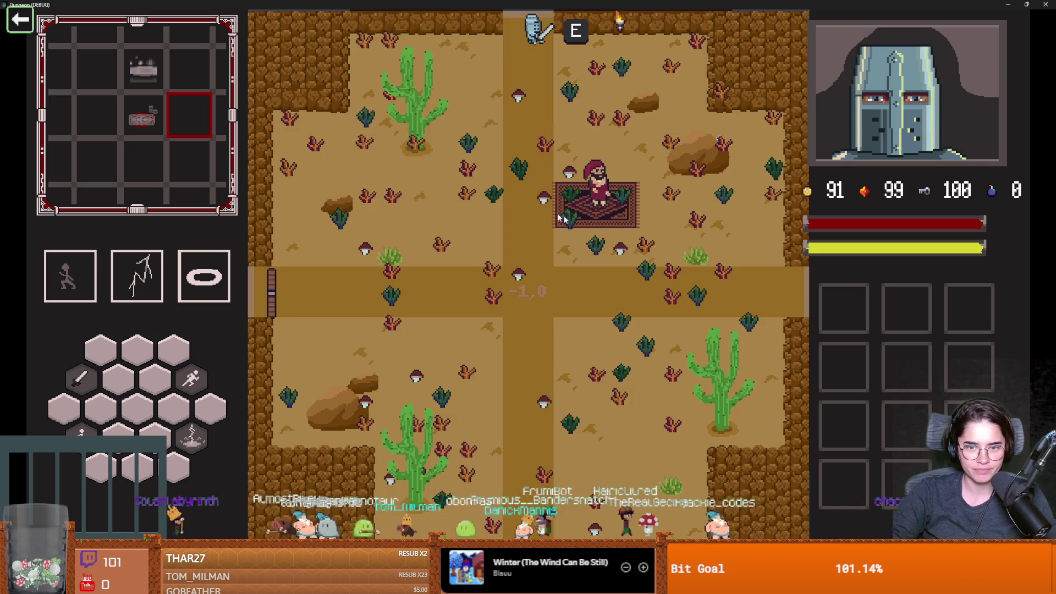
Walk the knight up toward the cauldron in the Cauldron Room
{"action": "key", "text": "w"}
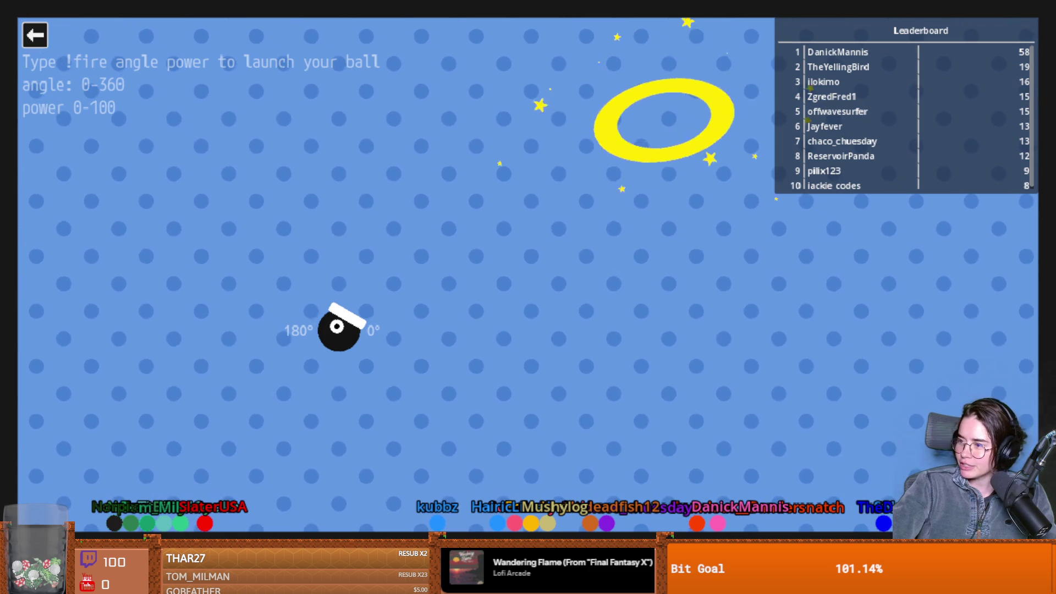
Exit the Cannon game using the back arrow in the top-left corner
{"action": "left_click", "coordinate": [35, 35]}
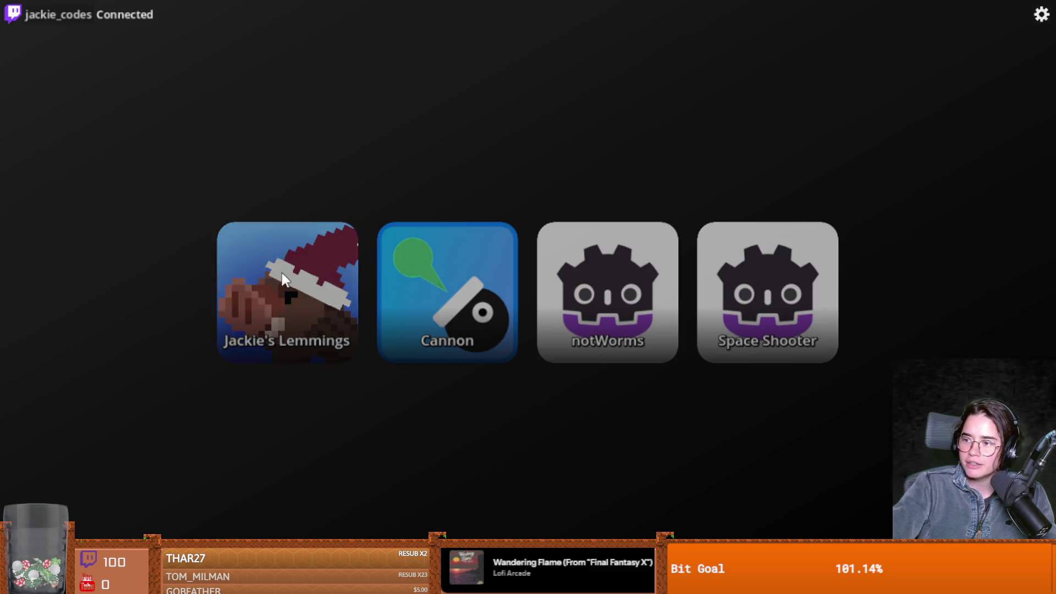
Play until the knight takes a hit and is knocked back, then restore the game window's size
{"action": "left_click", "coordinate": [308, 280]}
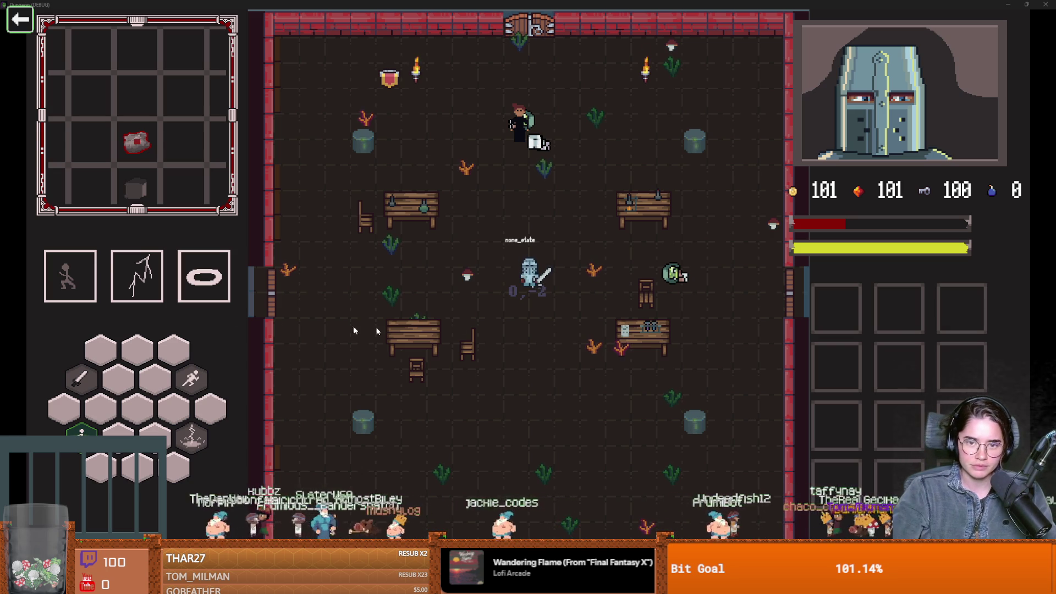
{"action": "left_click", "coordinate": [483, 319]}
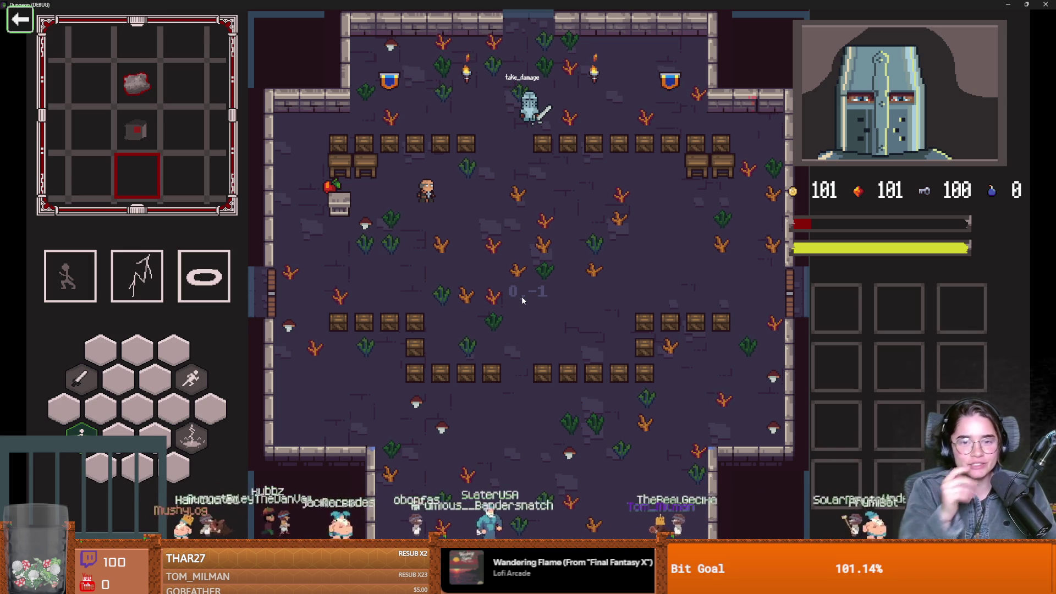
{"action": "left_click_drag", "start_coordinate": [591, 4], "coordinate": [400, 253]}
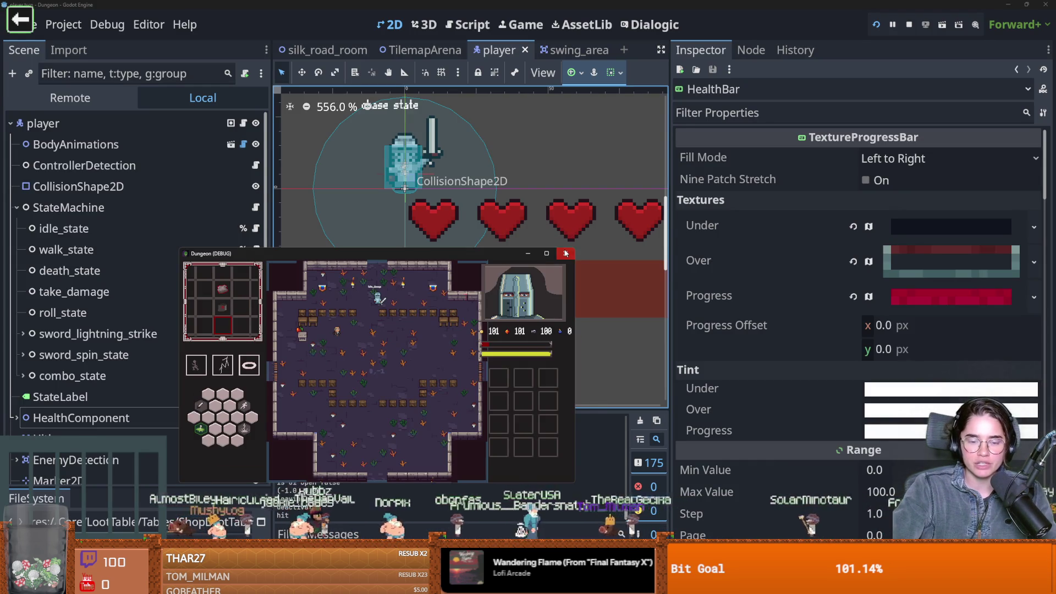
Close the running game and open take_damage.gd in a widened script editor
{"action": "left_click", "coordinate": [566, 253]}
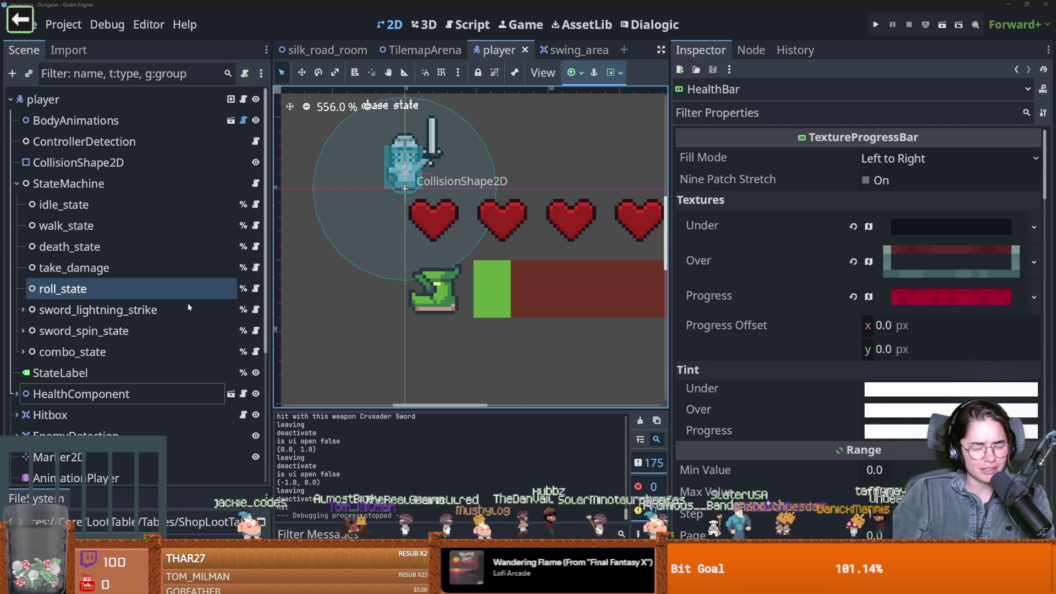
{"action": "left_click", "coordinate": [255, 267]}
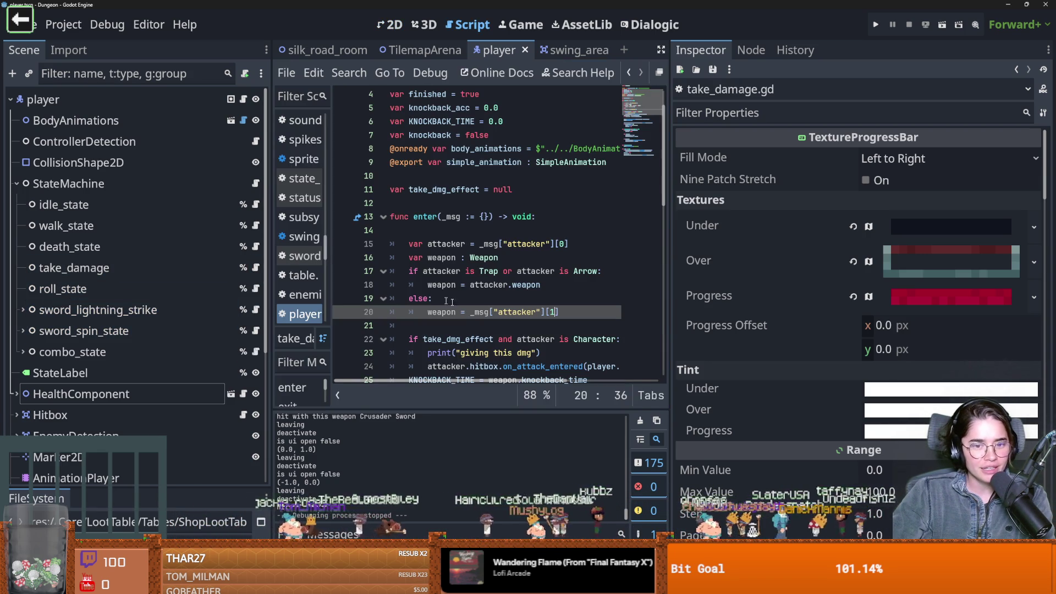
{"action": "mouse_move", "coordinate": [669, 274]}
{"action": "left_mouse_down"}
{"action": "mouse_move", "coordinate": [984, 274]}
{"action": "mouse_move", "coordinate": [917, 274]}
{"action": "left_mouse_up"}
Scroll through the knockback code, then run the project again
{"action": "scroll", "coordinate": [471, 285], "scroll_direction": "down", "scroll_amount": 7}
{"action": "scroll", "coordinate": [471, 284], "scroll_direction": "down", "scroll_amount": 4}
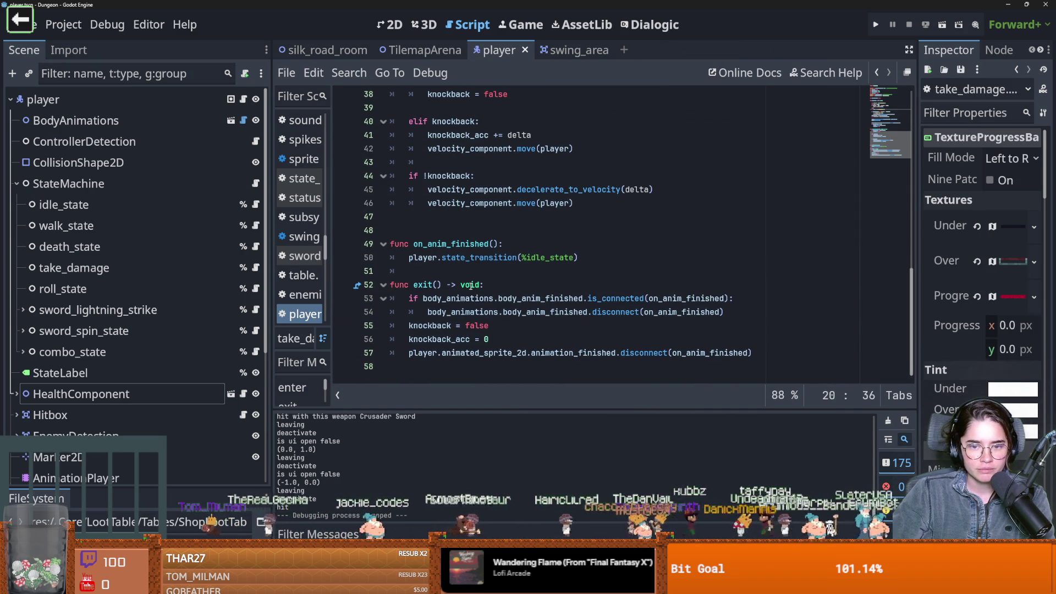
{"action": "scroll", "coordinate": [471, 285], "scroll_direction": "up", "scroll_amount": 9}
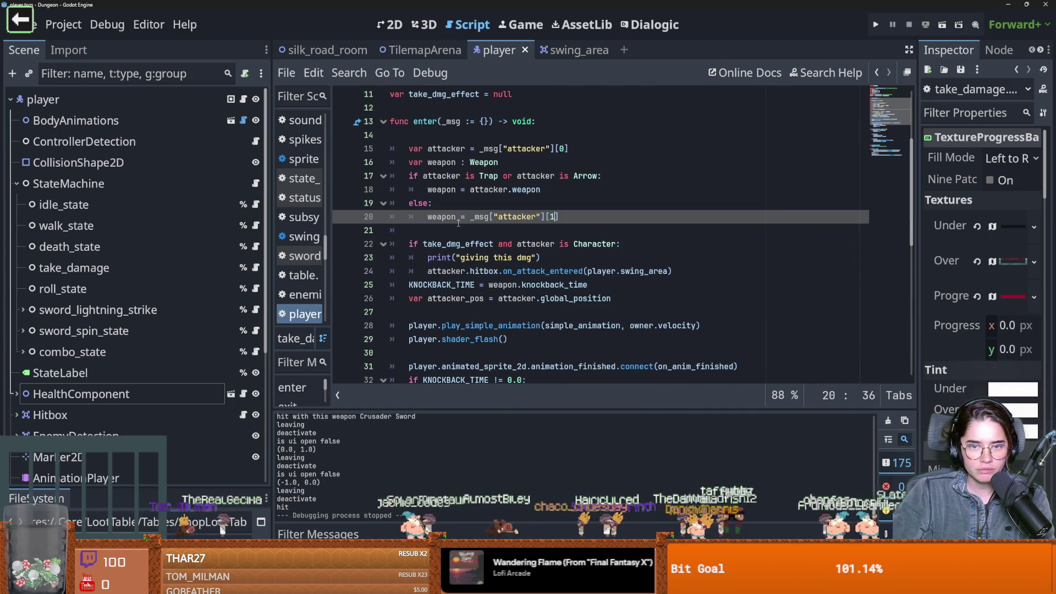
{"action": "scroll", "coordinate": [385, 209], "scroll_direction": "up", "scroll_amount": 2}
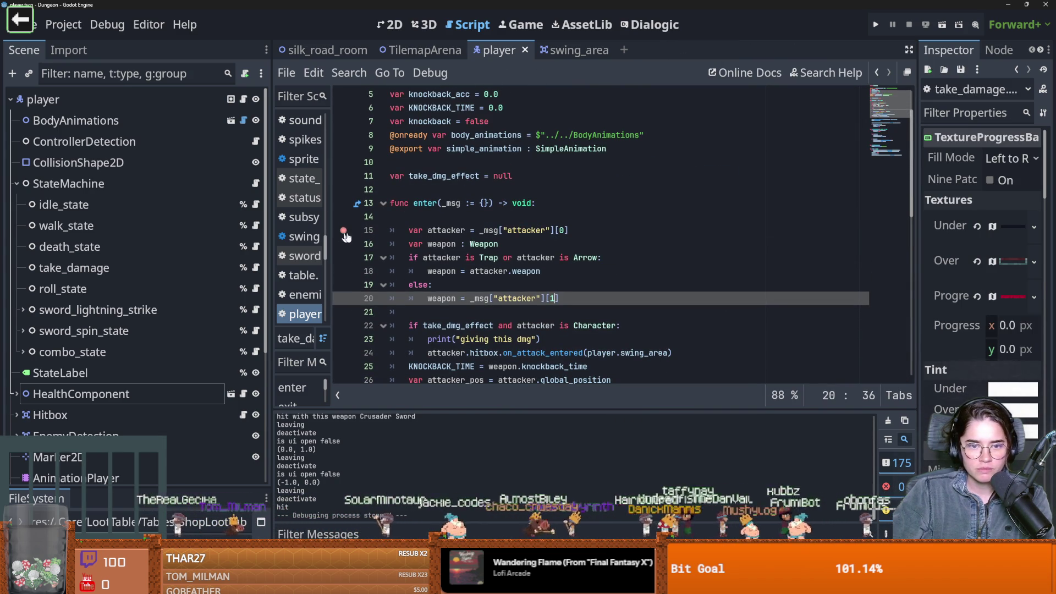
{"action": "left_click", "coordinate": [877, 25]}
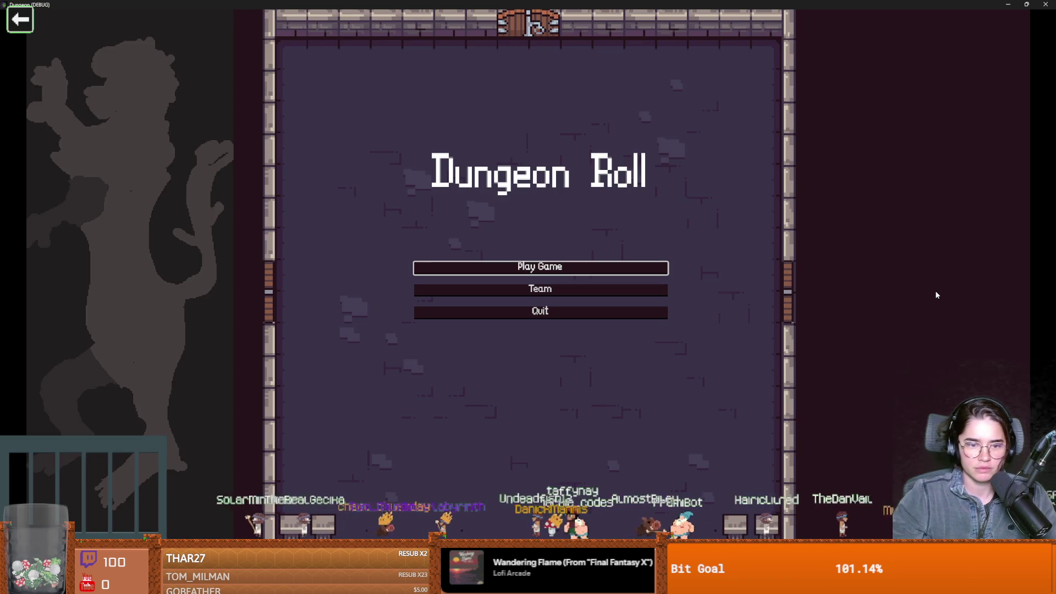
Start a new game as the Warrior and slash at the scarecrow dummies
{"action": "left_click", "coordinate": [561, 266]}
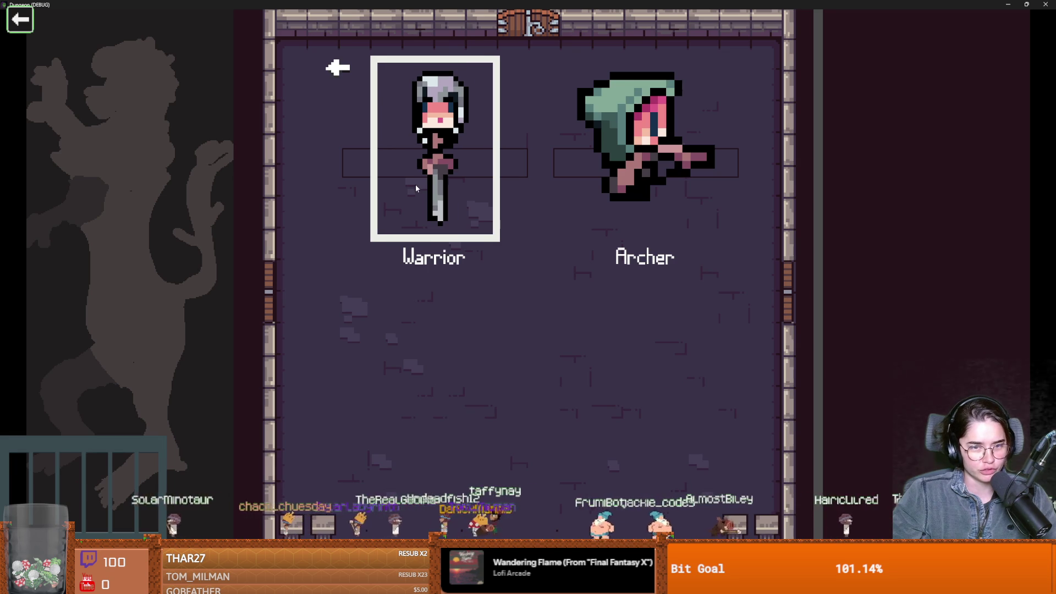
{"action": "key", "text": "Return"}
{"action": "left_click", "coordinate": [444, 189]}
{"action": "key", "text": "d"}
{"action": "left_click", "coordinate": [429, 184]}
{"action": "left_click", "coordinate": [408, 181]}
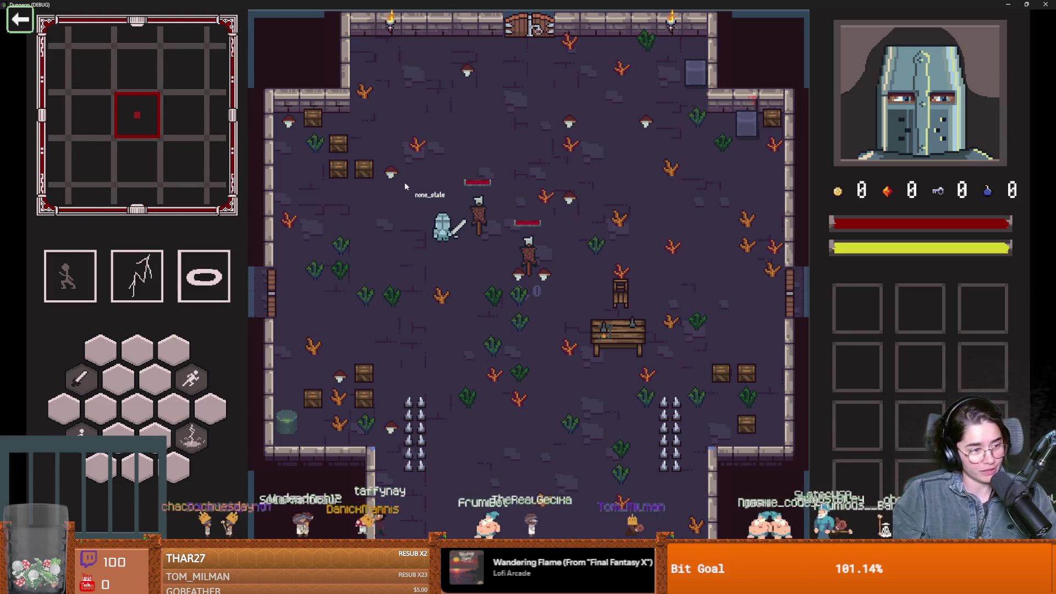
Walk the knight past the crates and onto the spike traps, triggering the line-15 breakpoint
{"action": "key", "text": "a"}
{"action": "key", "text": "w"}
{"action": "left_click", "coordinate": [388, 148]}
{"action": "key", "text": "a"}
{"action": "key", "text": "w"}
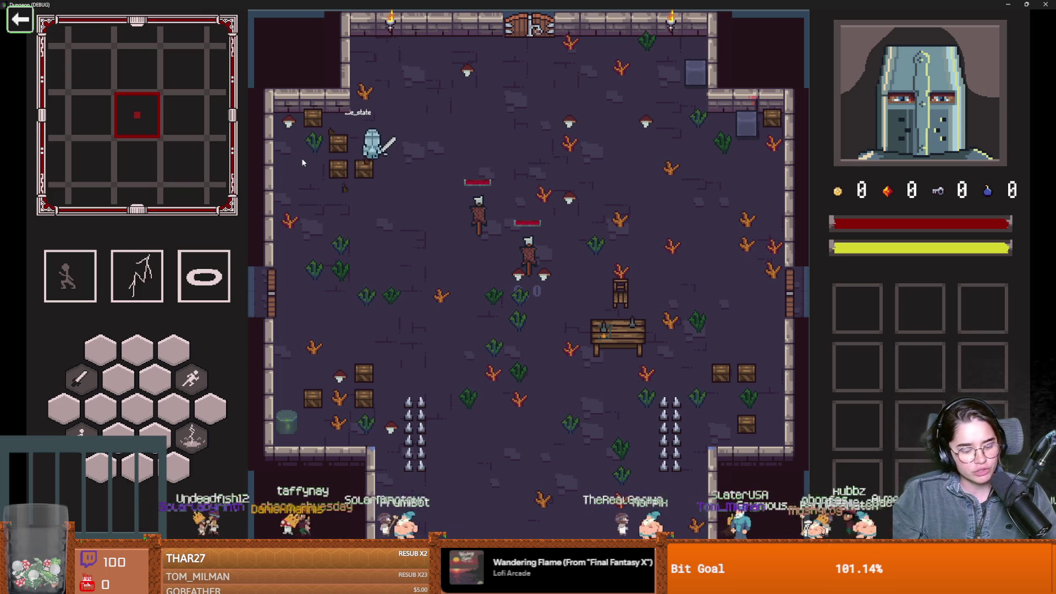
{"action": "key", "text": "d"}
{"action": "key", "text": "s"}
{"action": "key", "text": "a"}
{"action": "key", "text": "s"}
{"action": "key", "text": "a"}
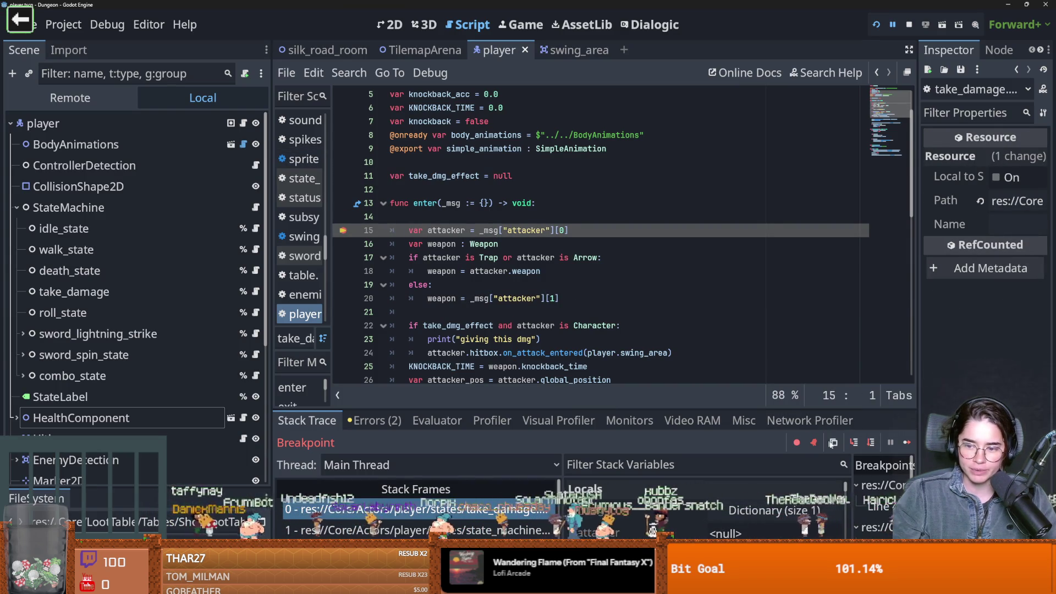
Step over to line 20 and select attacker in Locals to inspect it
{"action": "left_click", "coordinate": [852, 444]}
{"action": "left_click", "coordinate": [852, 445]}
{"action": "left_click", "coordinate": [852, 445]}
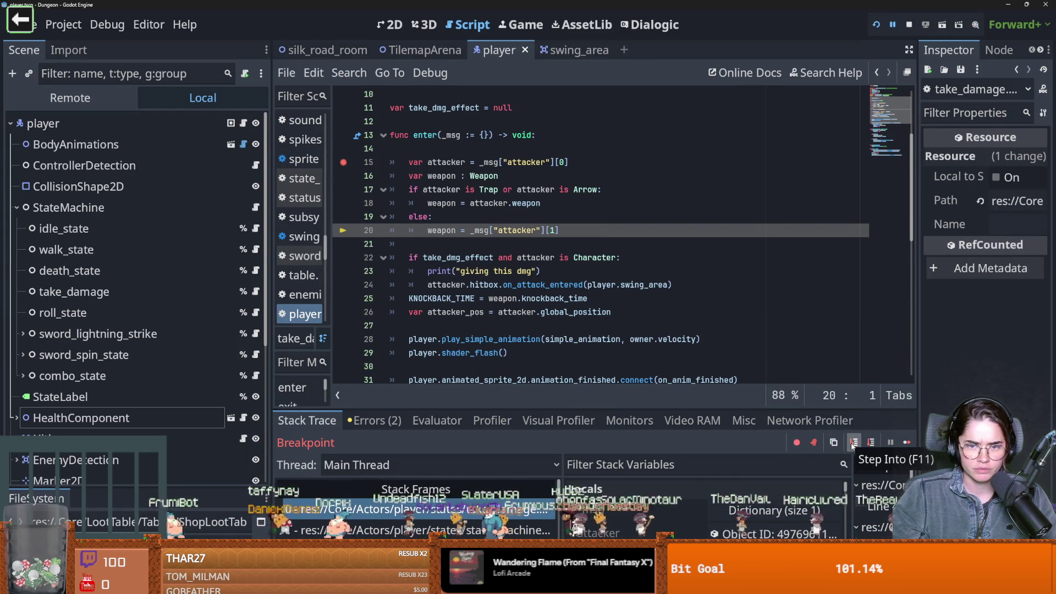
{"action": "left_click", "coordinate": [688, 533]}
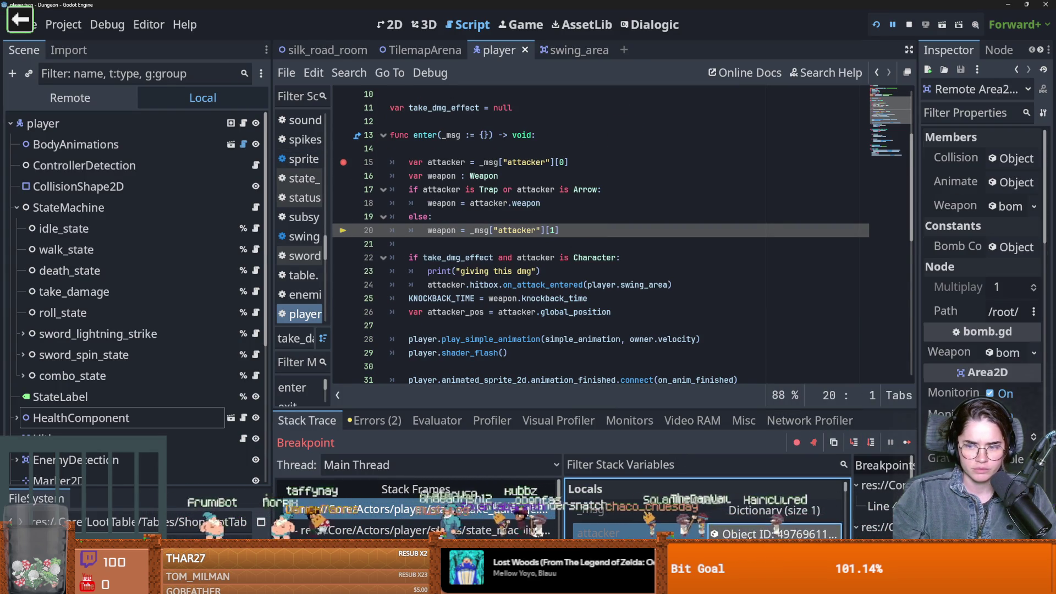
Widen the Inspector and debugger to read the bomb Area2D's properties, then end the debug session
{"action": "left_click_drag", "start_coordinate": [914, 289], "coordinate": [821, 331]}
{"action": "mouse_move", "coordinate": [657, 411]}
{"action": "left_mouse_down"}
{"action": "mouse_move", "coordinate": [656, 423]}
{"action": "mouse_move", "coordinate": [657, 388]}
{"action": "left_mouse_up"}
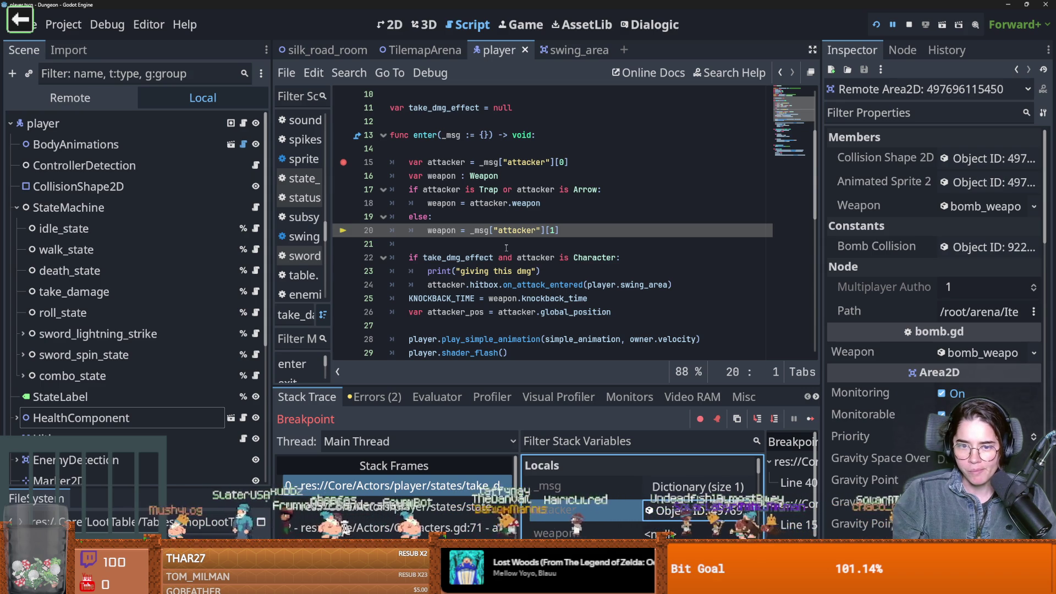
{"action": "left_click", "coordinate": [600, 190]}
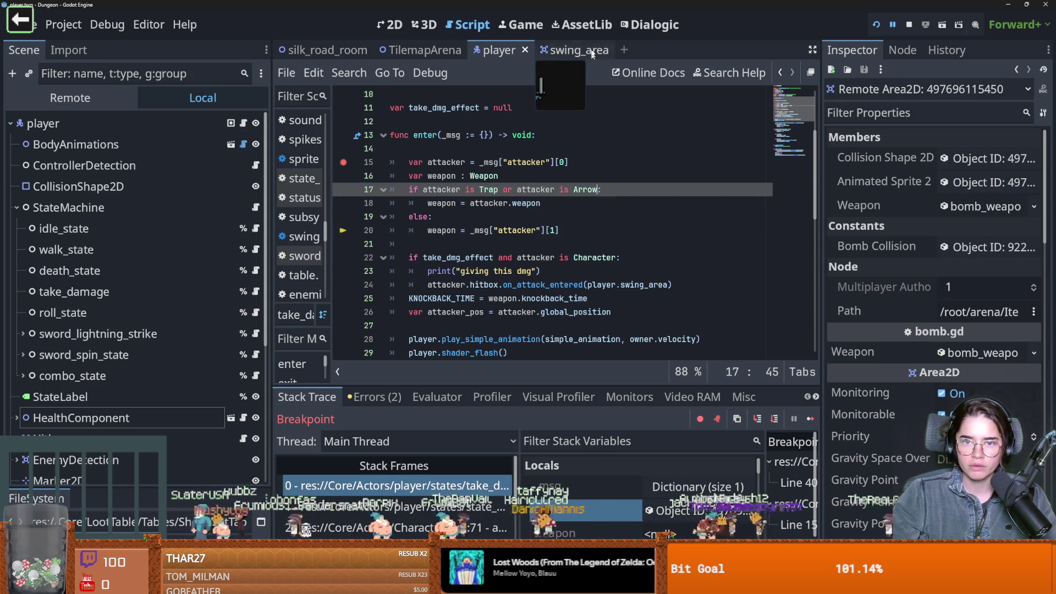
{"action": "key", "text": "F8"}
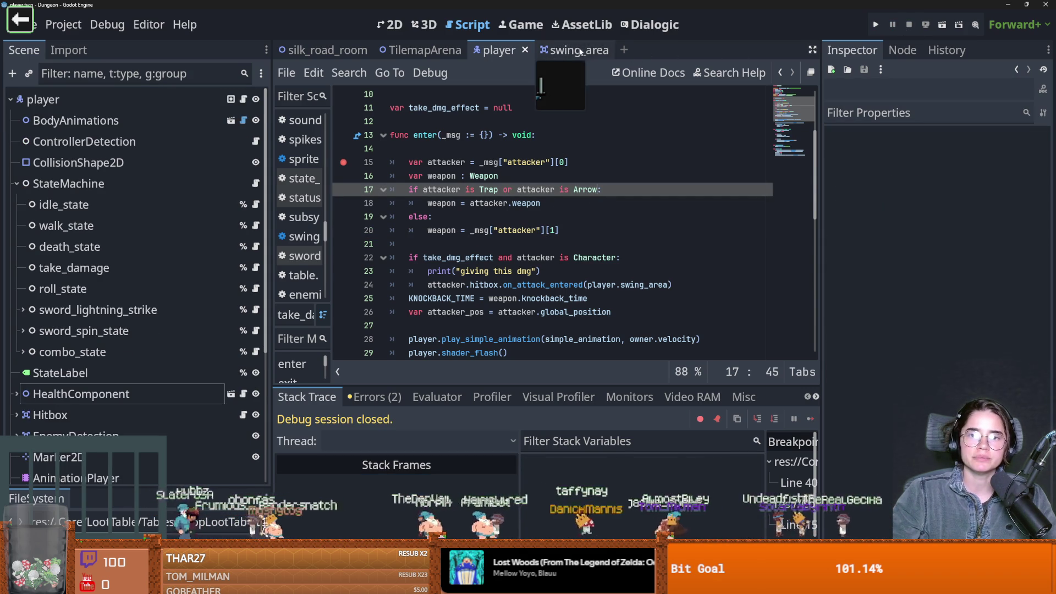
Search the FileSystem dock for 'bomb' and open bomb.gd
{"action": "mouse_move", "coordinate": [119, 490]}
{"action": "left_mouse_down"}
{"action": "mouse_move", "coordinate": [119, 296]}
{"action": "mouse_move", "coordinate": [119, 337]}
{"action": "left_mouse_up"}
{"action": "left_click", "coordinate": [62, 393]}
{"action": "type", "text": "bomb"}
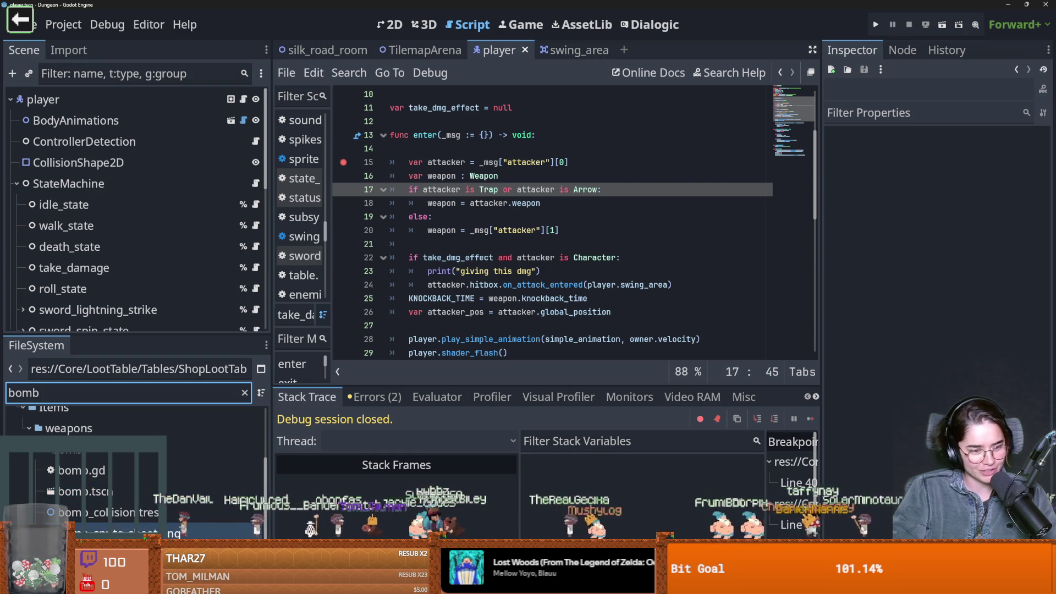
{"action": "double_click", "coordinate": [118, 467]}
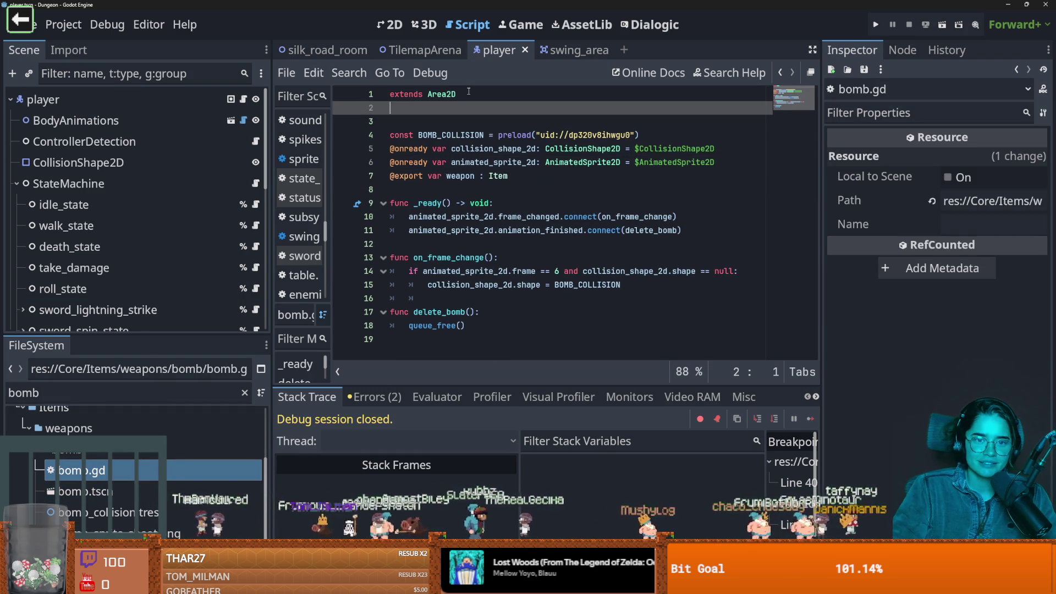
Add 'class_name Bomb' on line 2 of bomb.gd and save it
{"action": "type", "text": "class_name "}
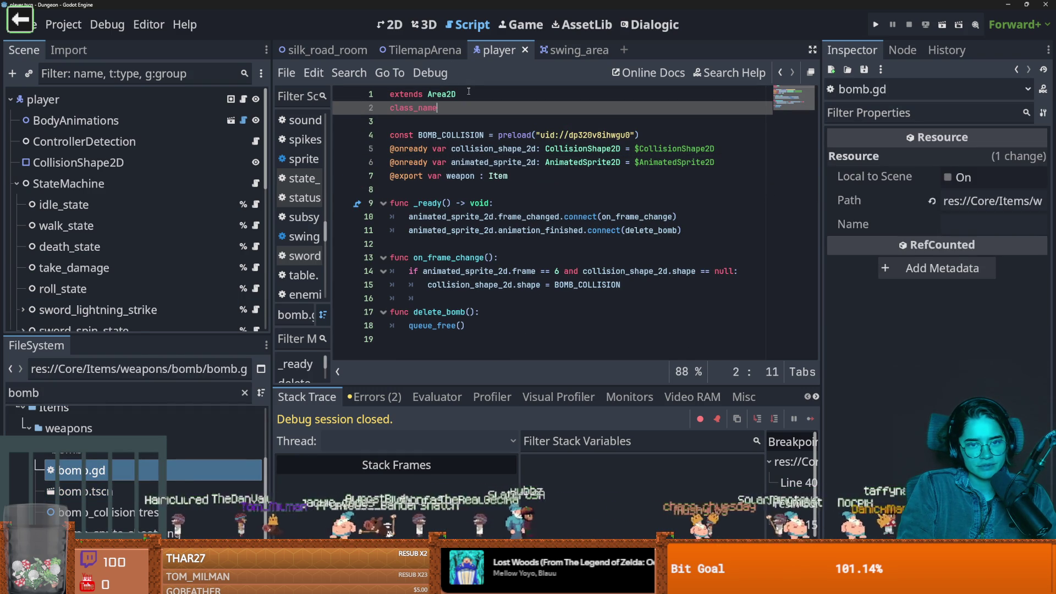
{"action": "type", "text": "Bomb"}
{"action": "key", "text": "ctrl+s"}
{"action": "left_click", "coordinate": [534, 148]}
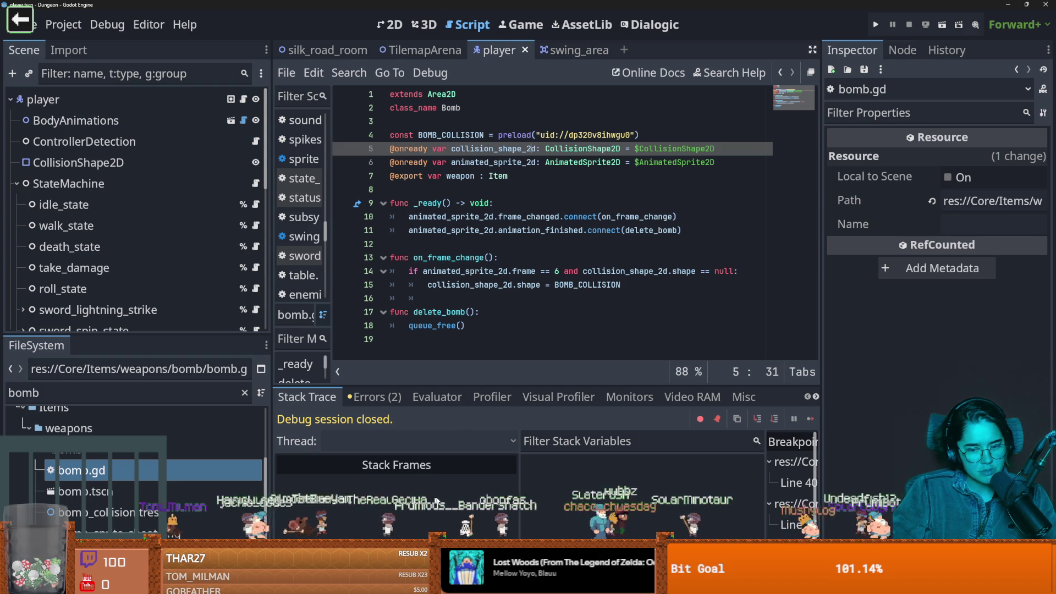
{"action": "key", "text": "alt+Tab"}
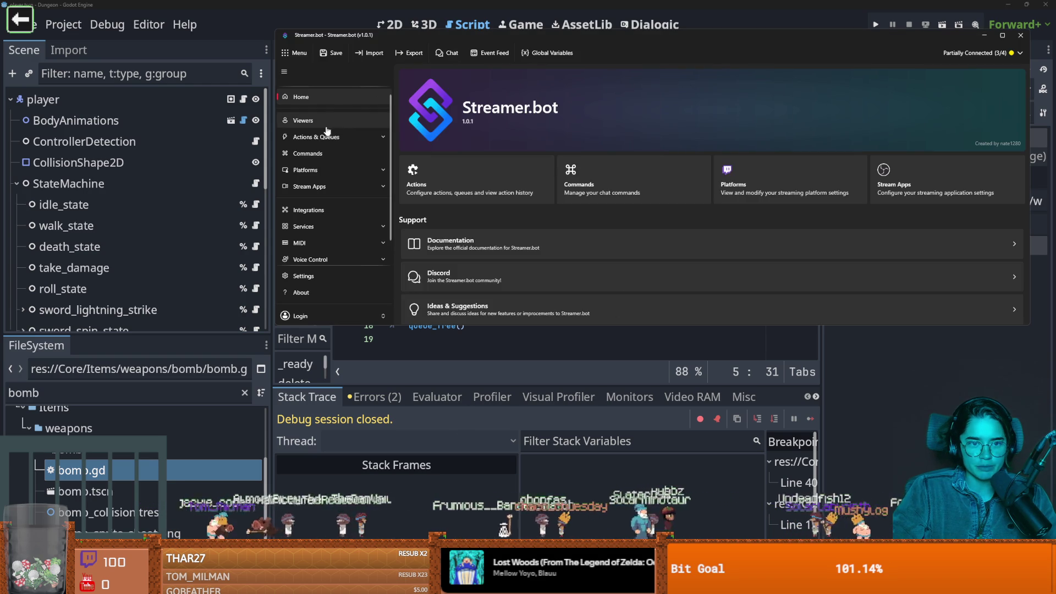
Look at Streamer.bot's Viewers and Actions & Queues pages, then minimize it to reveal bomb.gd
{"action": "left_click", "coordinate": [325, 125]}
{"action": "left_click", "coordinate": [328, 137]}
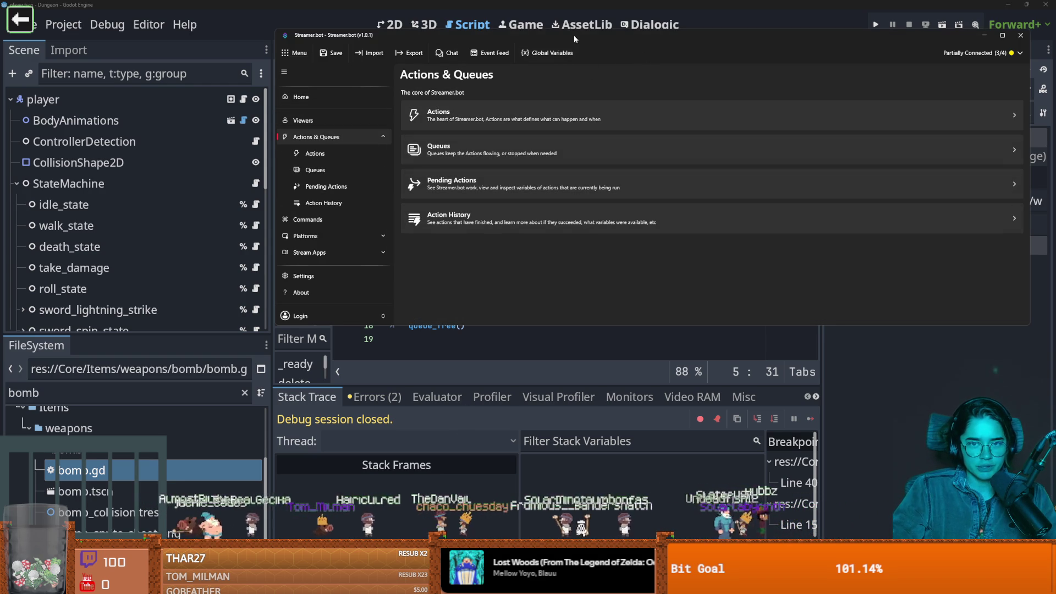
{"action": "key", "text": "alt+Tab"}
{"action": "left_click", "coordinate": [472, 203]}
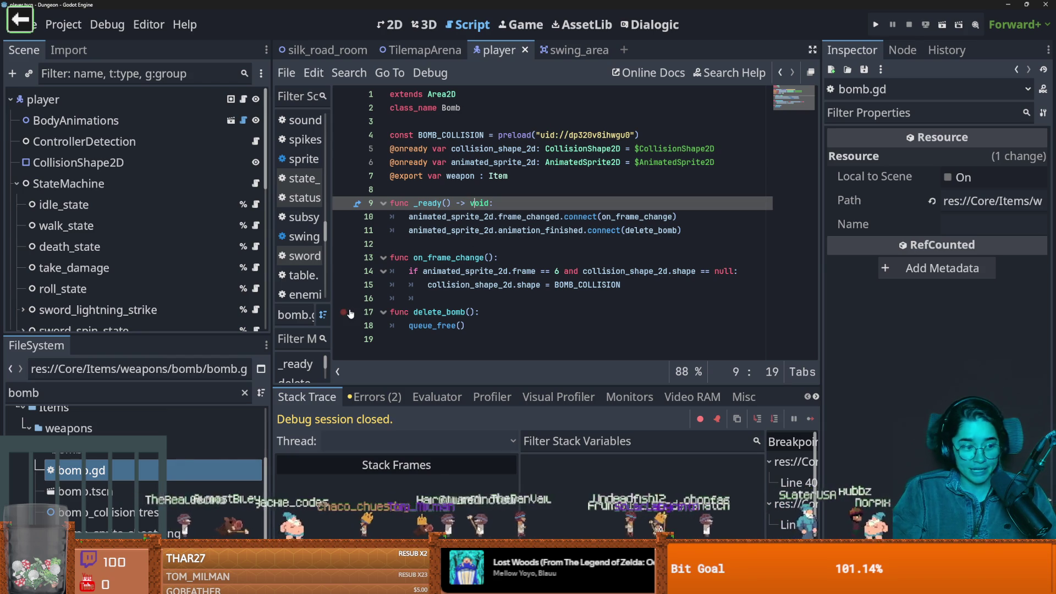
{"action": "key", "text": "Down"}
{"action": "key", "text": "Down"}
{"action": "key", "text": "ctrl+s"}
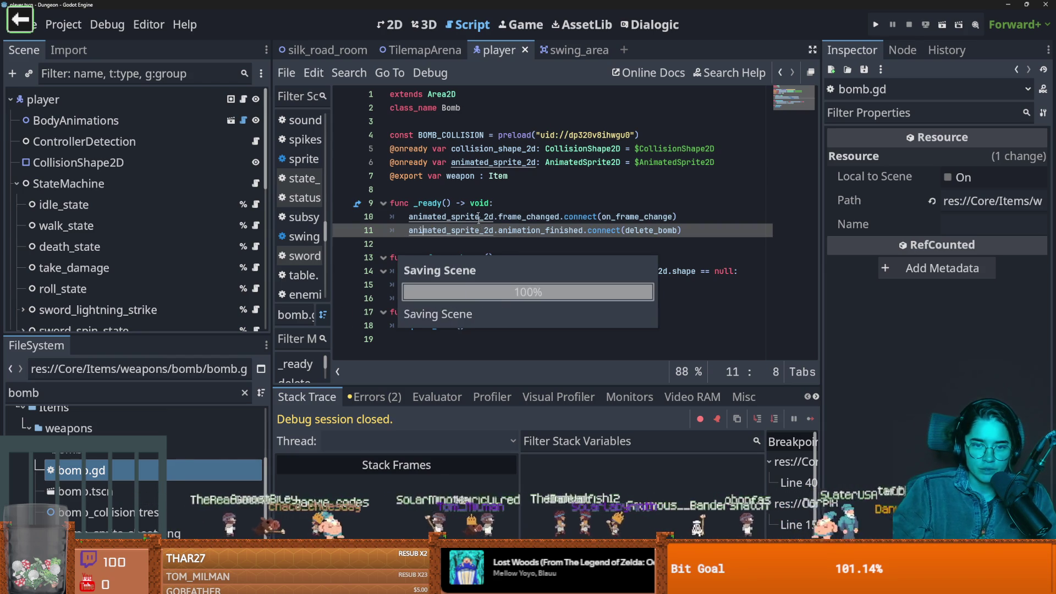
{"action": "key", "text": "Up"}
{"action": "key", "text": "Up"}
{"action": "key", "text": "Up"}
{"action": "key", "text": "ctrl+s"}
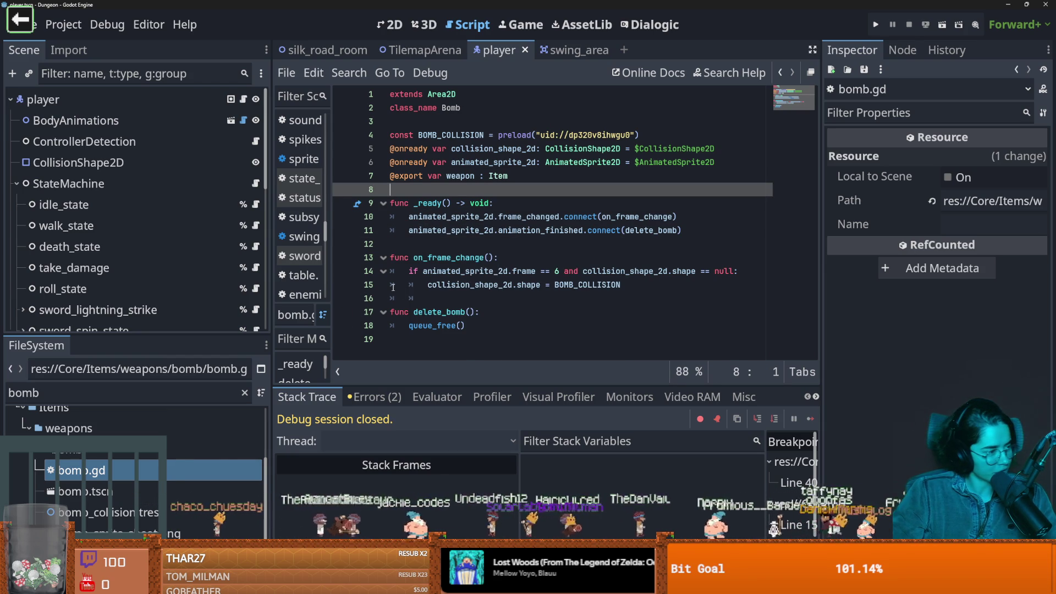
{"action": "key", "text": "Down"}
{"action": "key", "text": "Down"}
{"action": "key", "text": "Down"}
{"action": "key", "text": "ctrl+s"}
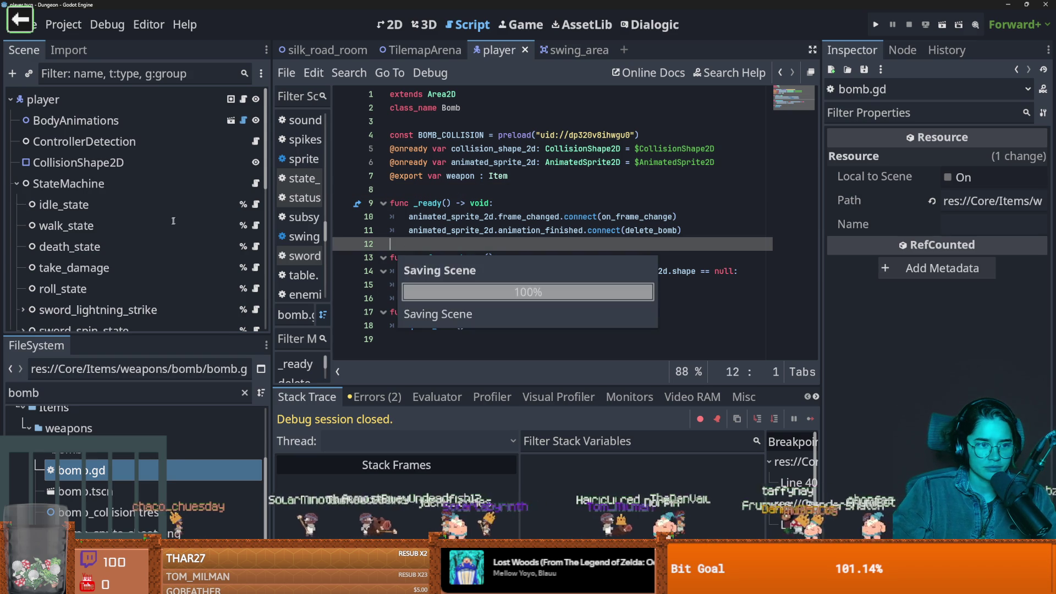
{"action": "scroll", "coordinate": [253, 190], "scroll_direction": "down", "scroll_amount": 3}
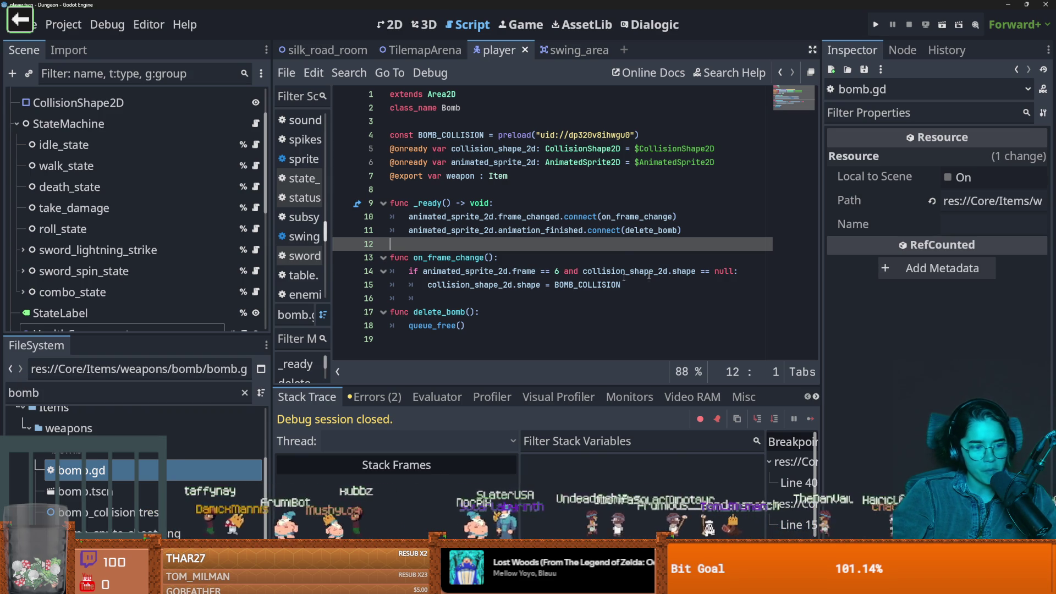
{"action": "key", "text": "ctrl+s"}
{"action": "key", "text": "ctrl+s"}
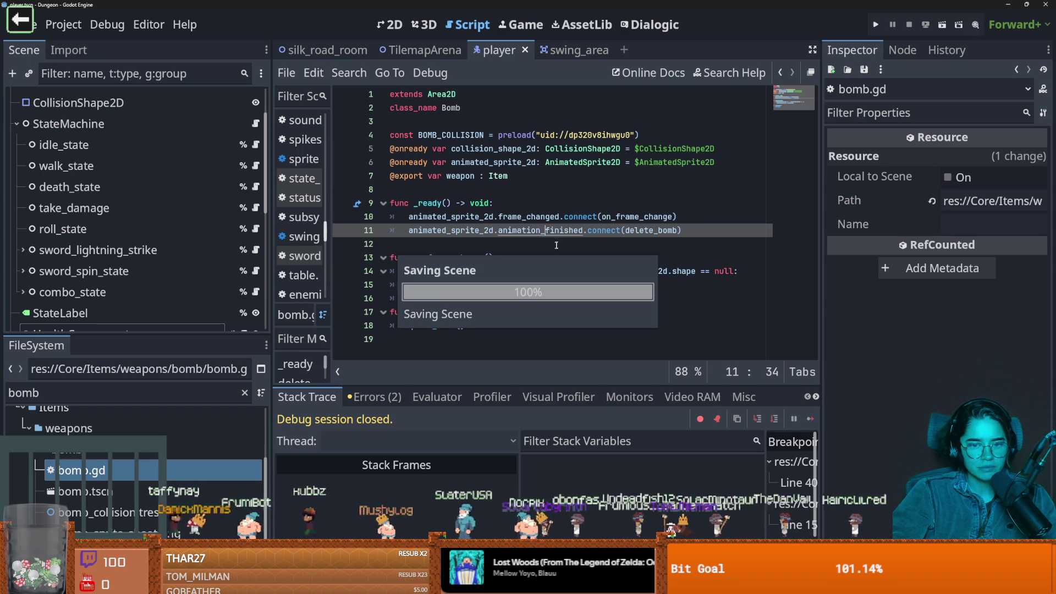
{"action": "left_click", "coordinate": [473, 285]}
{"action": "key", "text": "ctrl+s"}
{"action": "left_click", "coordinate": [471, 298]}
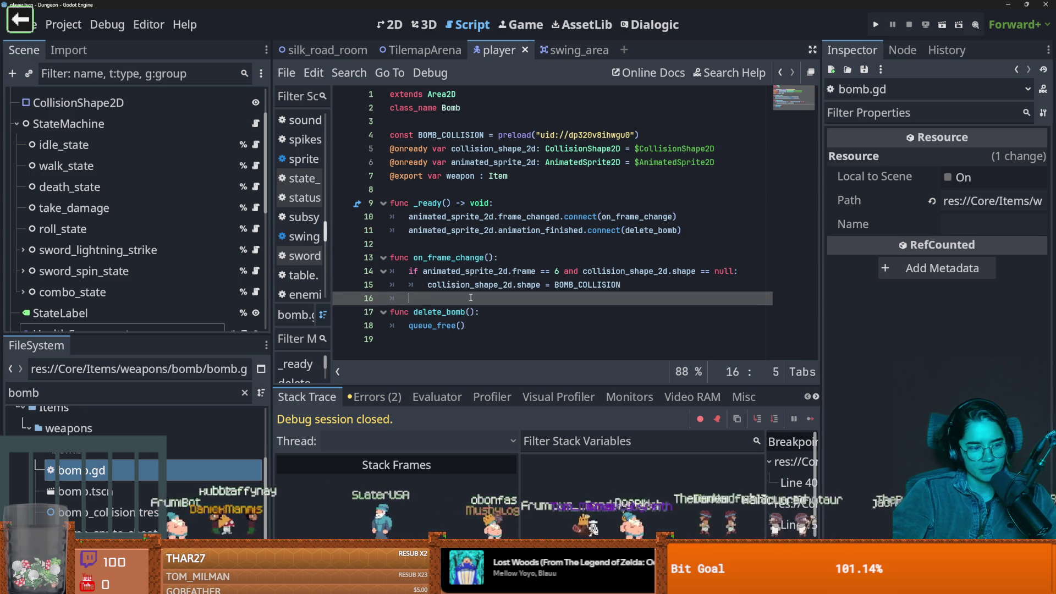
{"action": "key", "text": "ctrl+s"}
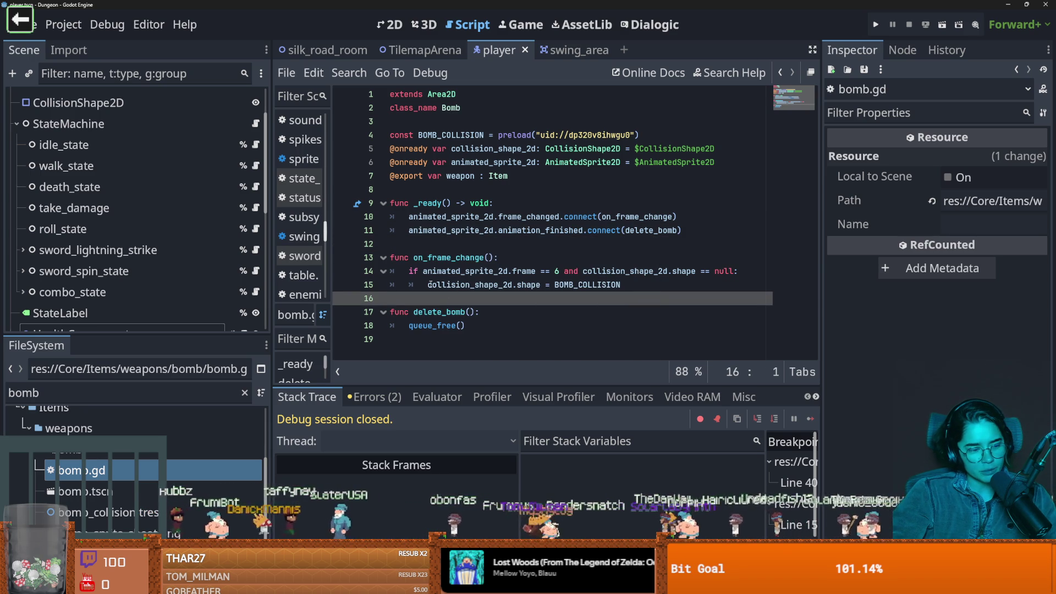
{"action": "mouse_move", "coordinate": [432, 285]}
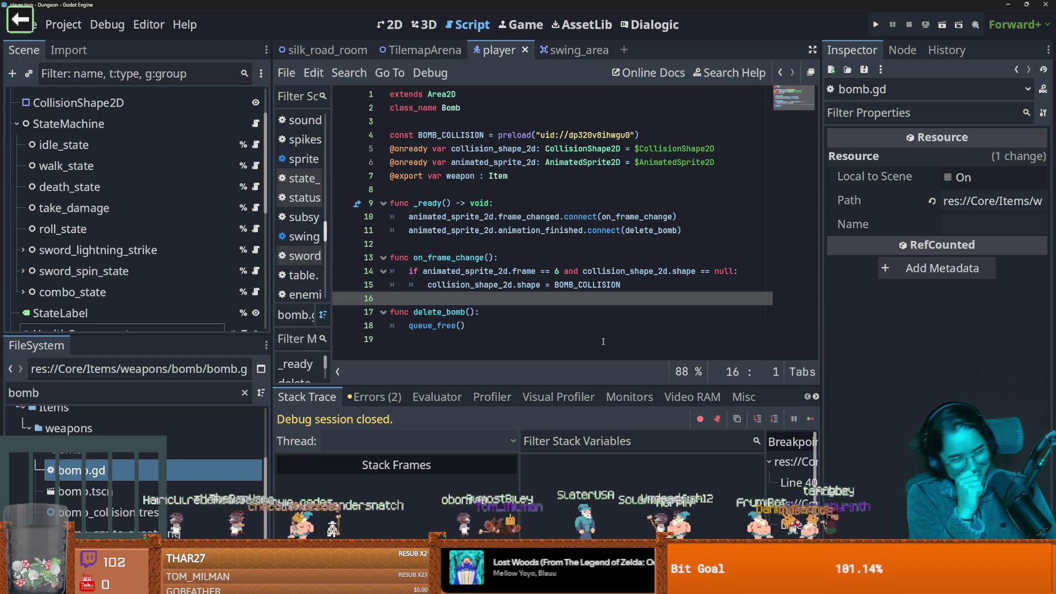
{"action": "key", "text": "ctrl+s"}
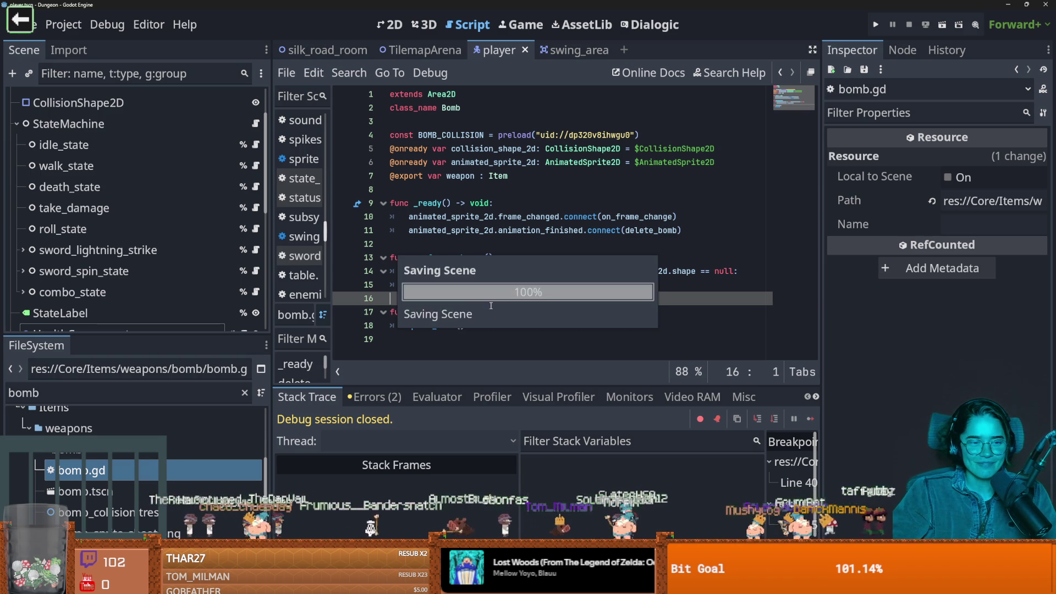
{"action": "left_click_drag", "start_coordinate": [220, 336], "coordinate": [182, 446]}
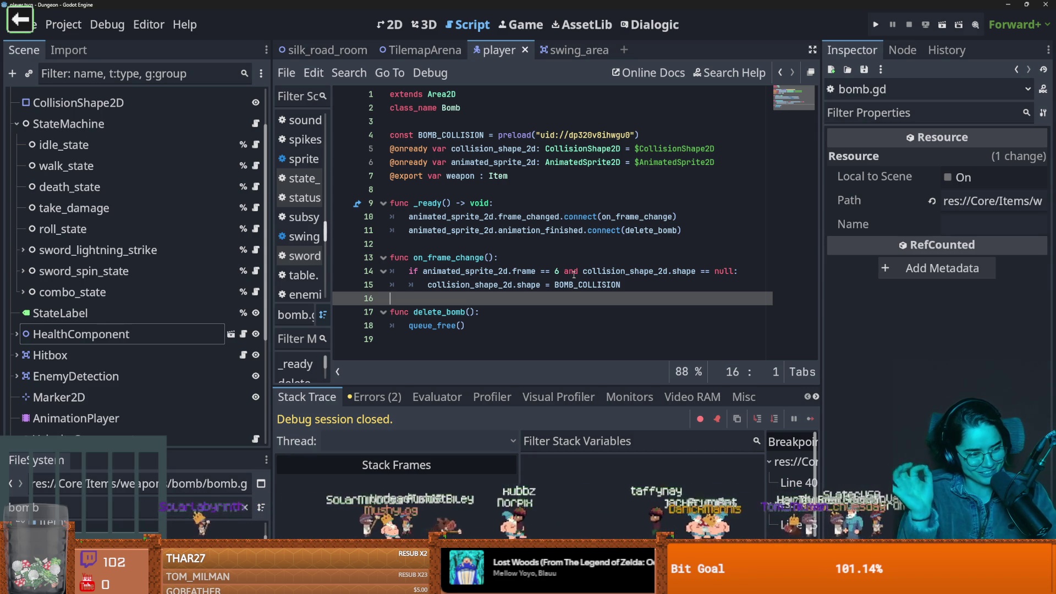
{"action": "left_click", "coordinate": [550, 258]}
{"action": "key", "text": "ctrl+s"}
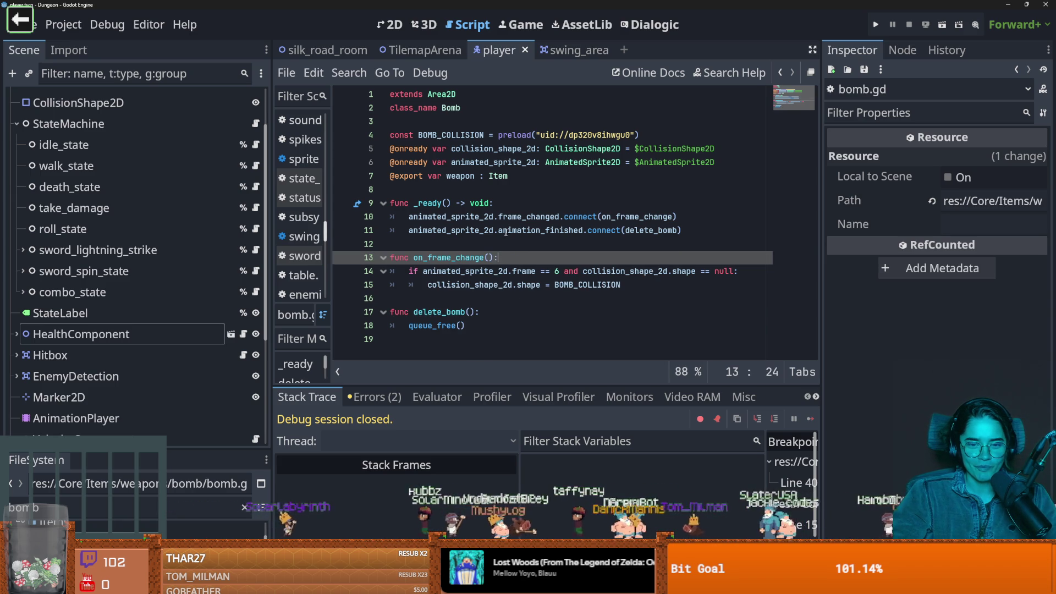
{"action": "left_click", "coordinate": [506, 232]}
{"action": "left_click", "coordinate": [509, 246]}
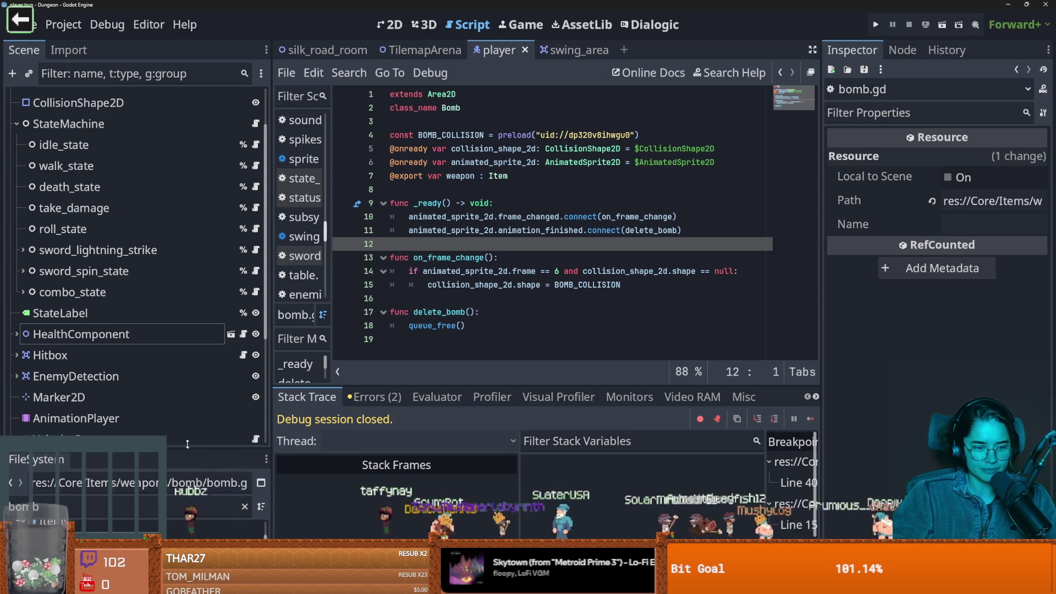
{"action": "left_click_drag", "start_coordinate": [187, 449], "coordinate": [184, 312]}
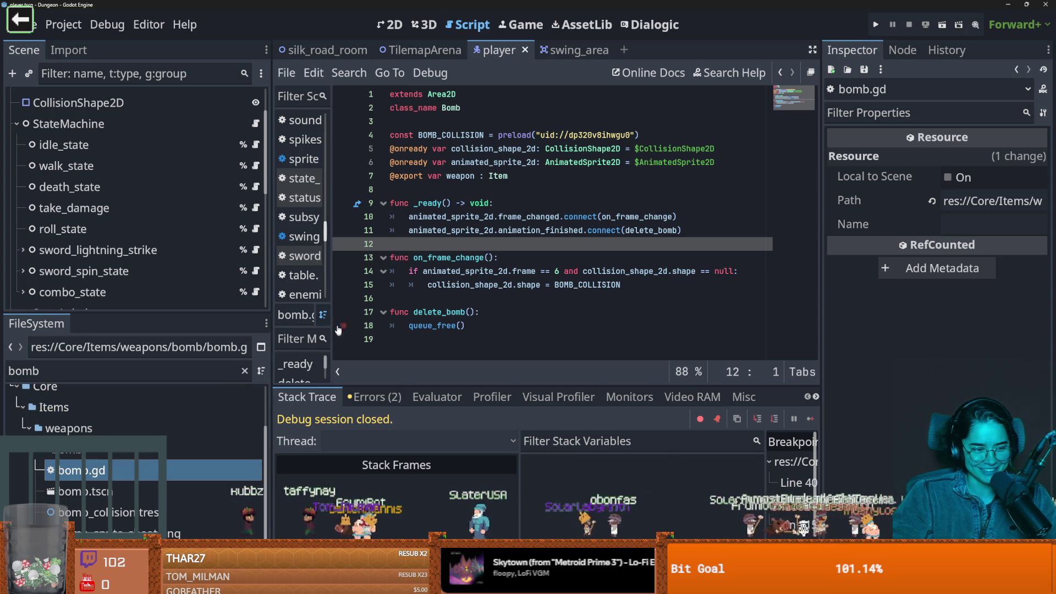
{"action": "left_click", "coordinate": [422, 301]}
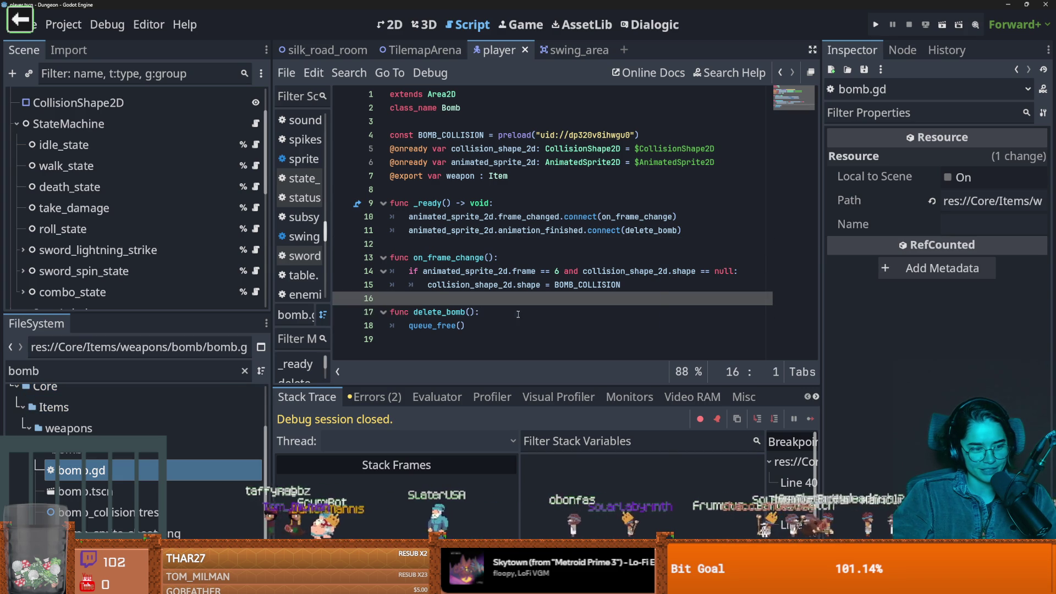
{"action": "mouse_move", "coordinate": [190, 317]}
{"action": "left_mouse_down"}
{"action": "mouse_move", "coordinate": [191, 394]}
{"action": "mouse_move", "coordinate": [190, 349]}
{"action": "left_mouse_up"}
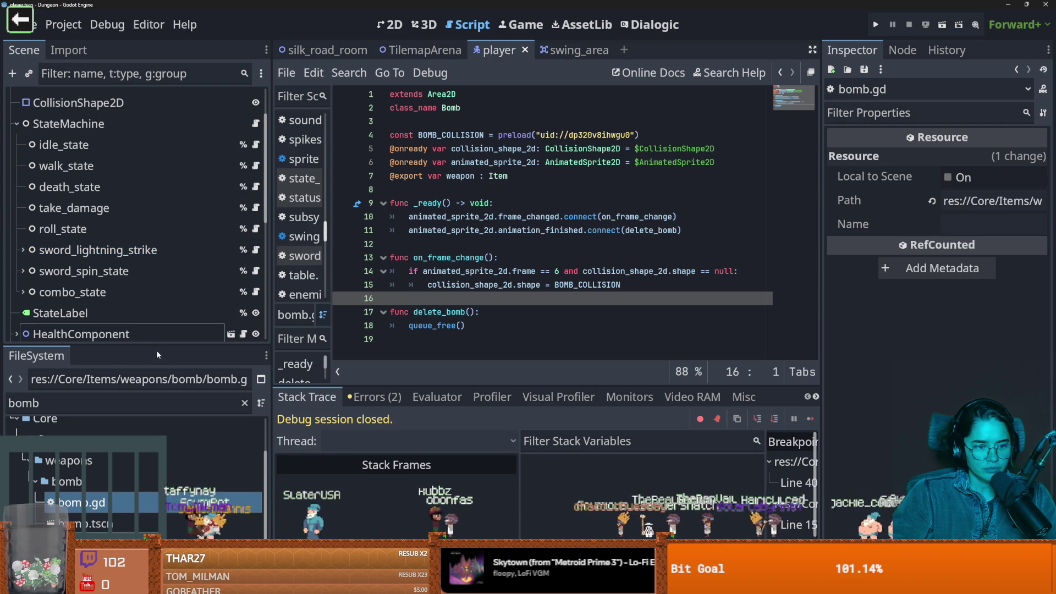
{"action": "mouse_move", "coordinate": [157, 352]}
{"action": "left_mouse_down"}
{"action": "mouse_move", "coordinate": [156, 381]}
{"action": "mouse_move", "coordinate": [157, 319]}
{"action": "left_mouse_up"}
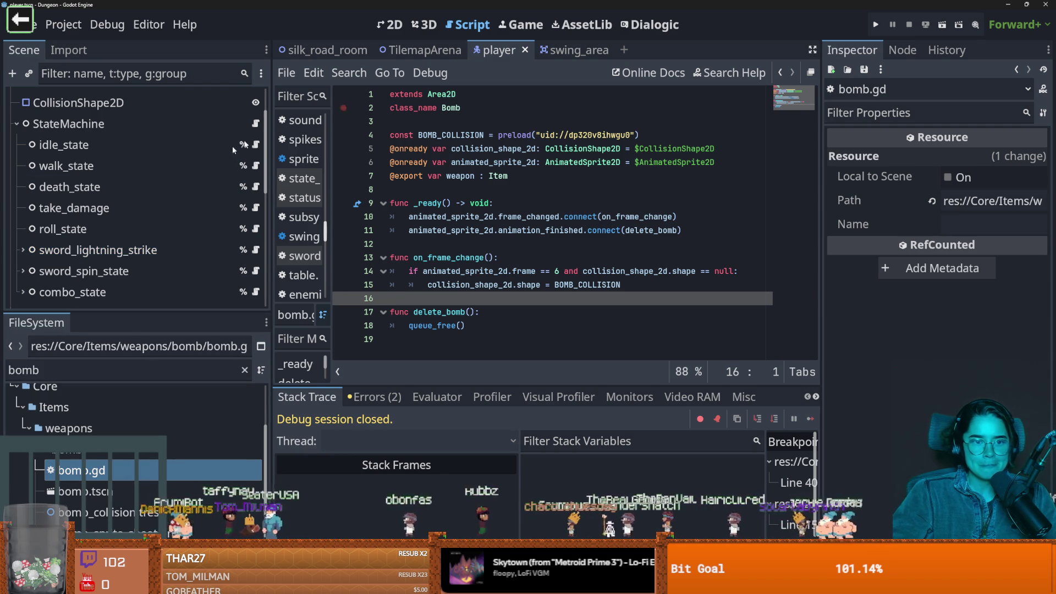
Add 'or attacker is Bomb' to line 17 of take_damage.gd, save, and launch with F5
{"action": "left_click", "coordinate": [256, 208]}
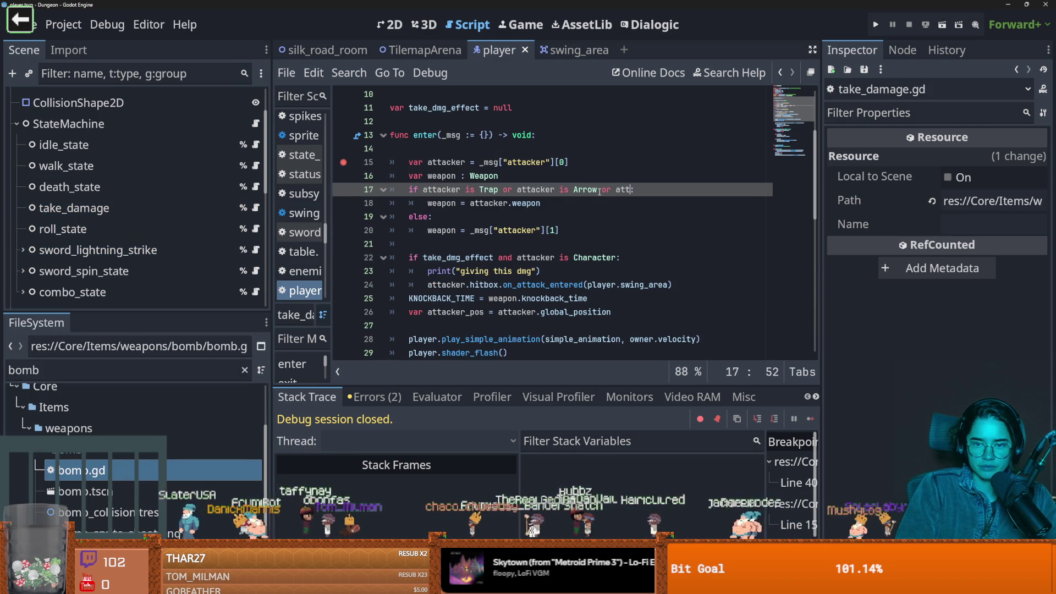
{"action": "key", "text": "ctrl+s"}
{"action": "key", "text": "F5"}
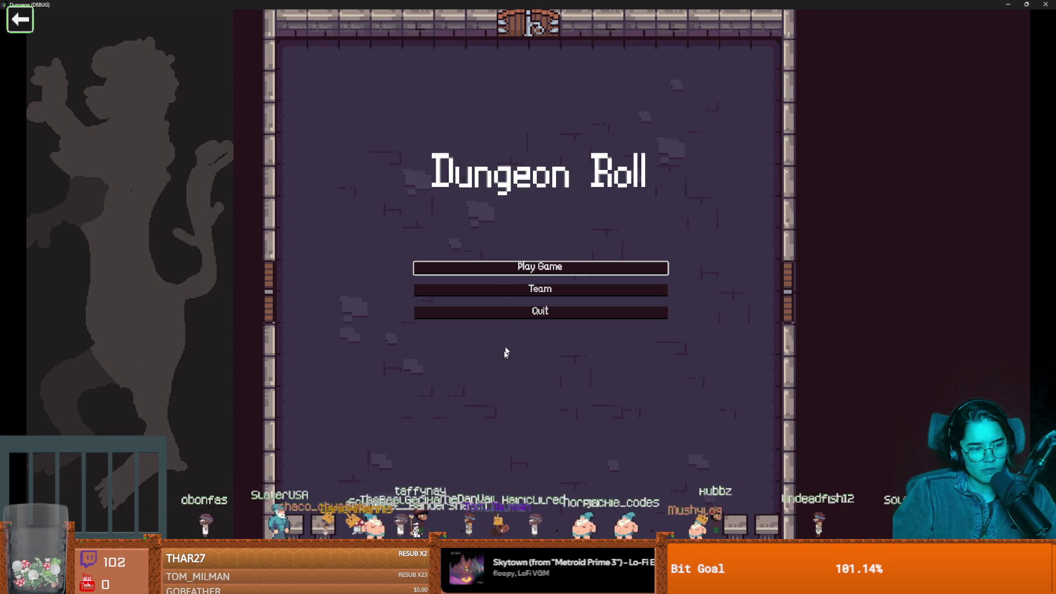
Play as the Warrior to the line-15 breakpoint, continue, stop the game, and toggle the line-15 breakpoint
{"action": "left_click", "coordinate": [502, 271]}
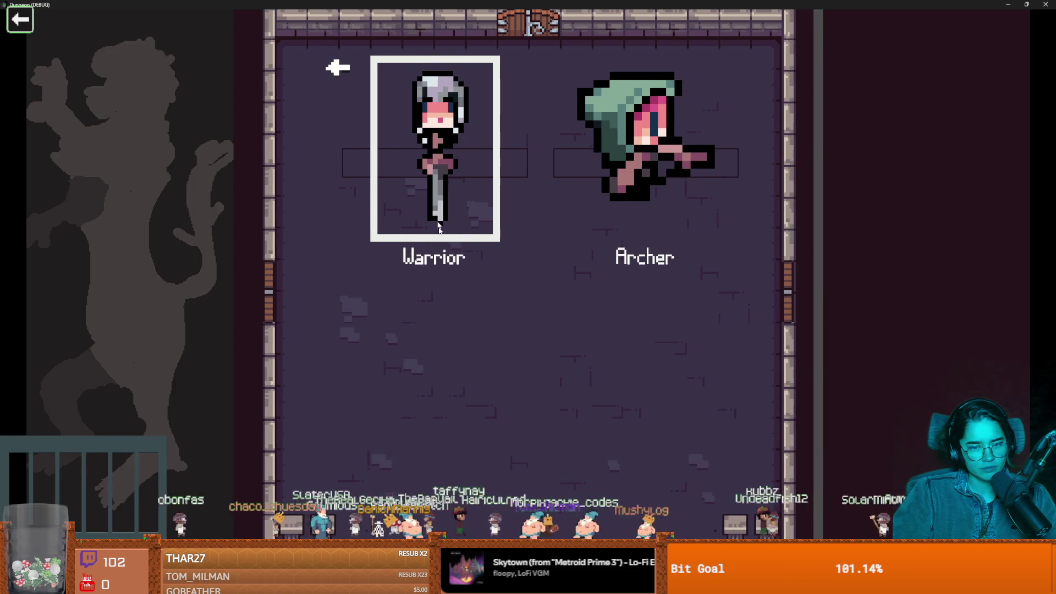
{"action": "left_click", "coordinate": [477, 340]}
{"action": "key", "text": "s"}
{"action": "key", "text": "d"}
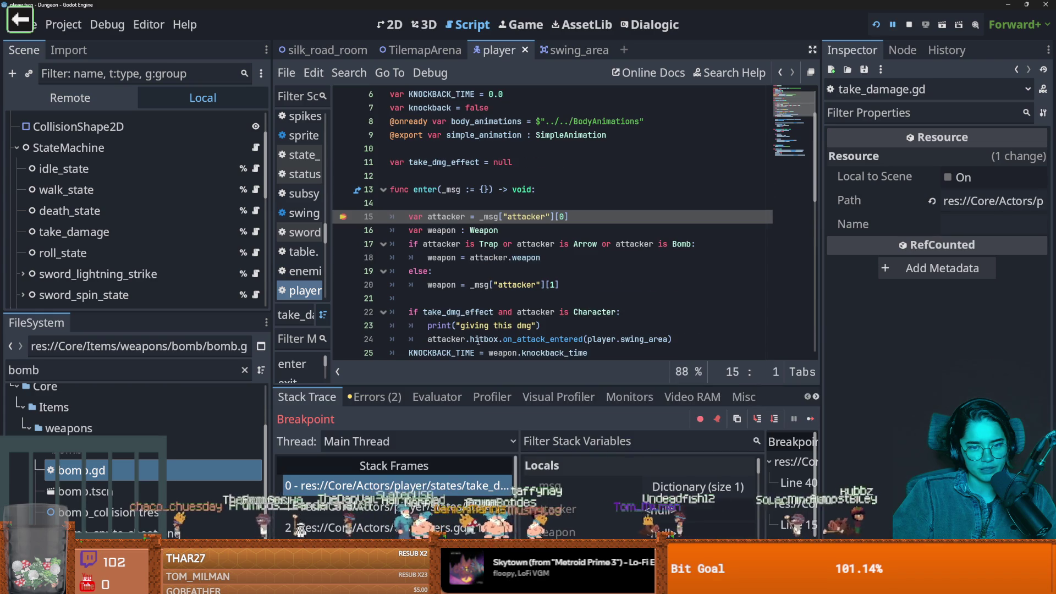
{"action": "left_click", "coordinate": [811, 419]}
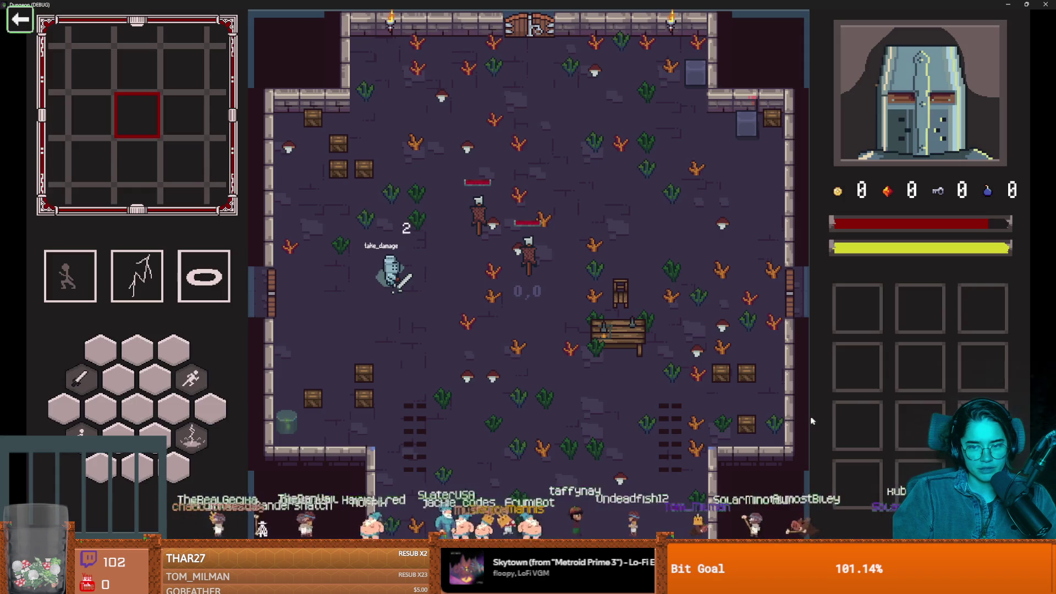
{"action": "key", "text": "F8"}
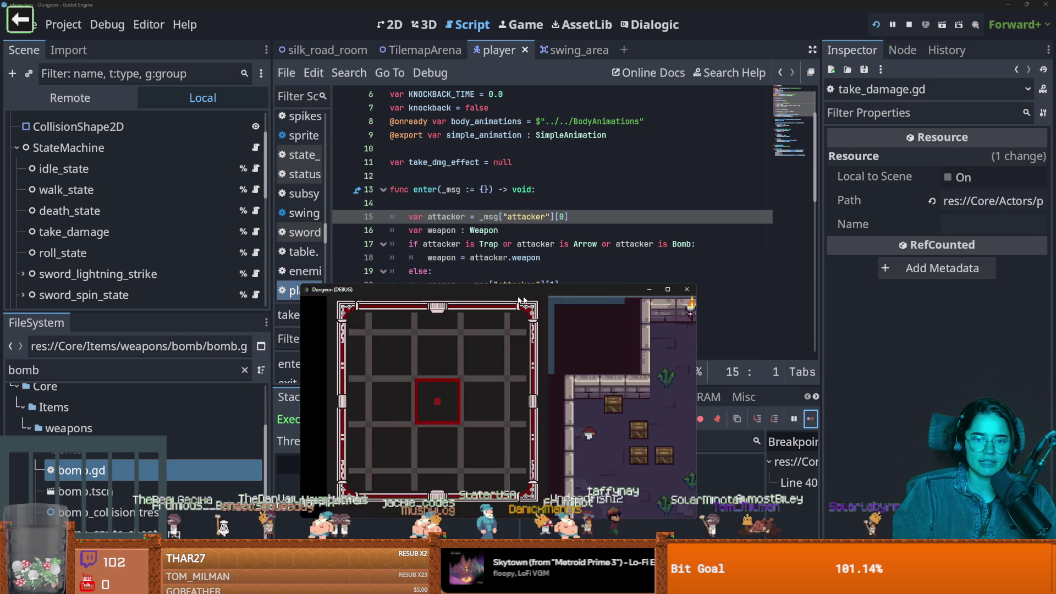
{"action": "left_click", "coordinate": [344, 216]}
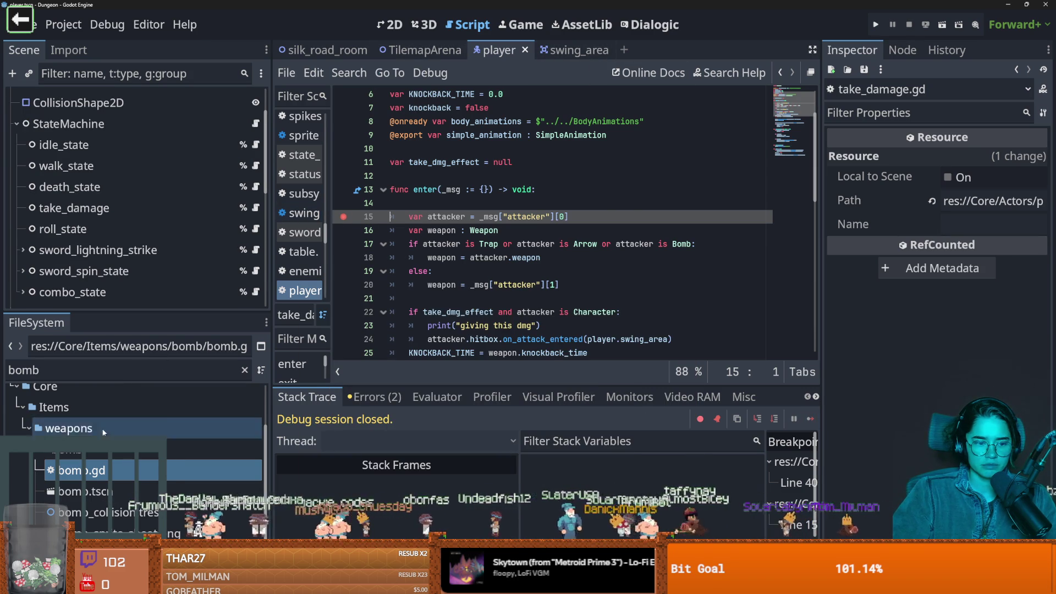
Open bomb.gd, then rerun Dungeon Roll as the Warrior until it pauses at take_damage.gd line 15
{"action": "double_click", "coordinate": [85, 472]}
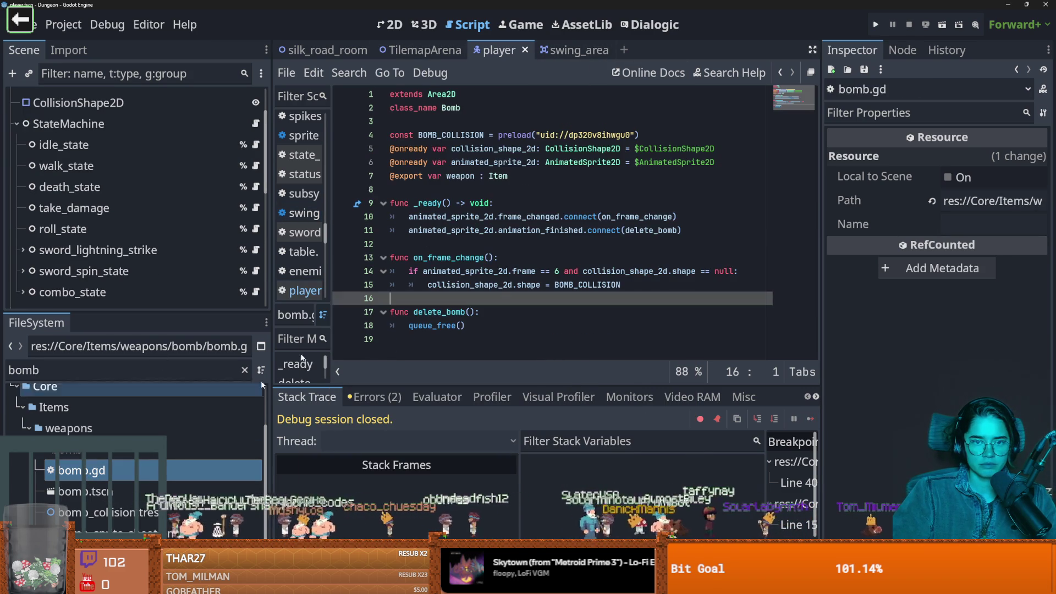
{"action": "left_click", "coordinate": [877, 26]}
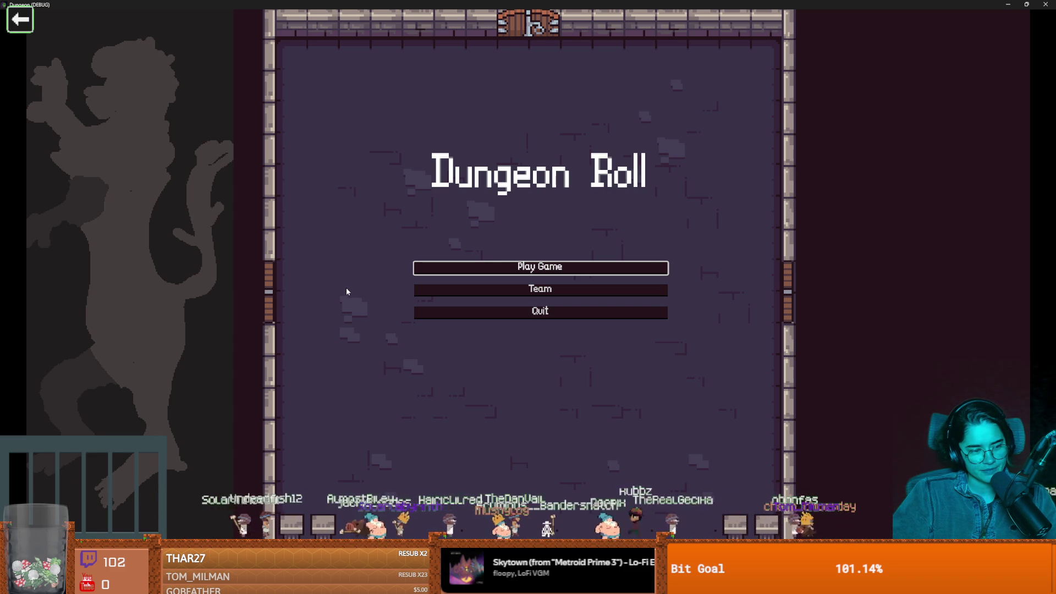
{"action": "left_click", "coordinate": [440, 266]}
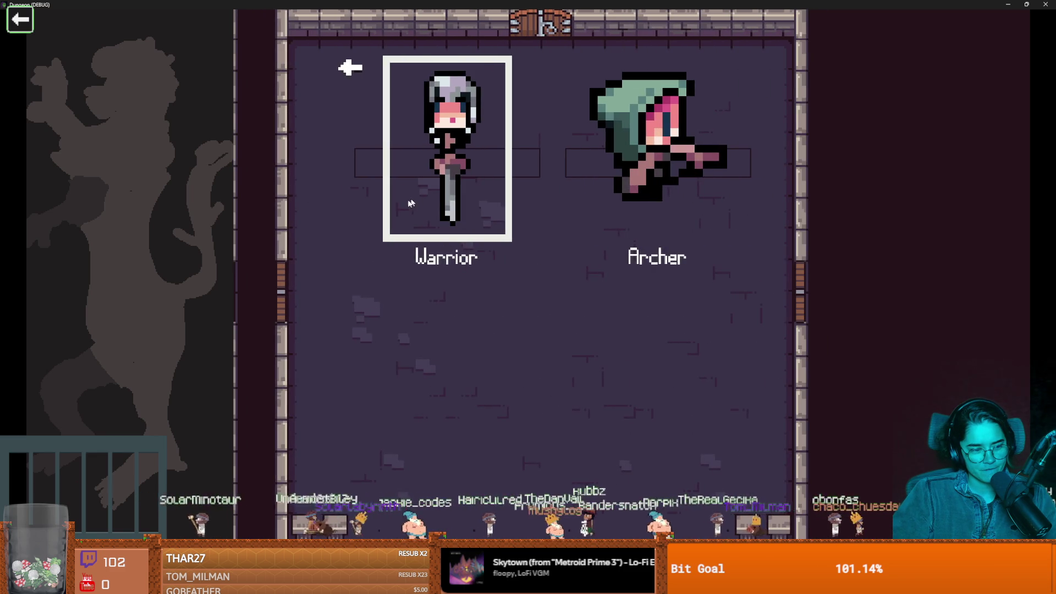
{"action": "left_click", "coordinate": [401, 201]}
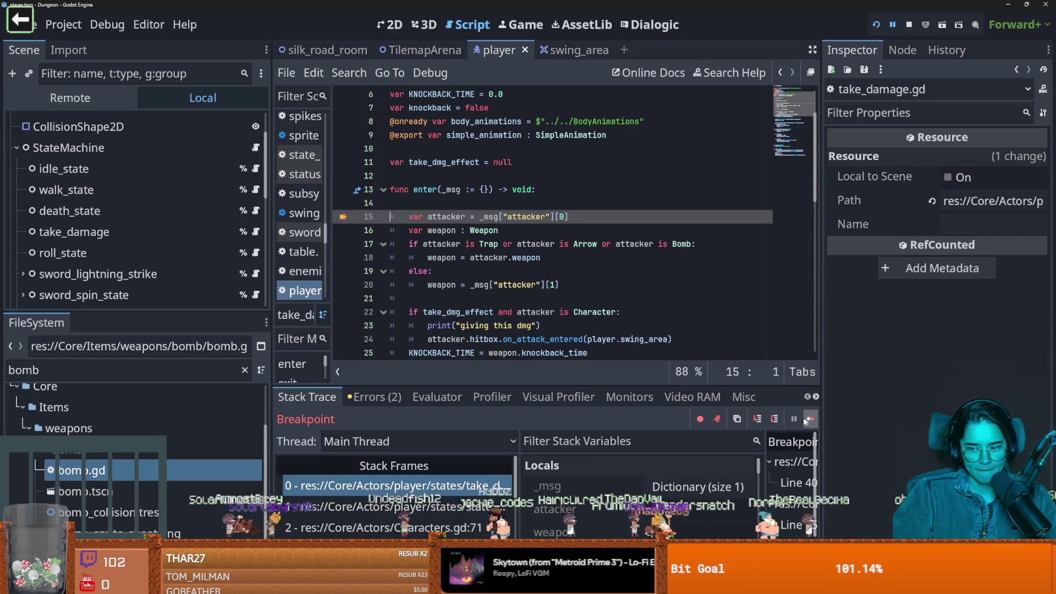
Step through take_damage.gd past the knockback time line into play_simple_animation
{"action": "left_click", "coordinate": [759, 420]}
{"action": "left_click", "coordinate": [758, 419]}
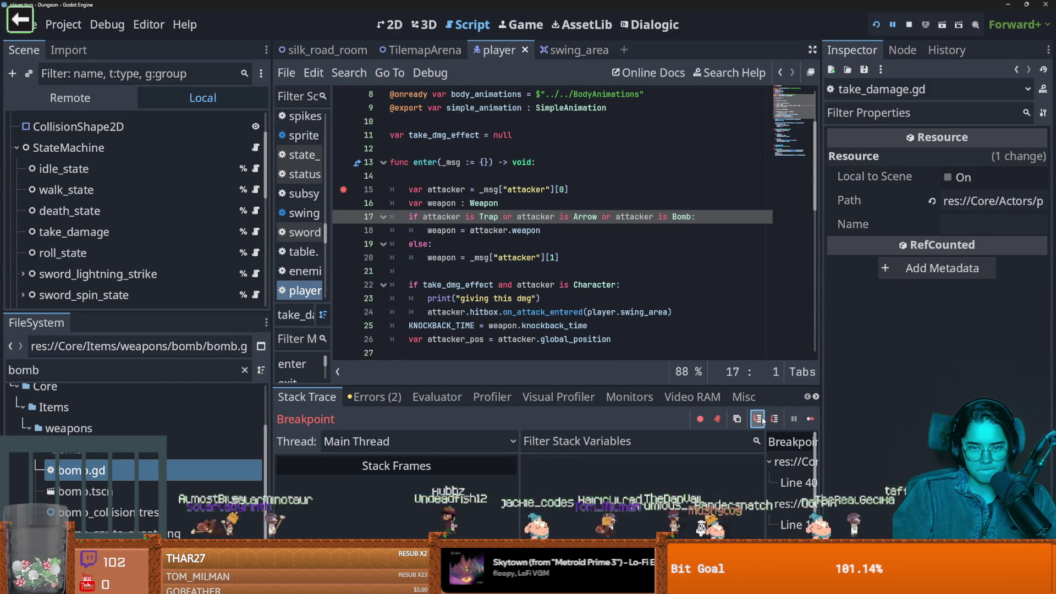
{"action": "left_click", "coordinate": [760, 418]}
{"action": "left_click", "coordinate": [760, 418]}
{"action": "left_click", "coordinate": [760, 418]}
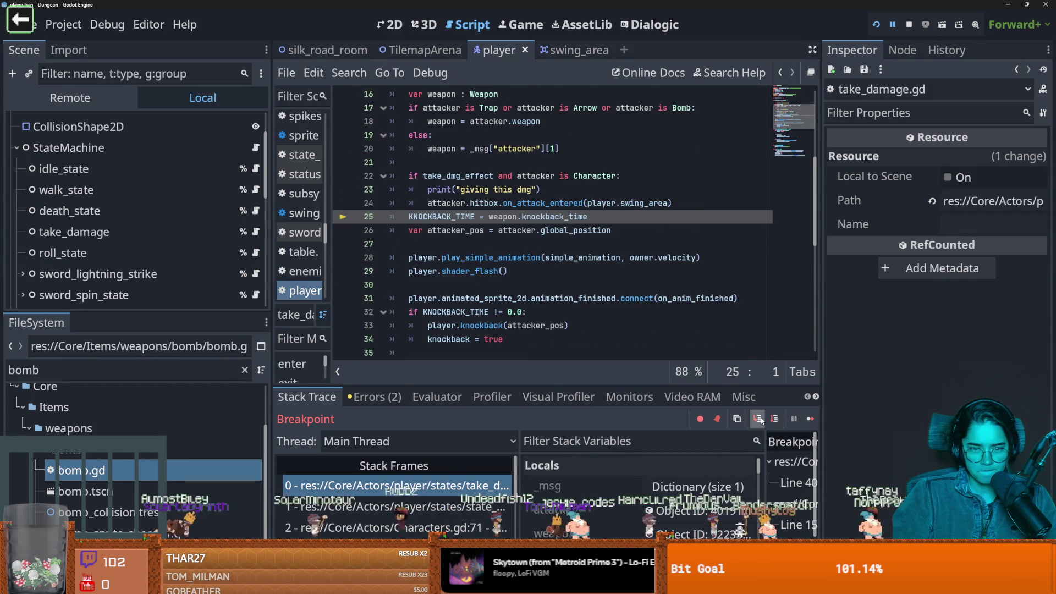
{"action": "left_click", "coordinate": [760, 419]}
{"action": "left_click", "coordinate": [760, 419]}
{"action": "left_click", "coordinate": [760, 419]}
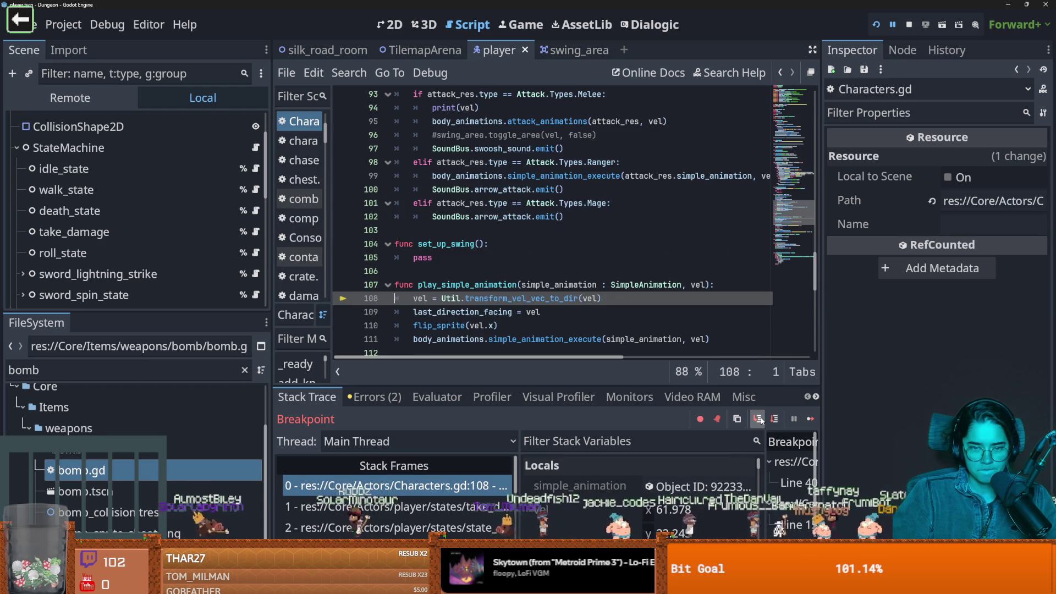
Step through transform_vel_vec_to_dir's direction loop in Util.gd to its return line
{"action": "left_click", "coordinate": [759, 420]}
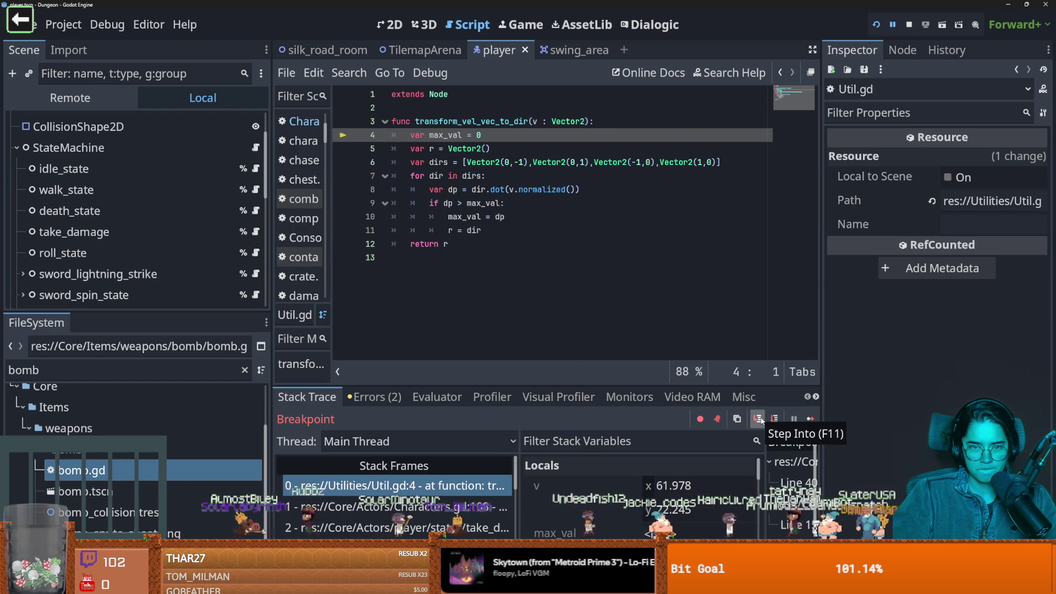
{"action": "left_click", "coordinate": [758, 419]}
{"action": "left_click", "coordinate": [759, 419]}
{"action": "left_click", "coordinate": [758, 419]}
{"action": "left_click", "coordinate": [759, 419]}
{"action": "left_click", "coordinate": [758, 419]}
{"action": "left_click", "coordinate": [759, 419]}
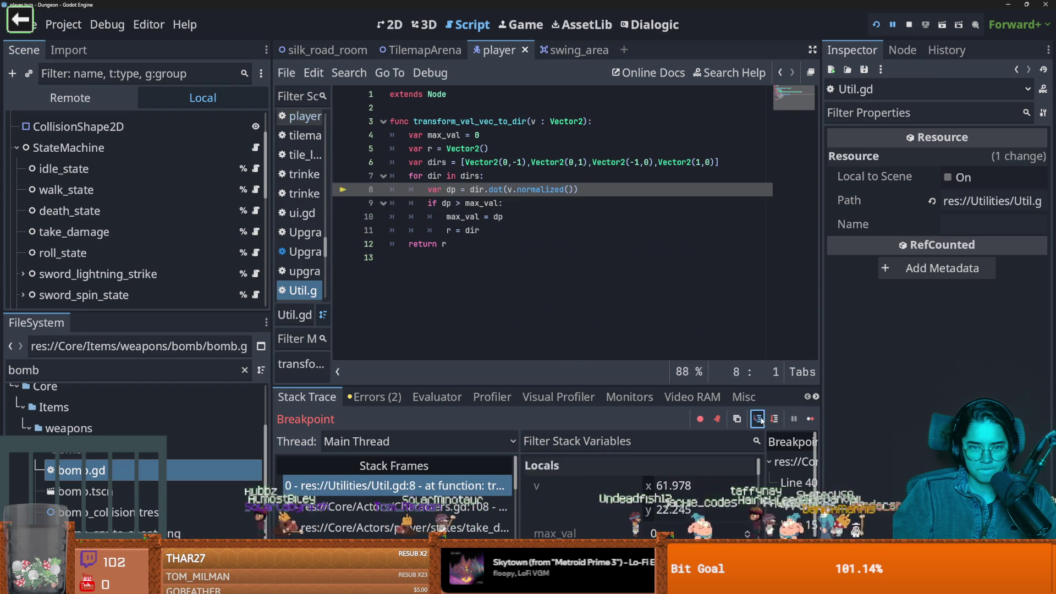
{"action": "left_click", "coordinate": [759, 420]}
{"action": "left_click", "coordinate": [758, 420]}
{"action": "left_click", "coordinate": [759, 419]}
{"action": "left_click", "coordinate": [759, 420]}
{"action": "left_click", "coordinate": [759, 419]}
{"action": "left_click", "coordinate": [759, 420]}
{"action": "left_click", "coordinate": [759, 419]}
{"action": "left_click", "coordinate": [759, 420]}
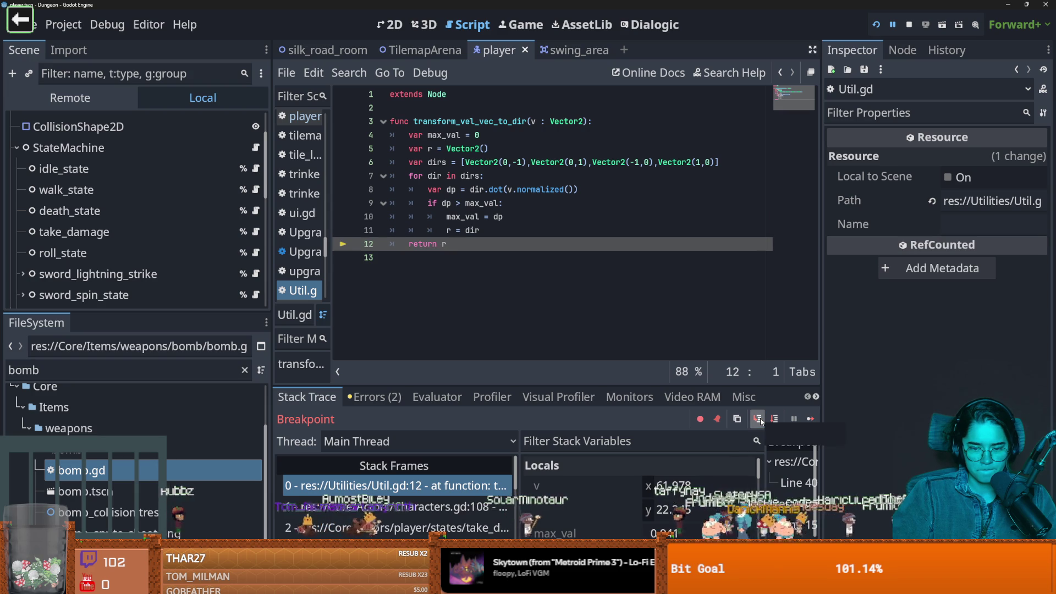
{"action": "scroll", "coordinate": [677, 491], "scroll_direction": "down", "scroll_amount": 2}
{"action": "scroll", "coordinate": [676, 508], "scroll_direction": "down", "scroll_amount": 2}
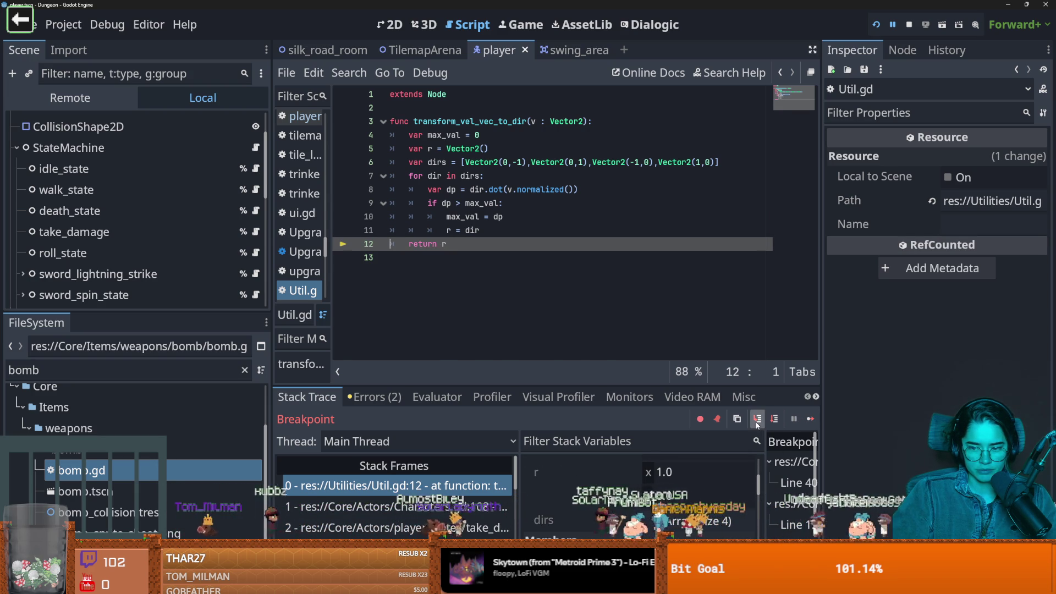
Step through flip_sprite and simple_animation_execute's direction match, back out to take_damage.gd line 28
{"action": "left_click", "coordinate": [758, 419]}
{"action": "left_click", "coordinate": [757, 419]}
{"action": "left_click", "coordinate": [758, 420]}
{"action": "left_click", "coordinate": [758, 419]}
{"action": "left_click", "coordinate": [758, 419]}
{"action": "left_click", "coordinate": [758, 419]}
{"action": "left_click", "coordinate": [757, 420]}
{"action": "left_click", "coordinate": [757, 419]}
{"action": "left_click", "coordinate": [758, 419]}
{"action": "left_click", "coordinate": [758, 419]}
{"action": "left_click", "coordinate": [758, 420]}
{"action": "left_click", "coordinate": [758, 419]}
{"action": "left_click", "coordinate": [758, 420]}
{"action": "left_click", "coordinate": [758, 419]}
{"action": "left_click", "coordinate": [757, 422]}
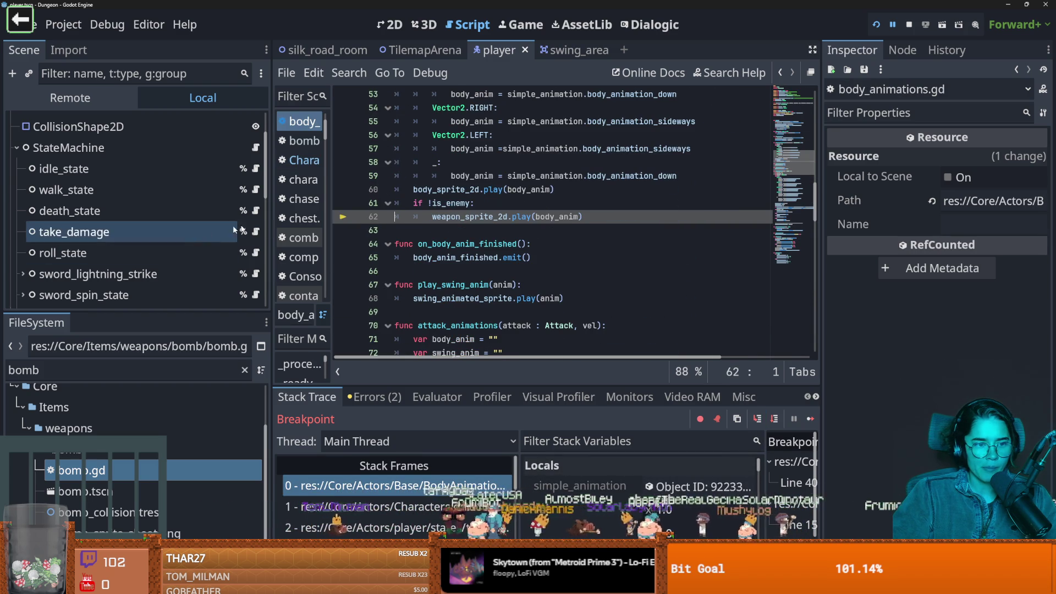
{"action": "left_click", "coordinate": [256, 232]}
Locate on_anim_finished on line 49 and set a breakpoint on line 50
{"action": "scroll", "coordinate": [589, 275], "scroll_direction": "down", "scroll_amount": 5}
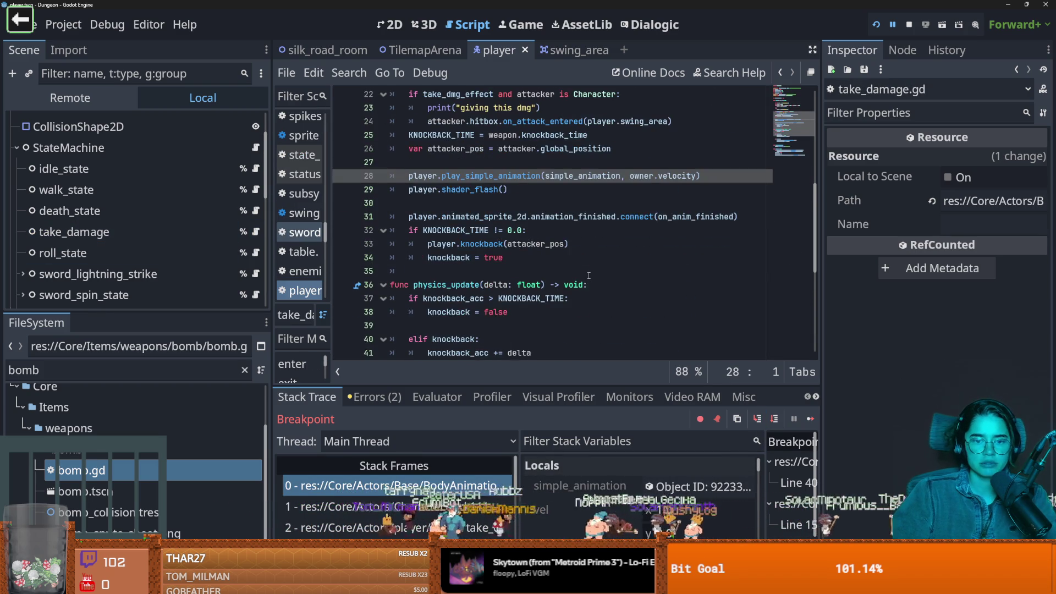
{"action": "scroll", "coordinate": [588, 276], "scroll_direction": "down", "scroll_amount": 1}
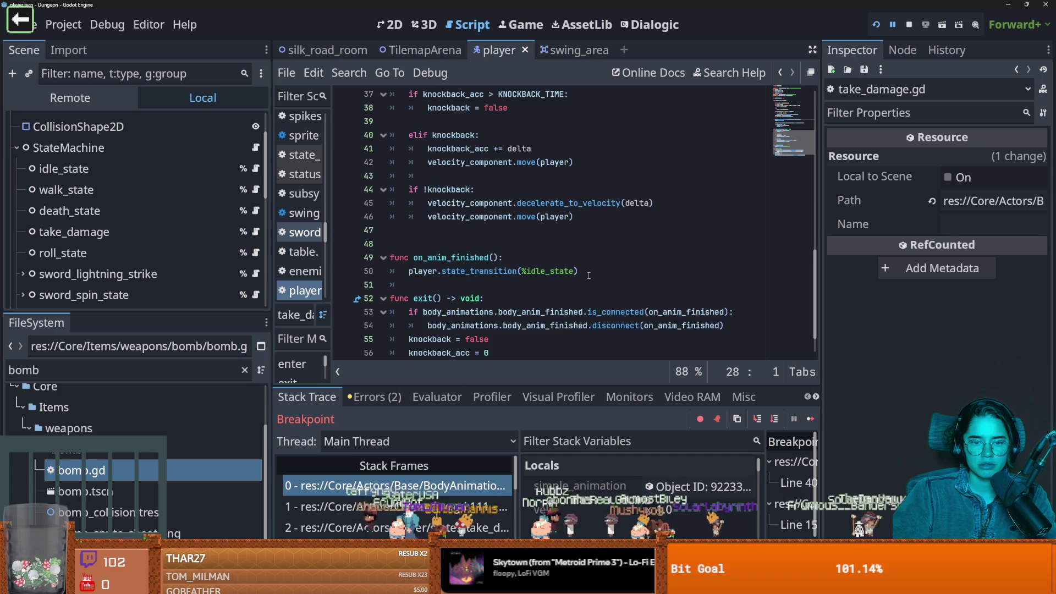
{"action": "double_click", "coordinate": [490, 258]}
{"action": "scroll", "coordinate": [536, 283], "scroll_direction": "up", "scroll_amount": 5}
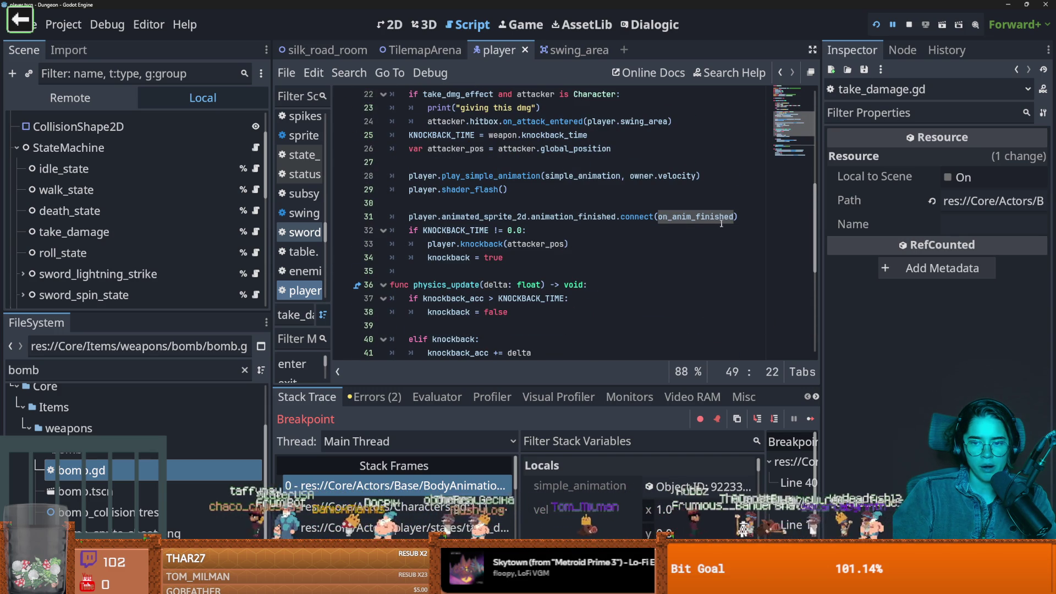
{"action": "scroll", "coordinate": [601, 262], "scroll_direction": "down", "scroll_amount": 4}
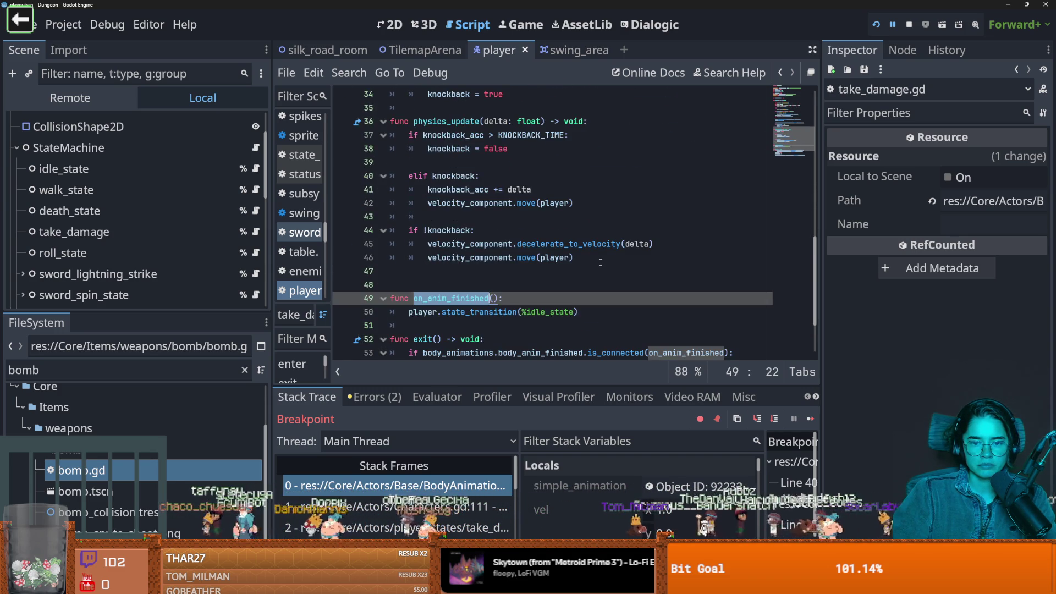
{"action": "scroll", "coordinate": [456, 235], "scroll_direction": "down", "scroll_amount": 2}
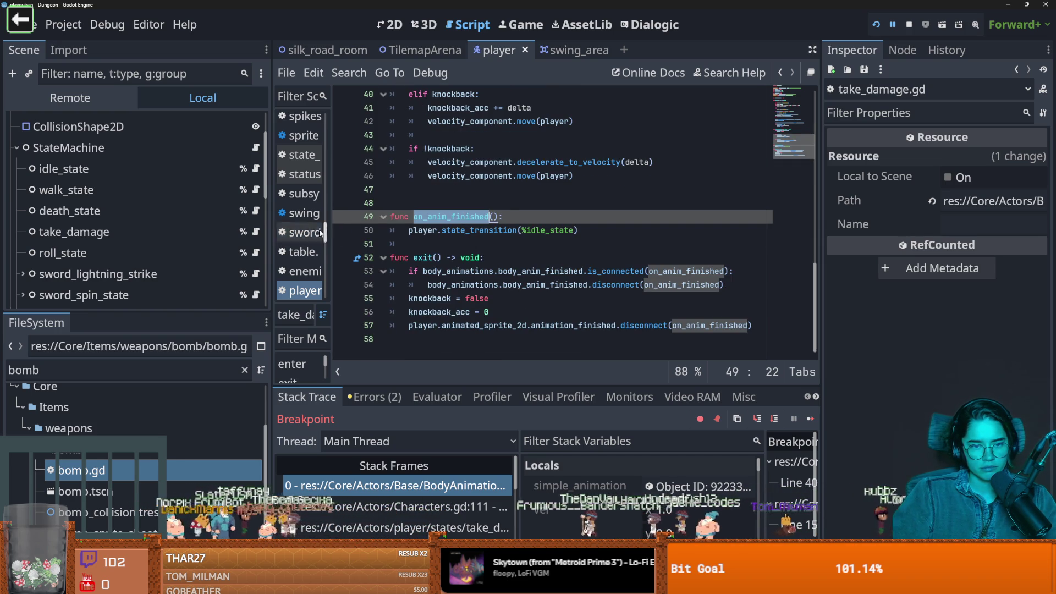
{"action": "left_click", "coordinate": [344, 230]}
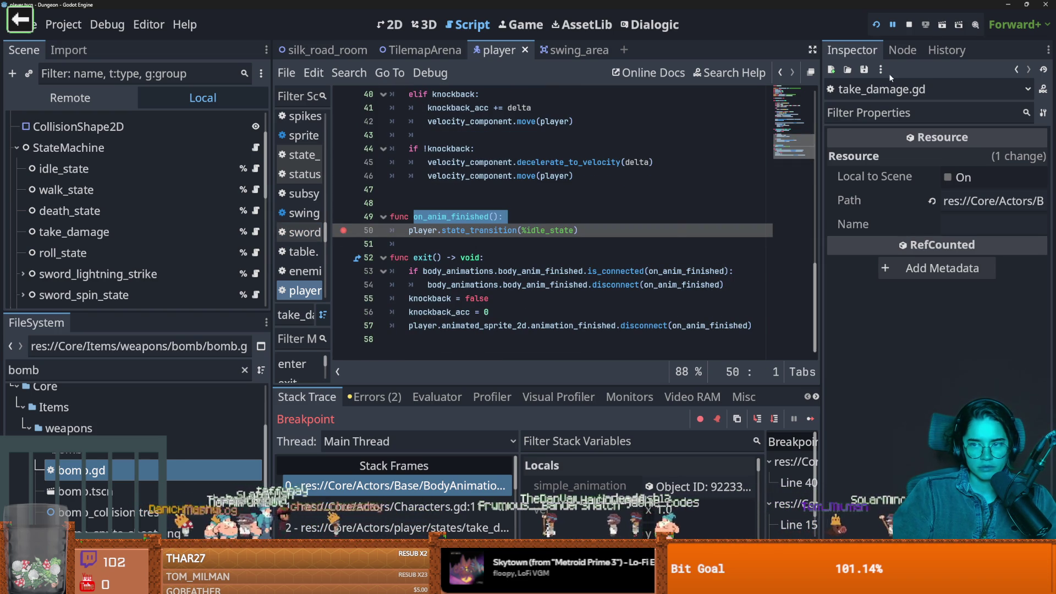
Rerun the project and start a Warrior game so execution breaks at on_anim_finished's line 50
{"action": "left_click", "coordinate": [876, 24]}
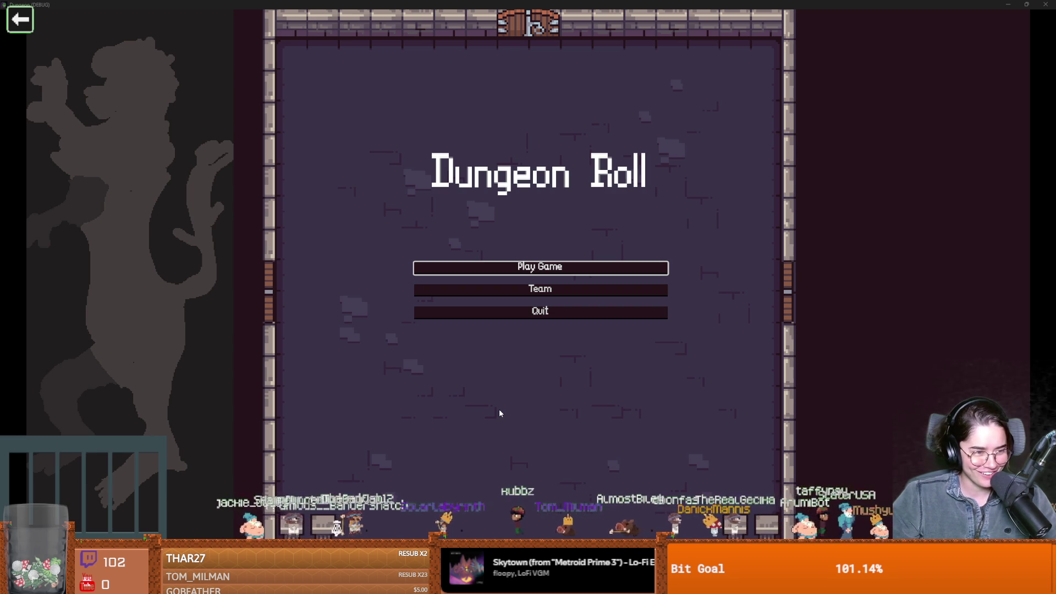
{"action": "left_click", "coordinate": [527, 274]}
{"action": "left_click", "coordinate": [447, 212]}
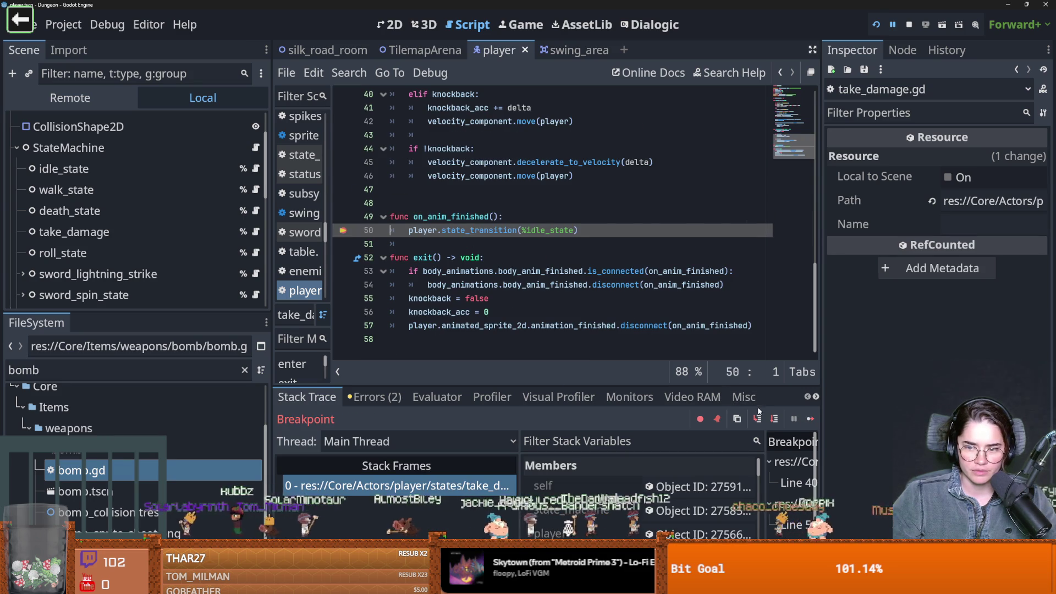
Step through state_transition into interrupting_dmg_state in Characters.gd
{"action": "left_click", "coordinate": [758, 420]}
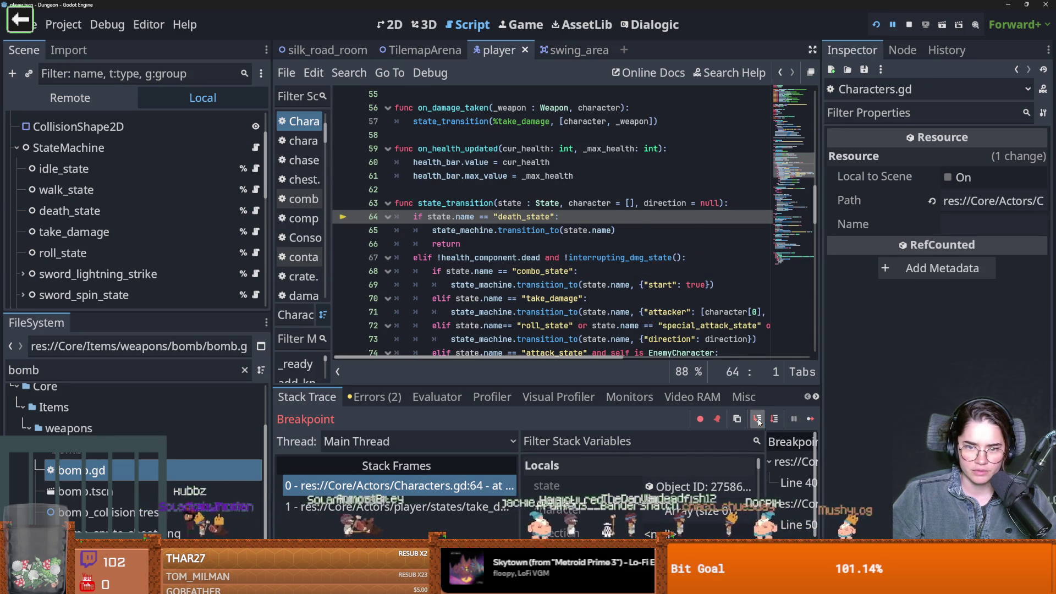
{"action": "left_click", "coordinate": [758, 419]}
{"action": "left_click", "coordinate": [758, 420]}
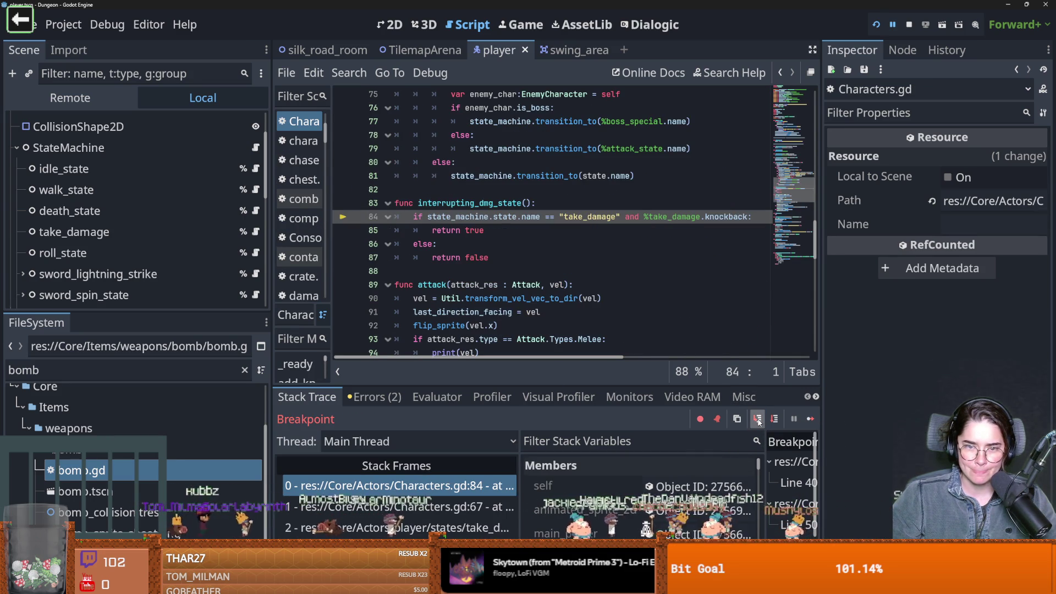
{"action": "scroll", "coordinate": [566, 235], "scroll_direction": "up", "scroll_amount": 1}
{"action": "scroll", "coordinate": [567, 236], "scroll_direction": "up", "scroll_amount": 2}
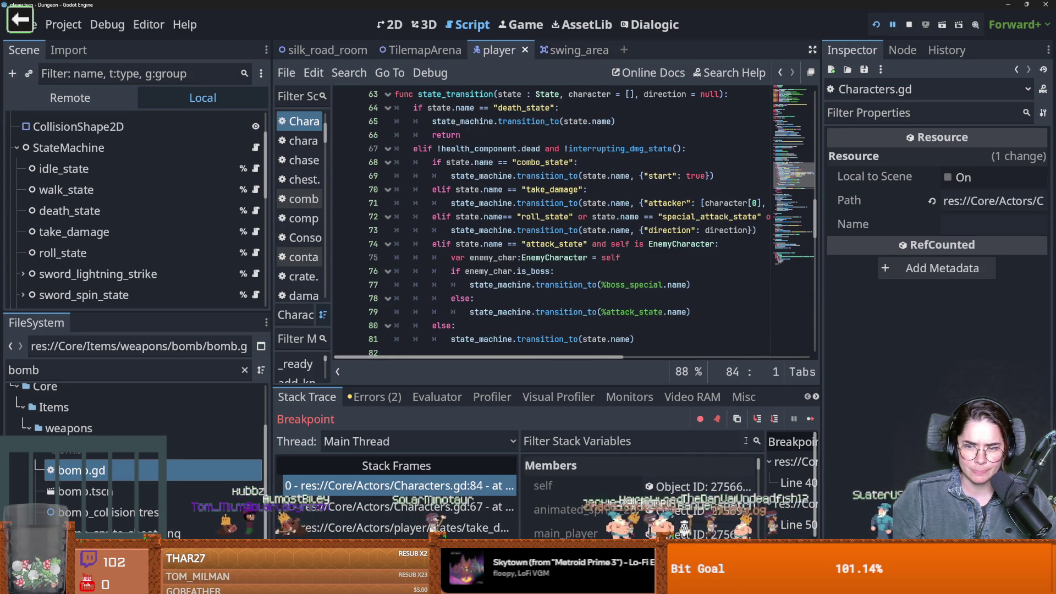
{"action": "scroll", "coordinate": [631, 225], "scroll_direction": "up", "scroll_amount": 3}
{"action": "scroll", "coordinate": [633, 240], "scroll_direction": "down", "scroll_amount": 1}
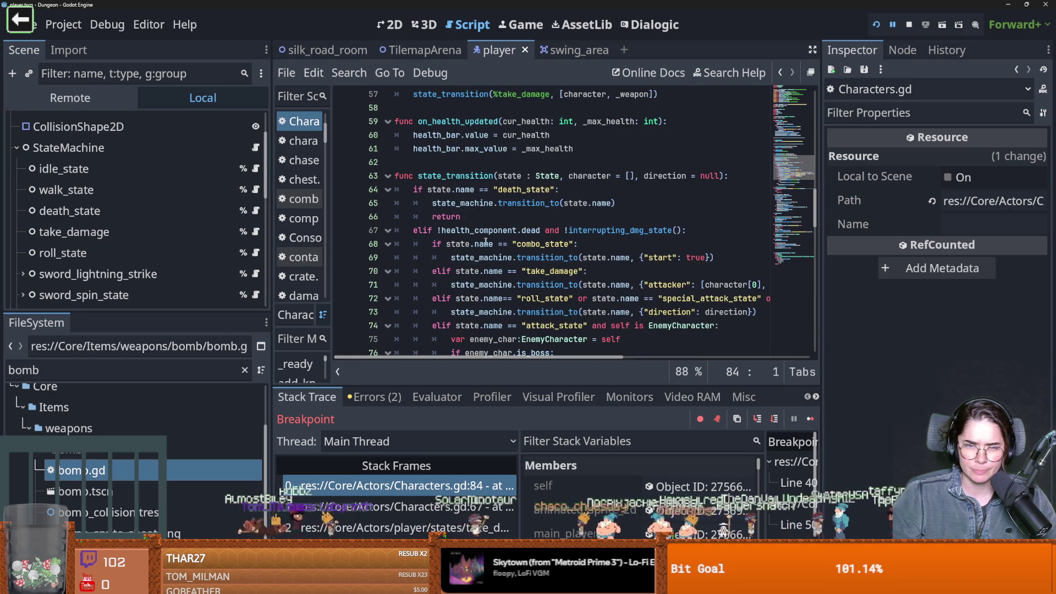
{"action": "left_click", "coordinate": [615, 235], "text": "ctrl"}
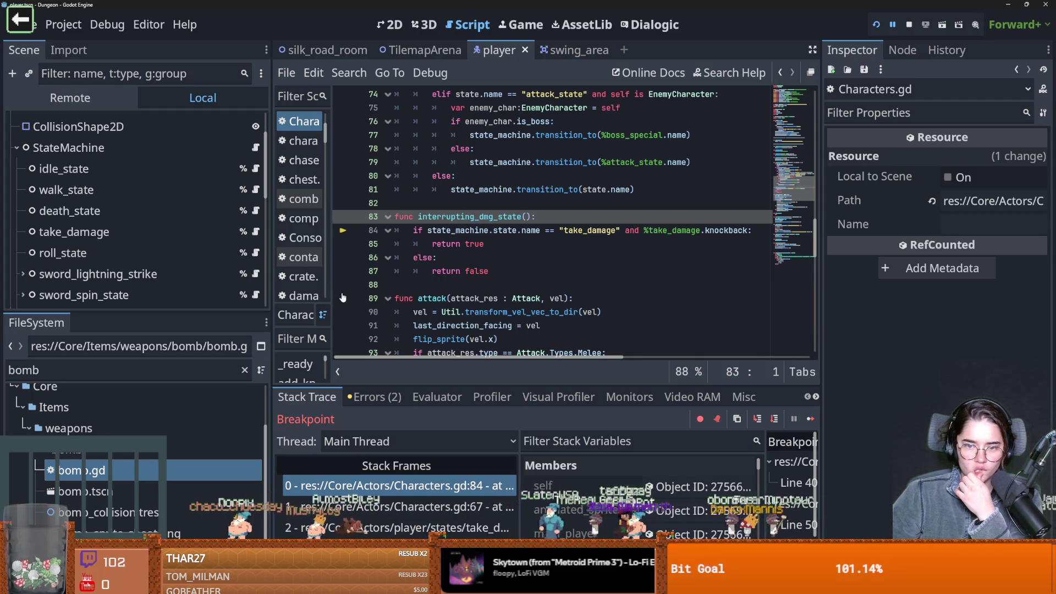
Glance at take_damage.gd, then return to the paused Characters.gd code
{"action": "scroll", "coordinate": [206, 242], "scroll_direction": "down", "scroll_amount": 3}
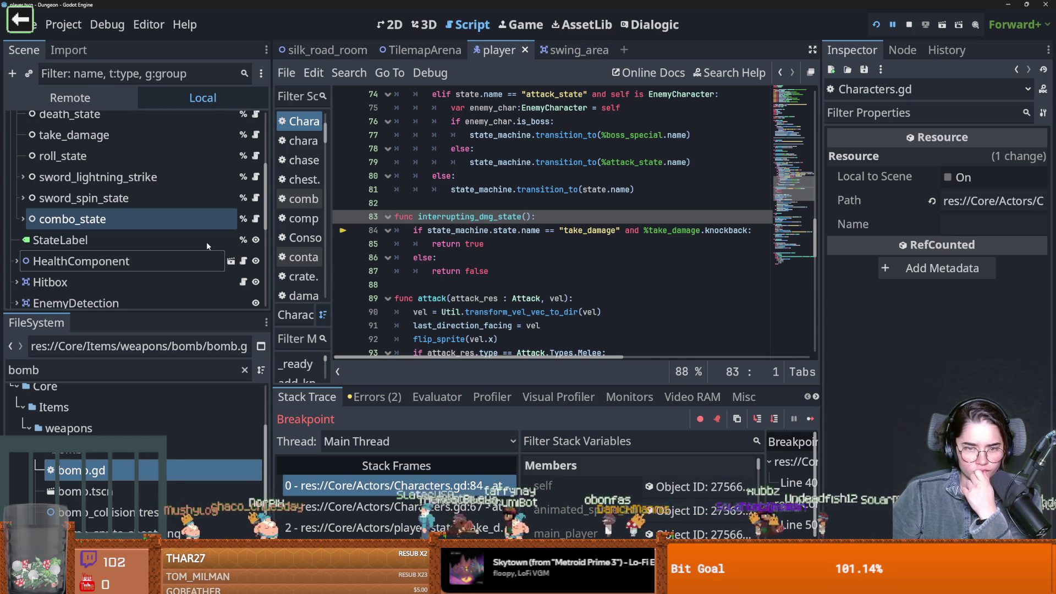
{"action": "scroll", "coordinate": [206, 242], "scroll_direction": "up", "scroll_amount": 2}
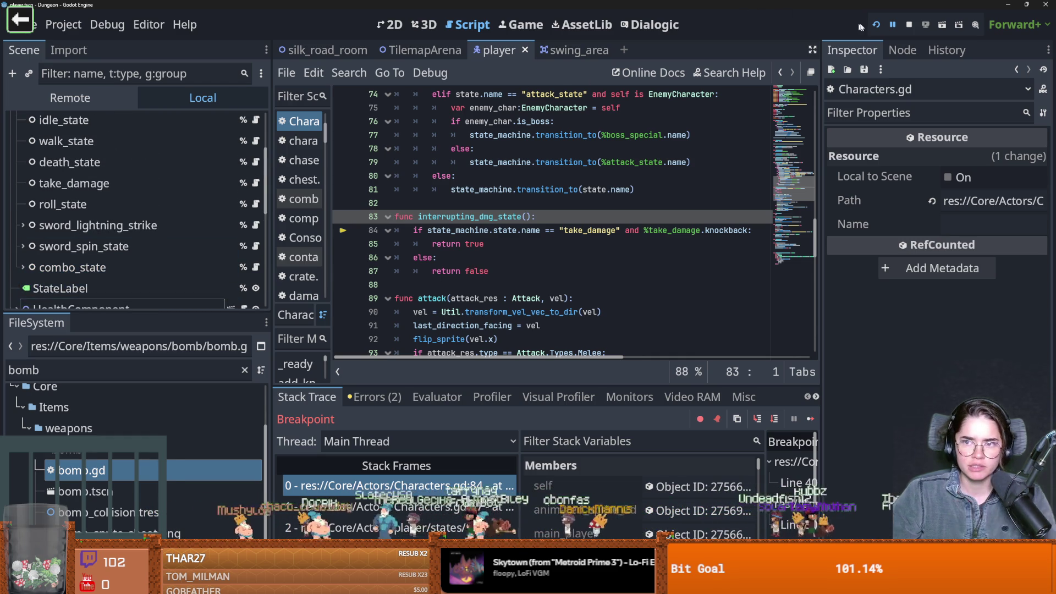
{"action": "scroll", "coordinate": [247, 208], "scroll_direction": "up", "scroll_amount": 1}
{"action": "left_click", "coordinate": [256, 207]}
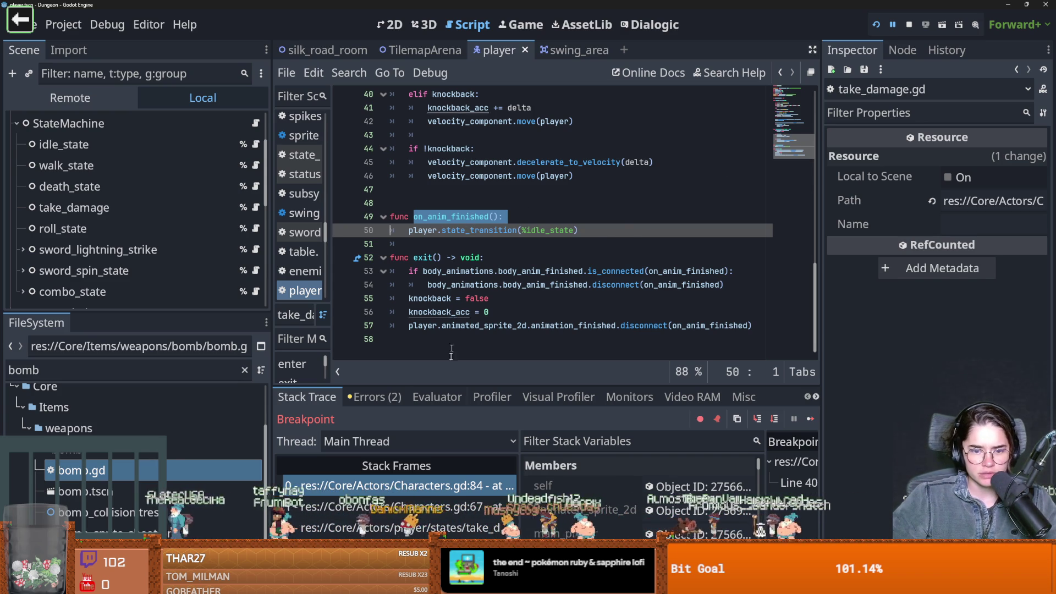
{"action": "left_click", "coordinate": [399, 486]}
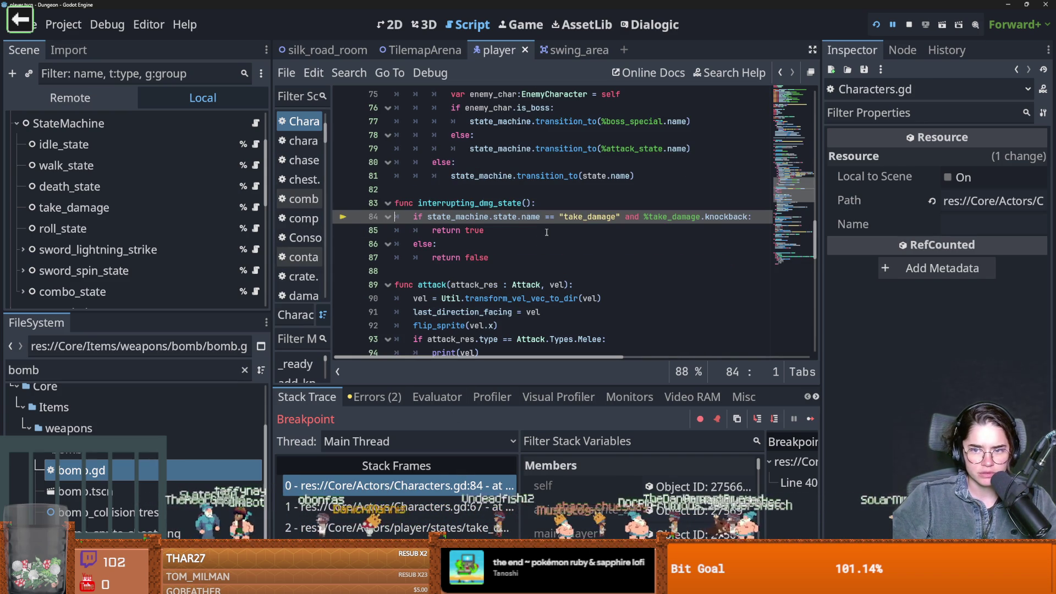
Highlight interrupting_dmg_state's uses, enlarge the Scene dock, and select the take_damage node
{"action": "left_click", "coordinate": [424, 217]}
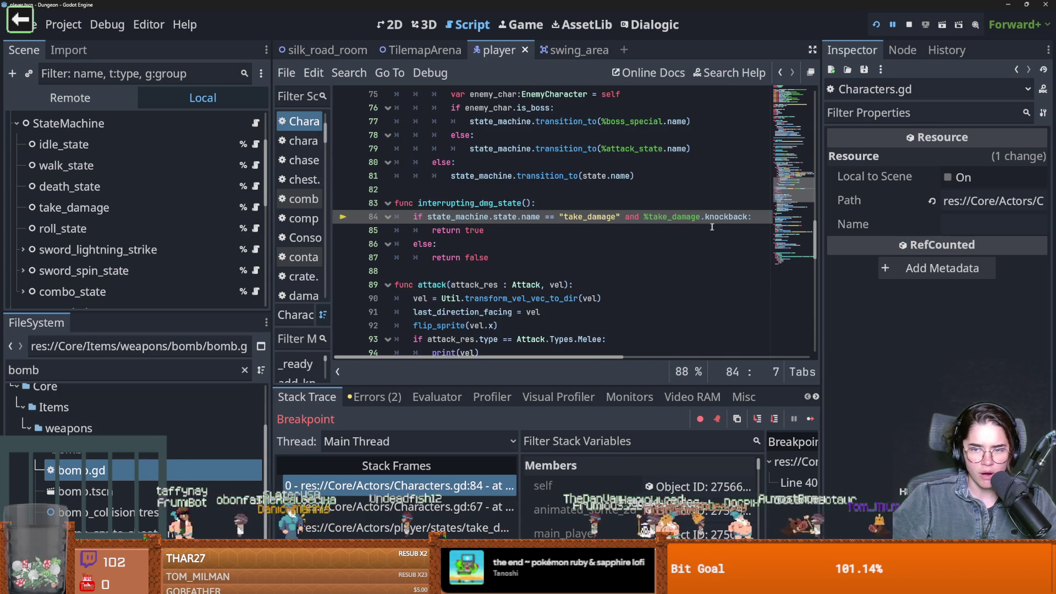
{"action": "double_click", "coordinate": [495, 203]}
{"action": "scroll", "coordinate": [522, 242], "scroll_direction": "up", "scroll_amount": 7}
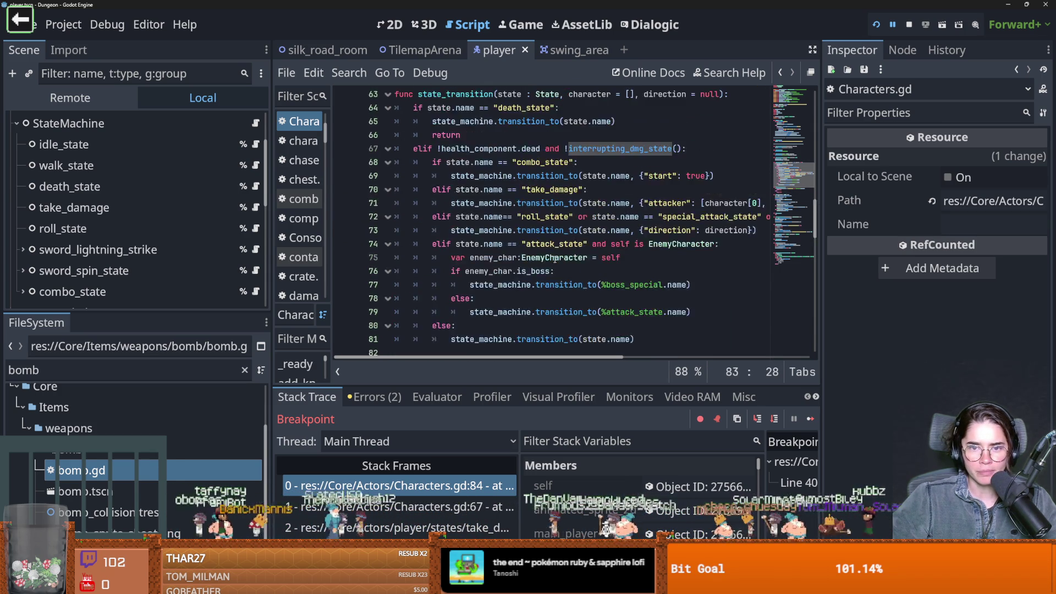
{"action": "scroll", "coordinate": [581, 275], "scroll_direction": "down", "scroll_amount": 6}
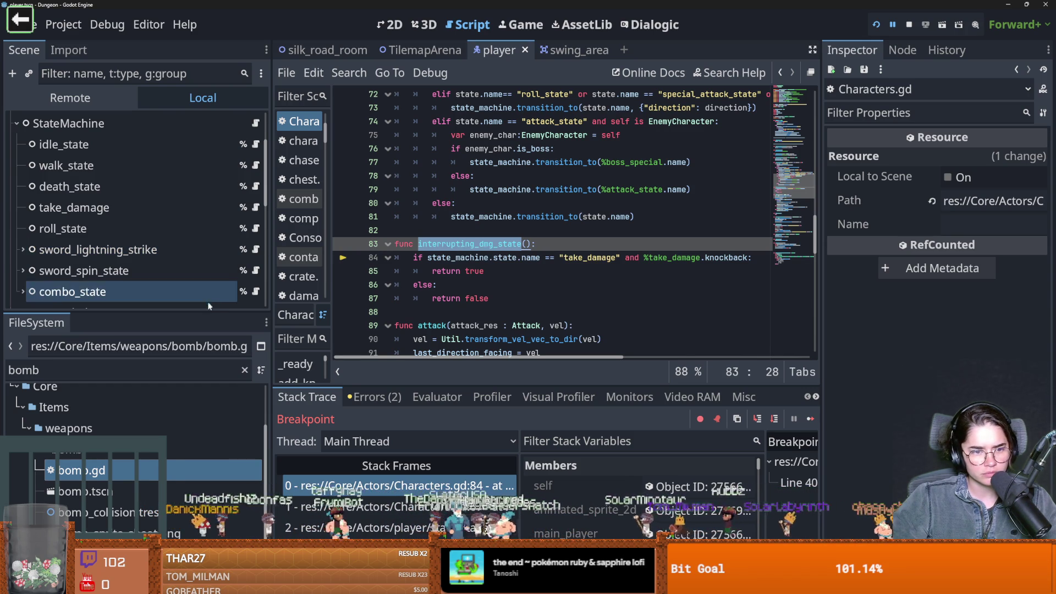
{"action": "left_click_drag", "start_coordinate": [231, 311], "coordinate": [232, 395]}
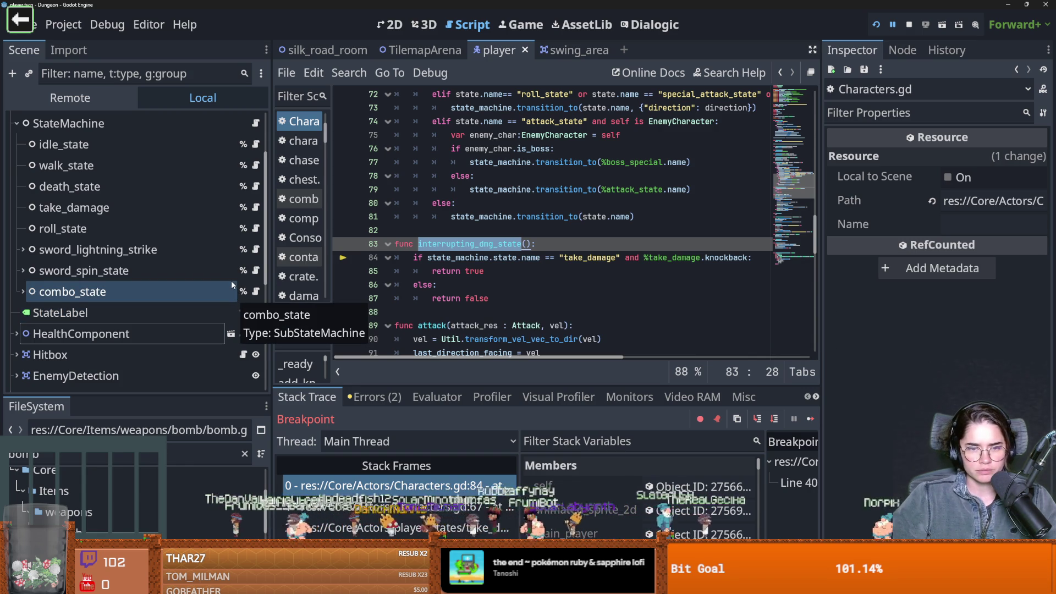
{"action": "left_click", "coordinate": [151, 209]}
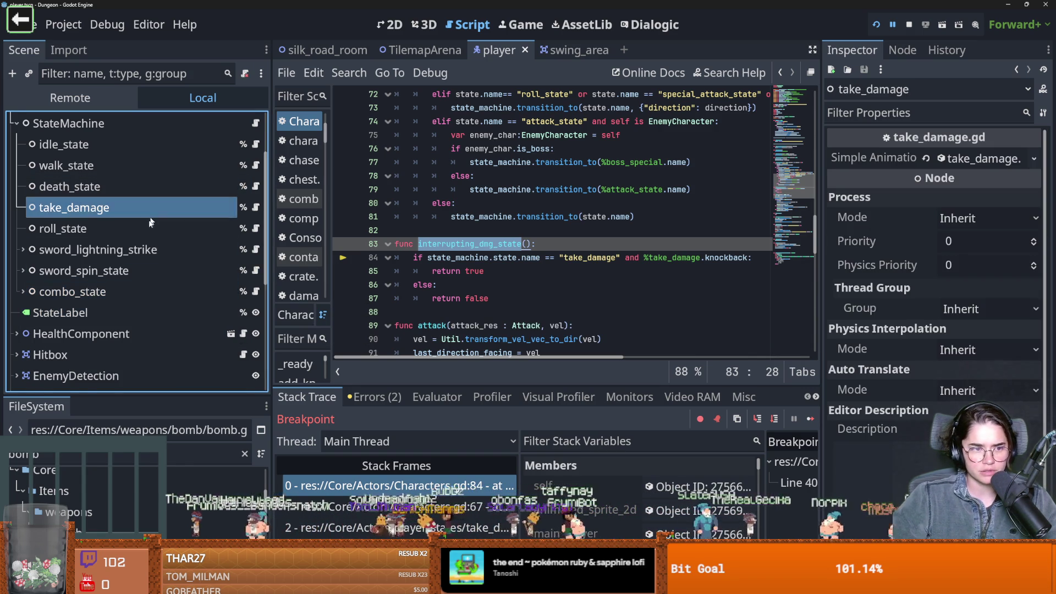
Select the AnimationPlayer and preview take_damage_down in the BodyAnimations scene
{"action": "scroll", "coordinate": [151, 212], "scroll_direction": "down", "scroll_amount": 3}
{"action": "left_click", "coordinate": [118, 244]}
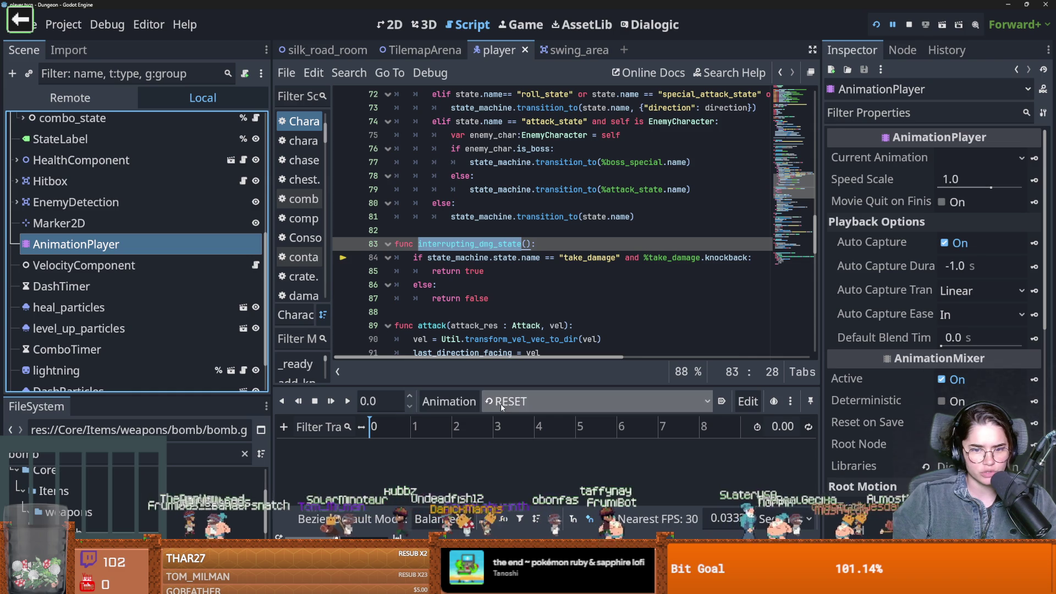
{"action": "scroll", "coordinate": [110, 253], "scroll_direction": "down", "scroll_amount": 1}
{"action": "scroll", "coordinate": [95, 321], "scroll_direction": "up", "scroll_amount": 5}
{"action": "scroll", "coordinate": [95, 321], "scroll_direction": "up", "scroll_amount": 5}
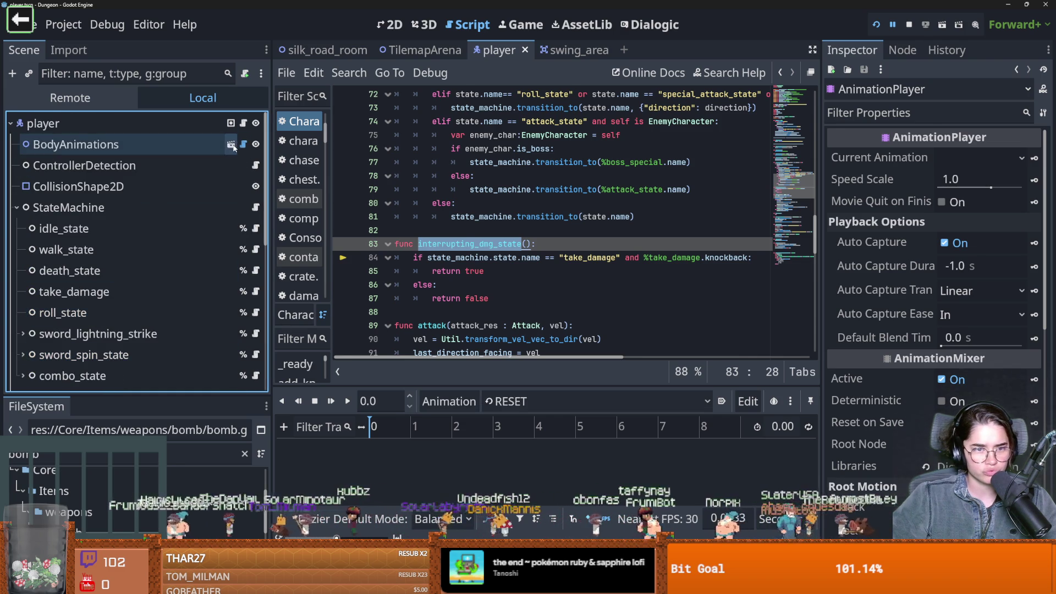
{"action": "left_click", "coordinate": [231, 142]}
{"action": "scroll", "coordinate": [376, 512], "scroll_direction": "down", "scroll_amount": 4}
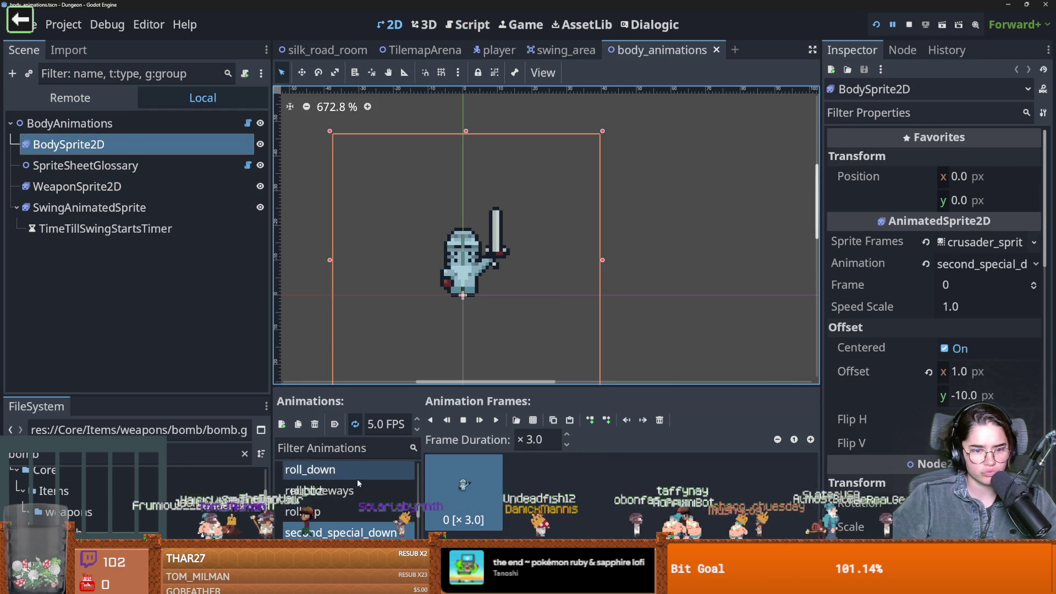
{"action": "left_click", "coordinate": [376, 527]}
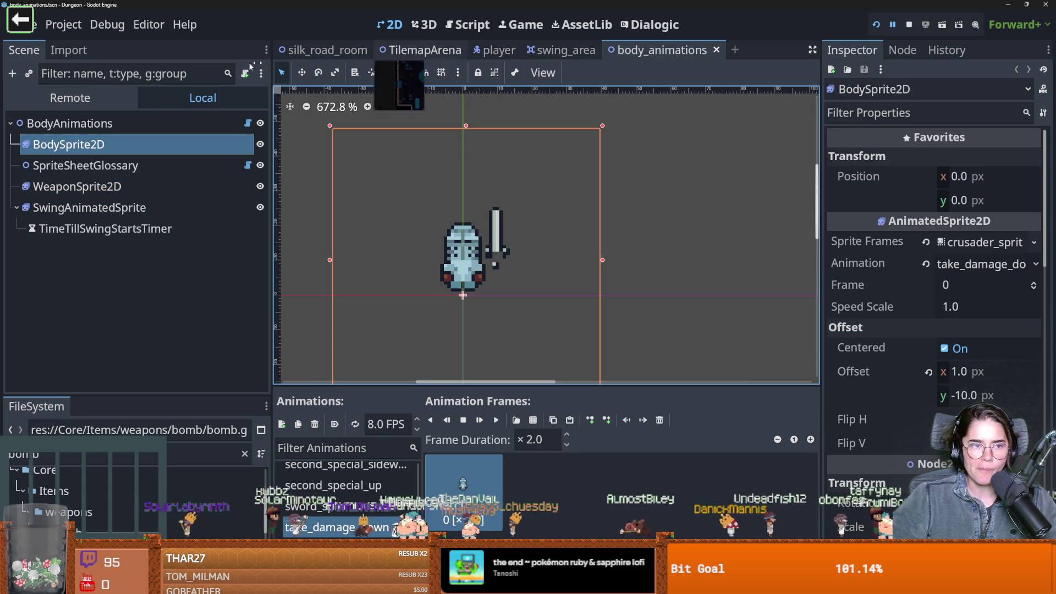
Return to the player scene and bring up take_damage.gd again
{"action": "left_click", "coordinate": [497, 50]}
{"action": "scroll", "coordinate": [161, 293], "scroll_direction": "down", "scroll_amount": 1}
{"action": "scroll", "coordinate": [161, 292], "scroll_direction": "up", "scroll_amount": 2}
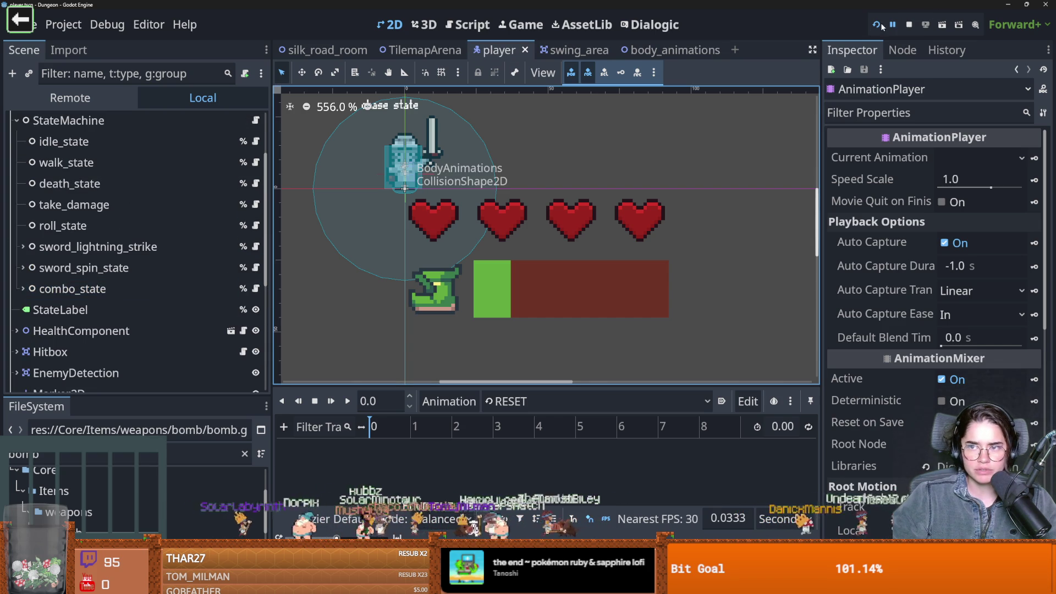
{"action": "left_click", "coordinate": [256, 204]}
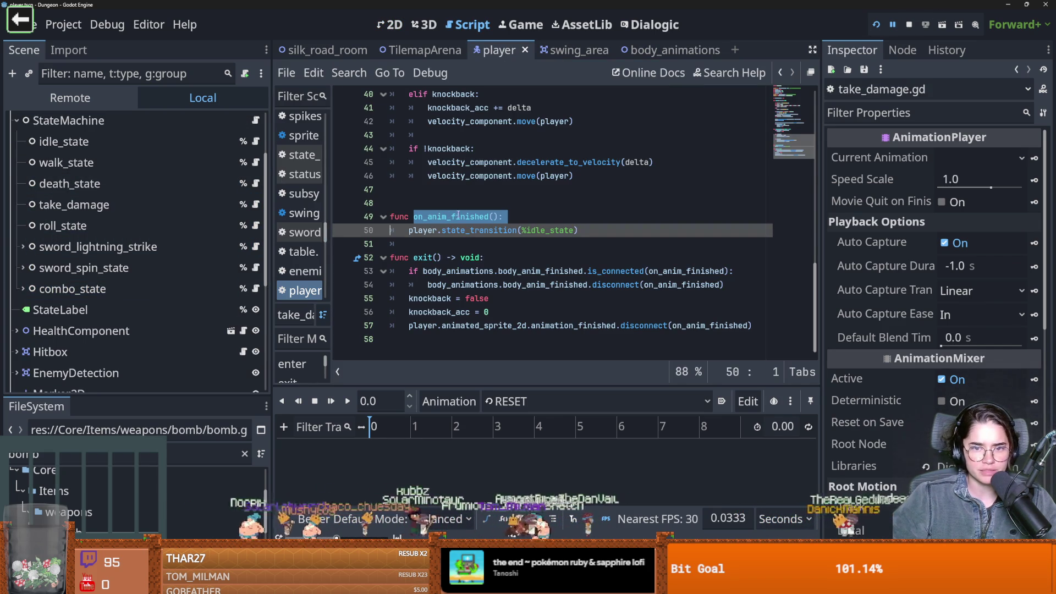
Relaunch the game, start as the Warrior, move the knight, then close the debug run
{"action": "scroll", "coordinate": [491, 219], "scroll_direction": "up", "scroll_amount": 2}
{"action": "scroll", "coordinate": [491, 219], "scroll_direction": "up", "scroll_amount": 4}
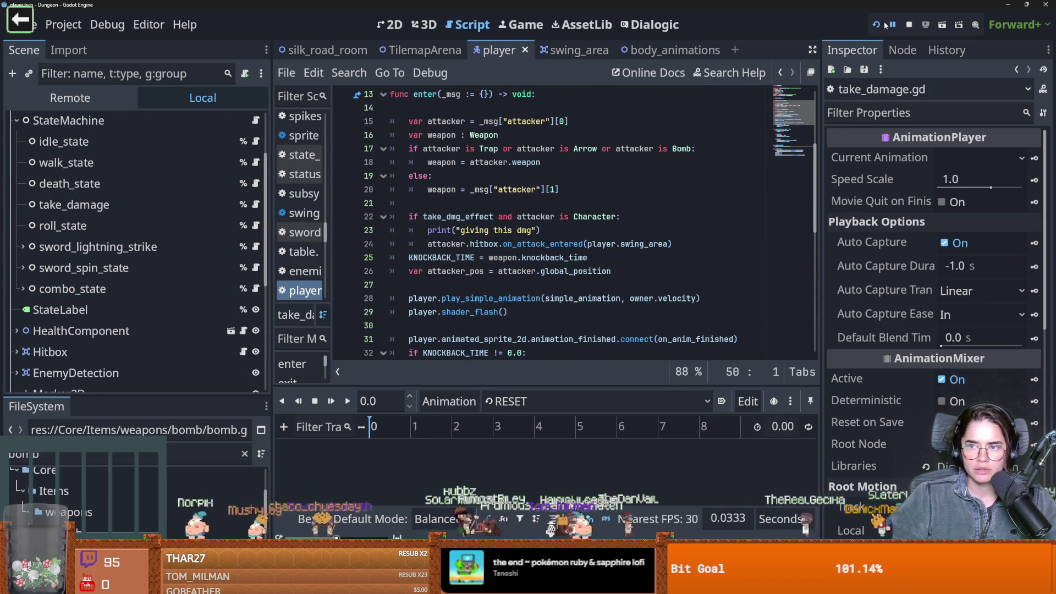
{"action": "left_click", "coordinate": [874, 28]}
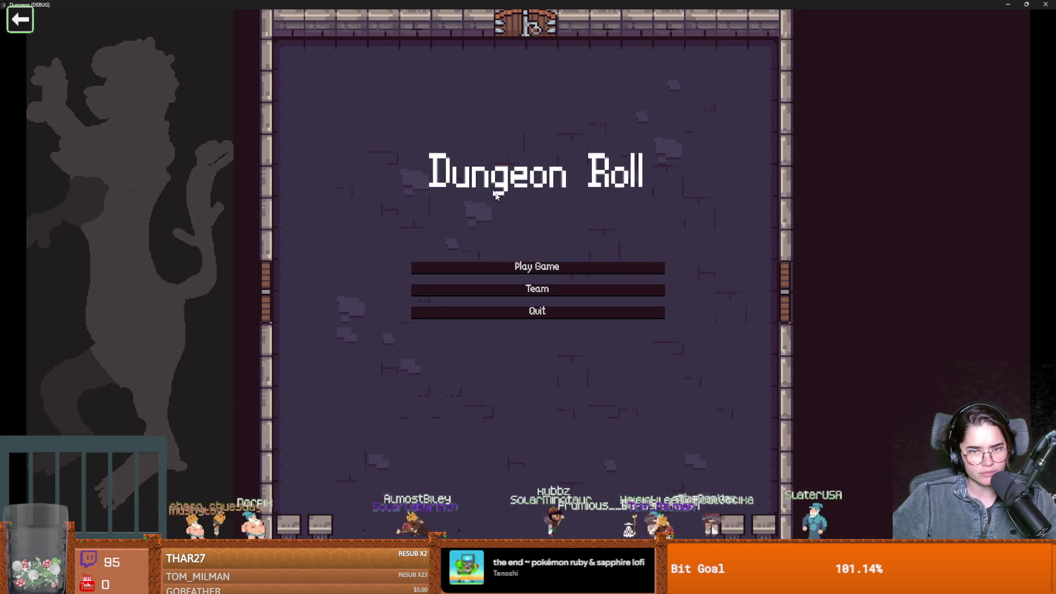
{"action": "key", "text": "Return"}
{"action": "key", "text": "Return"}
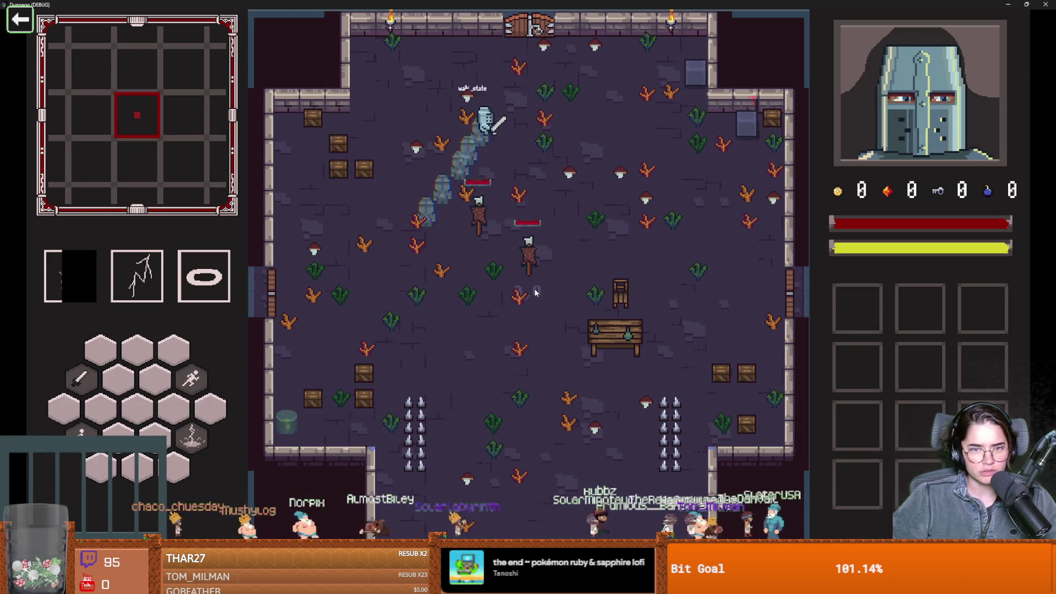
{"action": "type", "text": "debug"}
{"action": "key", "text": "Return"}
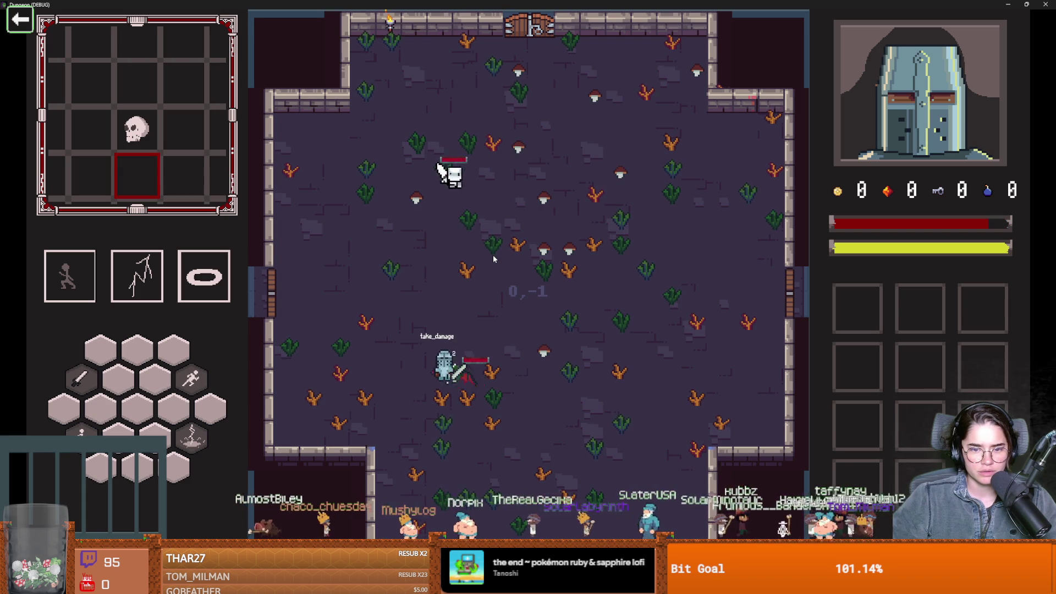
{"action": "key", "text": "a"}
{"action": "key", "text": "w"}
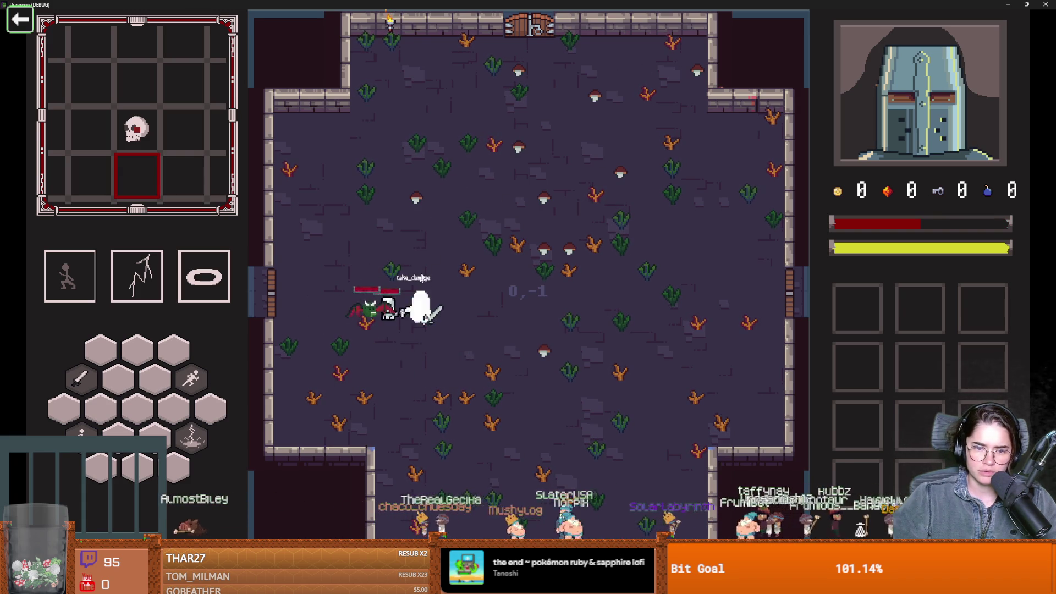
{"action": "key", "text": "super+Down"}
{"action": "left_click", "coordinate": [688, 329]}
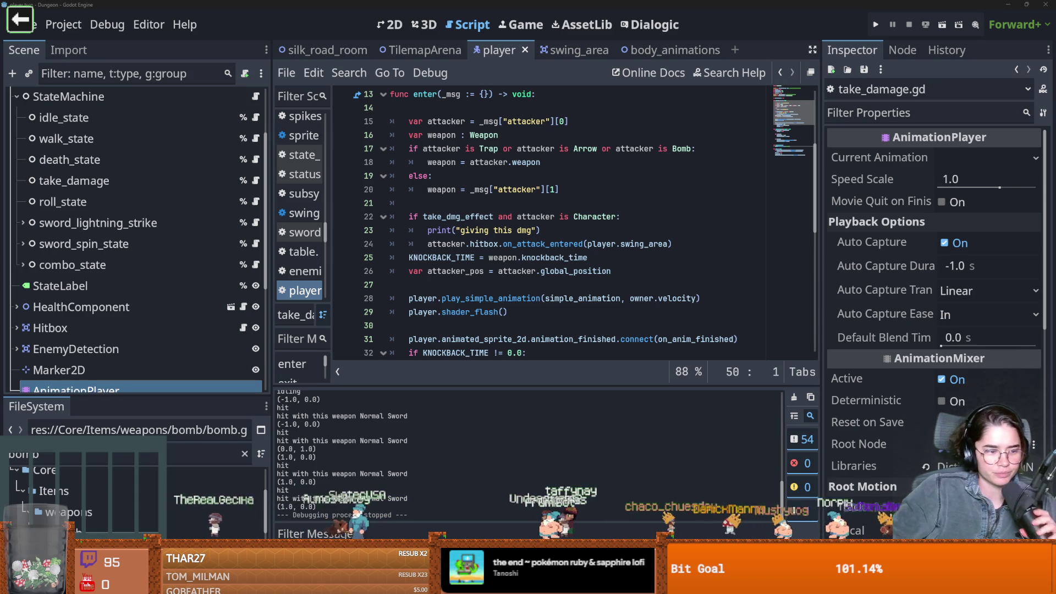
Save take_damage.gd and review its play_simple_animation calls
{"action": "left_click", "coordinate": [518, 281]}
{"action": "key", "text": "ctrl+s"}
{"action": "scroll", "coordinate": [518, 279], "scroll_direction": "up", "scroll_amount": 2}
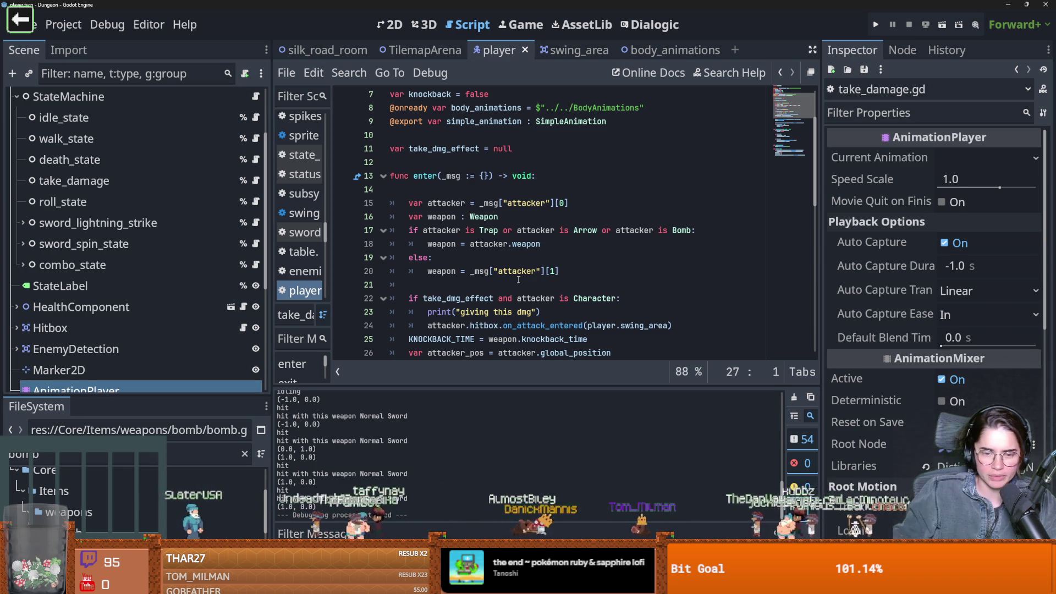
{"action": "scroll", "coordinate": [519, 280], "scroll_direction": "down", "scroll_amount": 3}
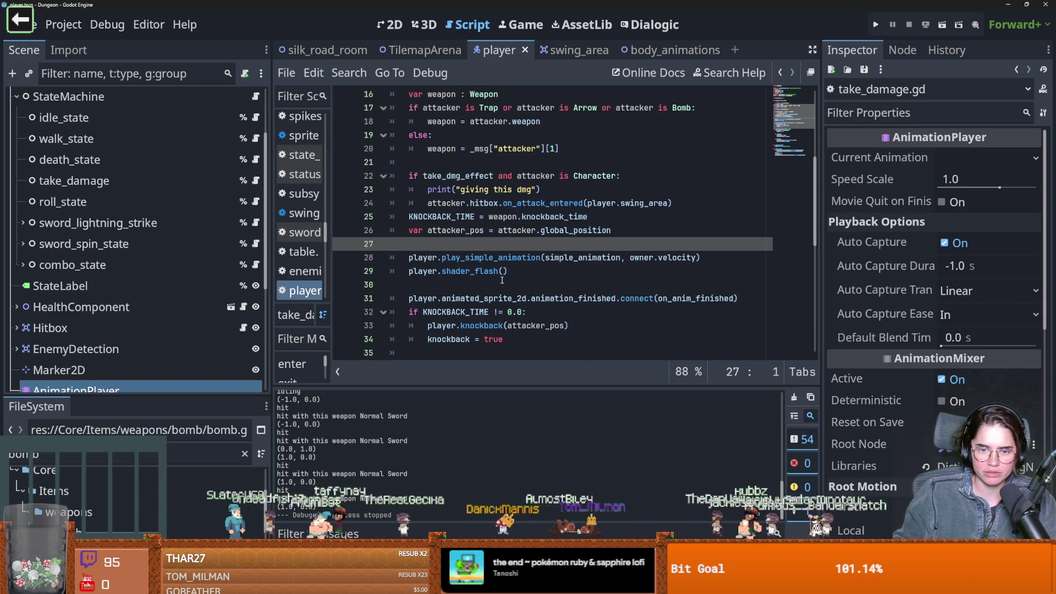
{"action": "double_click", "coordinate": [489, 257]}
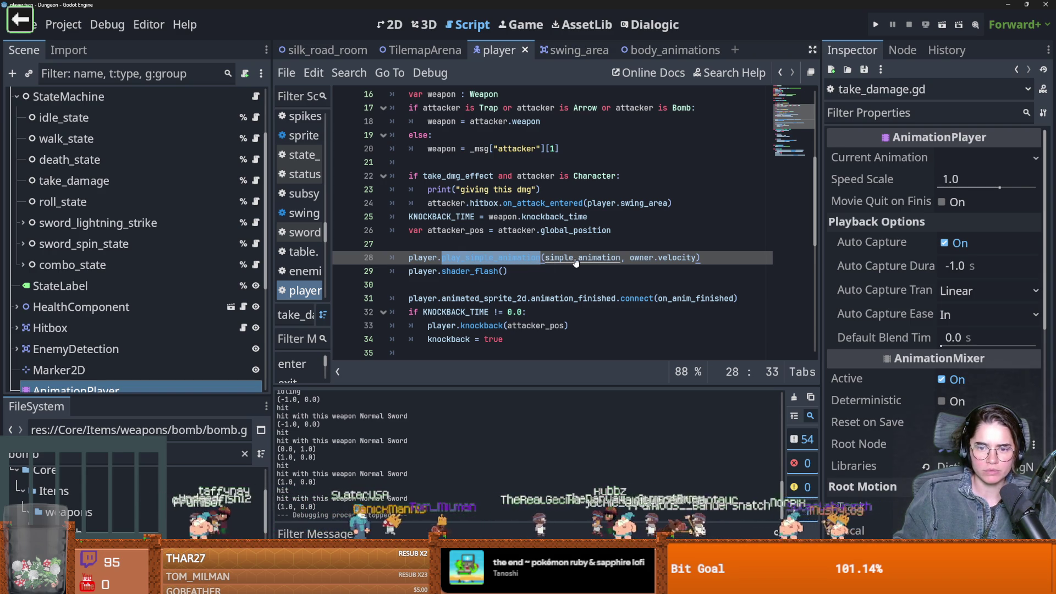
{"action": "double_click", "coordinate": [576, 259]}
{"action": "scroll", "coordinate": [583, 275], "scroll_direction": "up", "scroll_amount": 3}
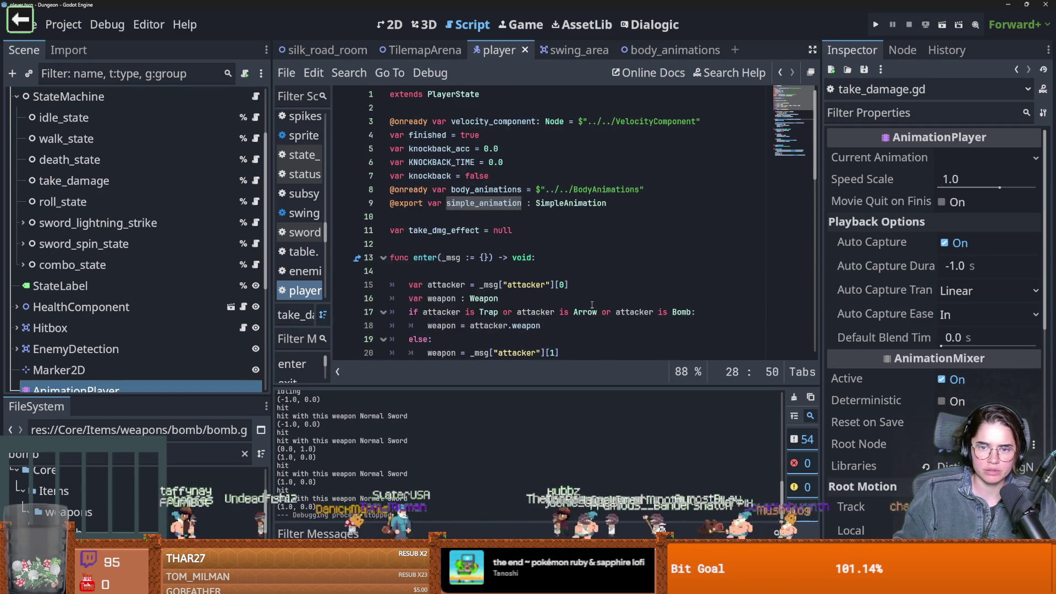
{"action": "scroll", "coordinate": [592, 304], "scroll_direction": "down", "scroll_amount": 2}
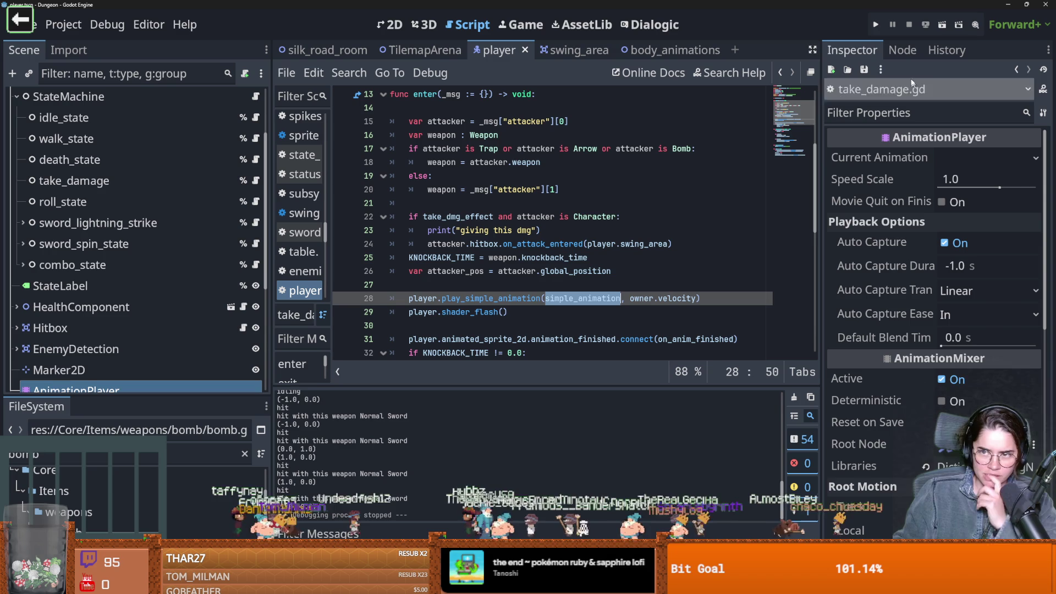
Run the project again, walk the Warrior across the room, and close the game
{"action": "key", "text": "F5"}
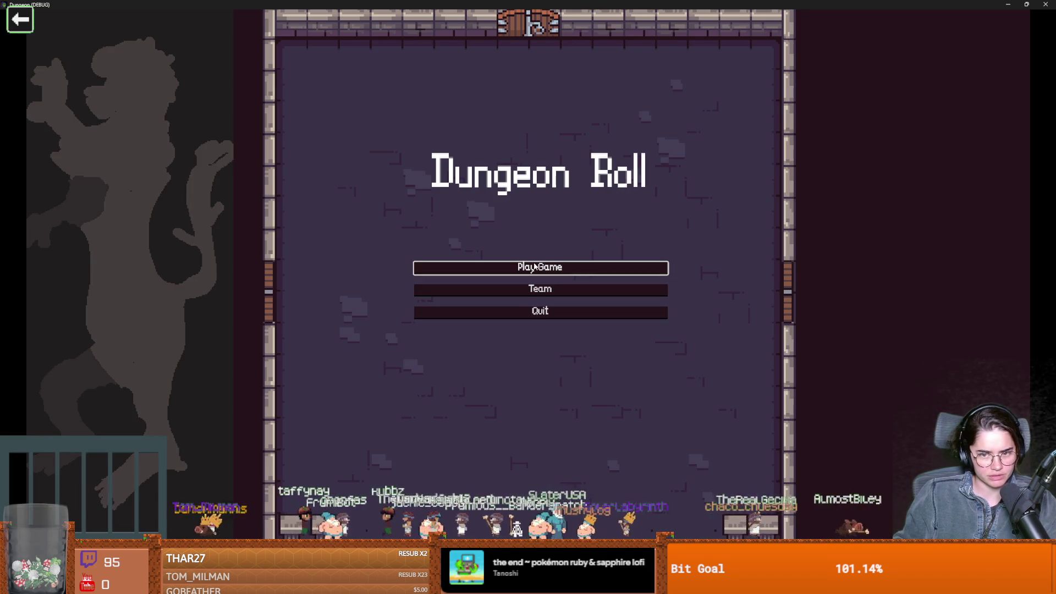
{"action": "left_click", "coordinate": [534, 267]}
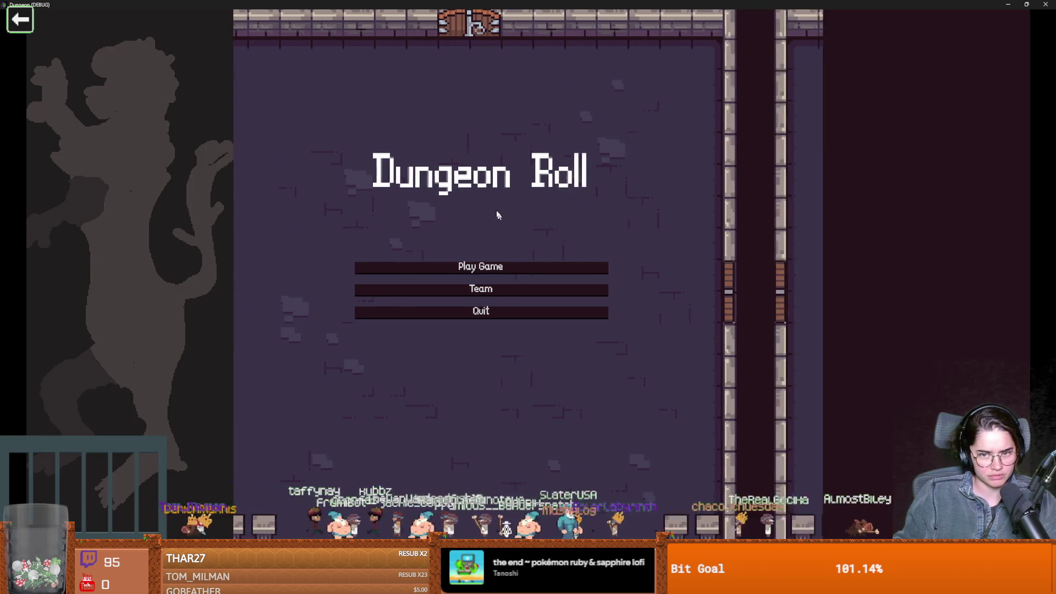
{"action": "left_click", "coordinate": [450, 242]}
{"action": "key", "text": "s"}
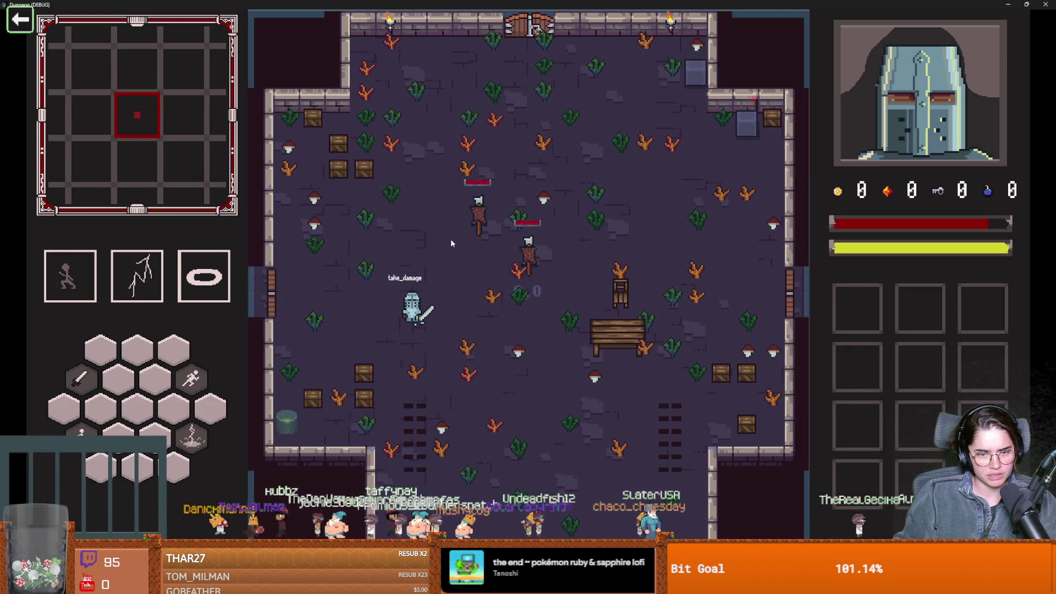
{"action": "key", "text": "super+Down"}
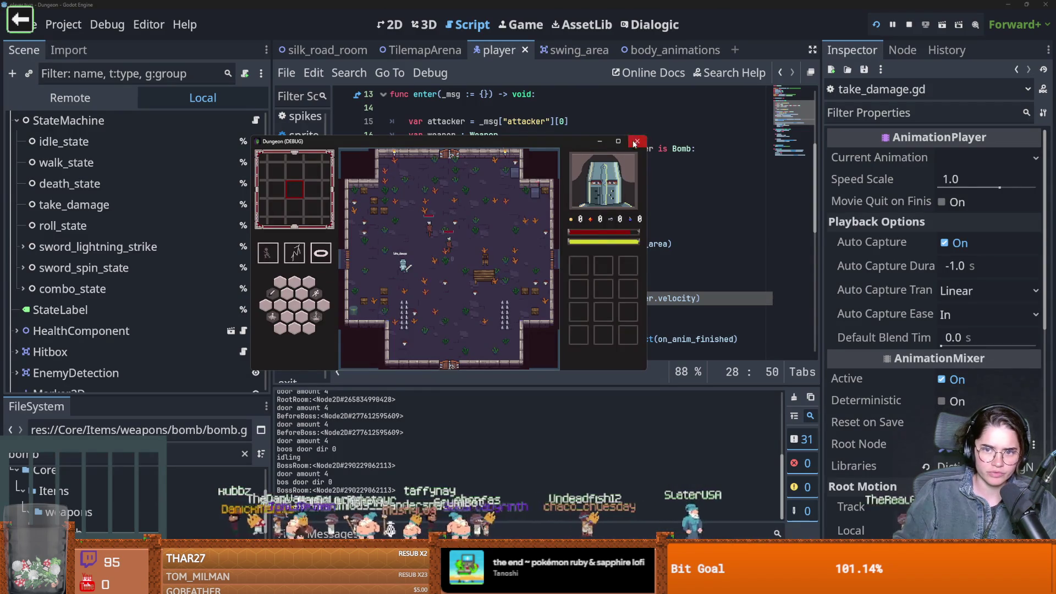
{"action": "left_click", "coordinate": [636, 141]}
{"action": "scroll", "coordinate": [220, 220], "scroll_direction": "up", "scroll_amount": 3}
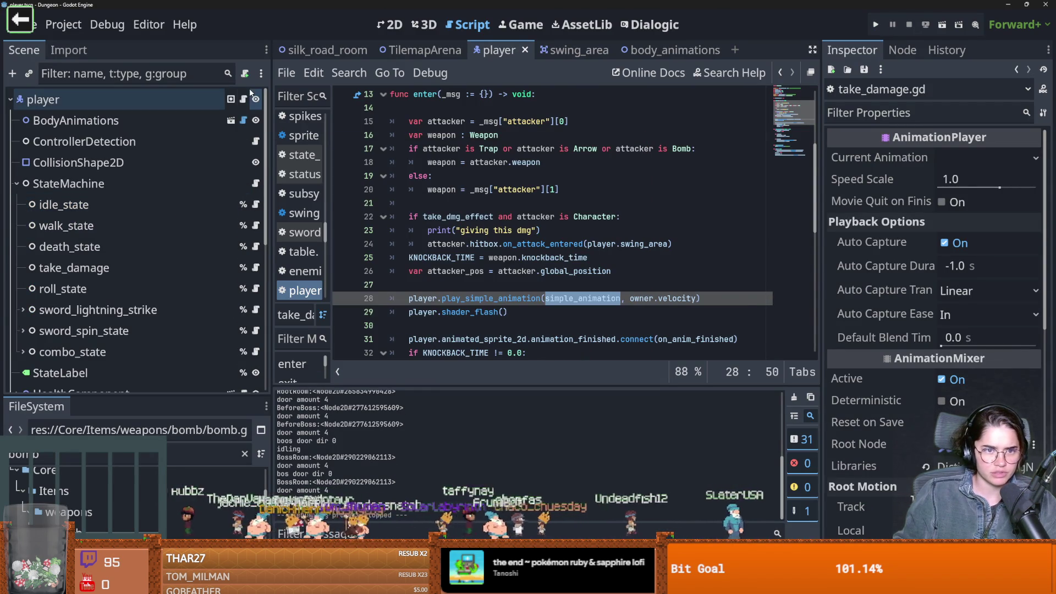
{"action": "left_click", "coordinate": [243, 99]}
{"action": "left_click", "coordinate": [450, 96], "text": "ctrl"}
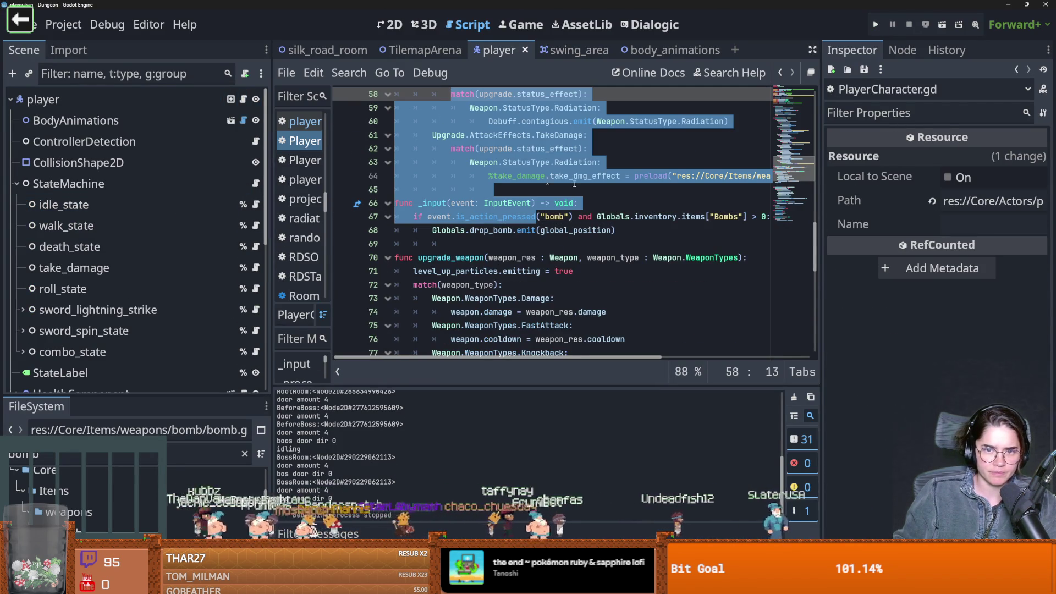
{"action": "scroll", "coordinate": [550, 220], "scroll_direction": "up", "scroll_amount": 15}
{"action": "left_click", "coordinate": [453, 94], "text": "ctrl"}
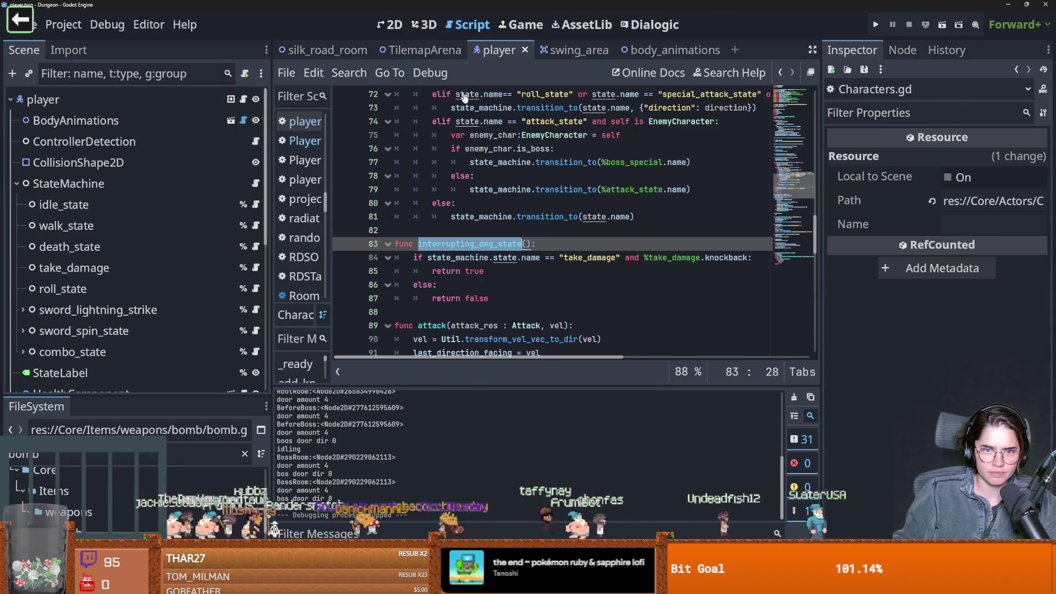
{"action": "scroll", "coordinate": [477, 128], "scroll_direction": "up", "scroll_amount": 1}
{"action": "left_click_drag", "start_coordinate": [429, 176], "coordinate": [616, 176]}
{"action": "double_click", "coordinate": [680, 176]}
{"action": "key", "text": "ctrl+shift+Right"}
{"action": "scroll", "coordinate": [680, 234], "scroll_direction": "up", "scroll_amount": 1}
{"action": "scroll", "coordinate": [680, 235], "scroll_direction": "up", "scroll_amount": 1}
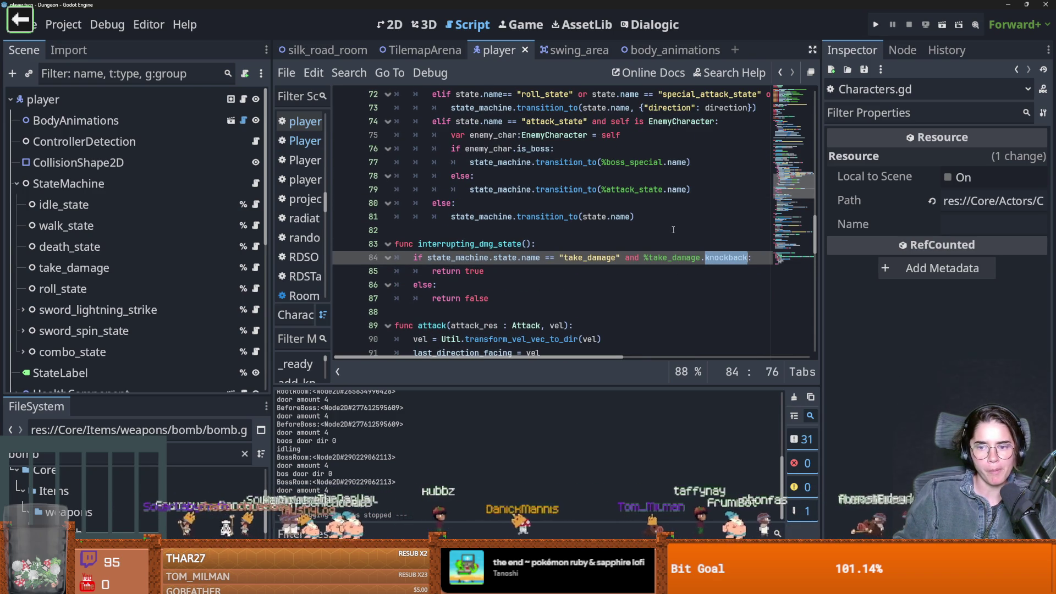
{"action": "left_click", "coordinate": [161, 276]}
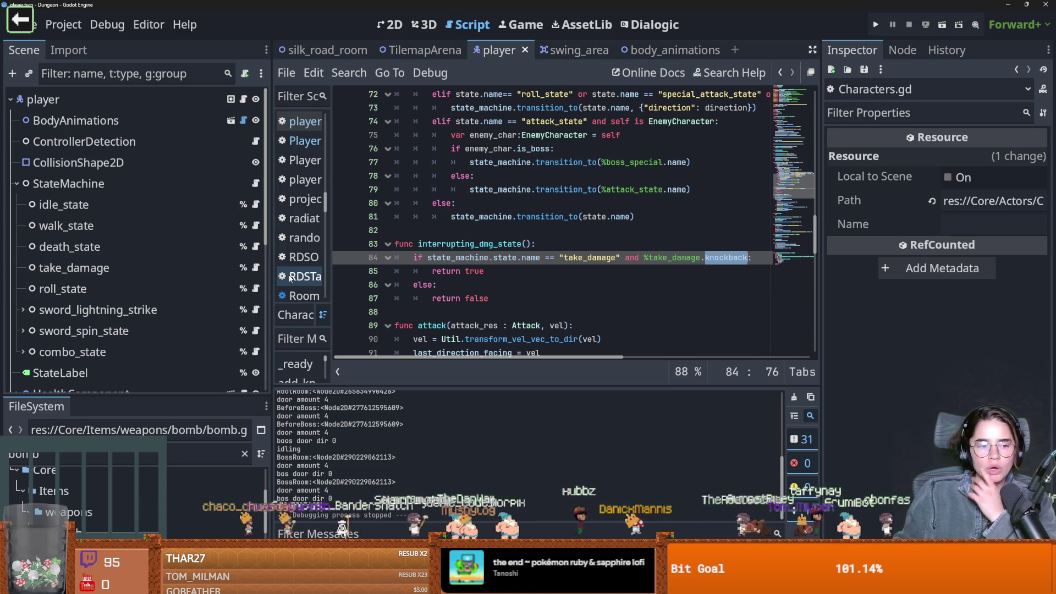
{"action": "left_click", "coordinate": [725, 257]}
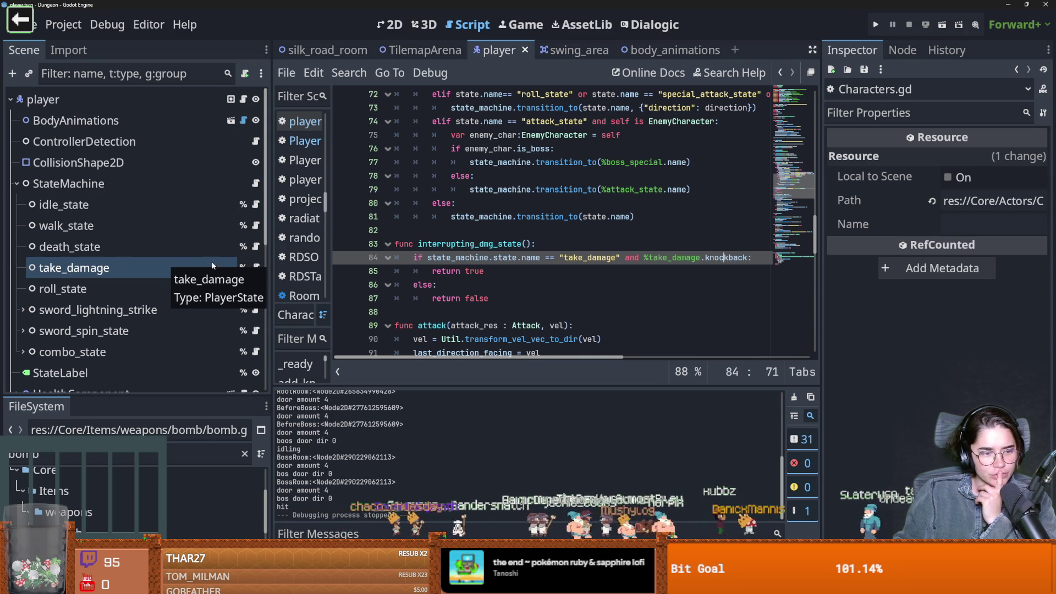
{"action": "left_click", "coordinate": [256, 270]}
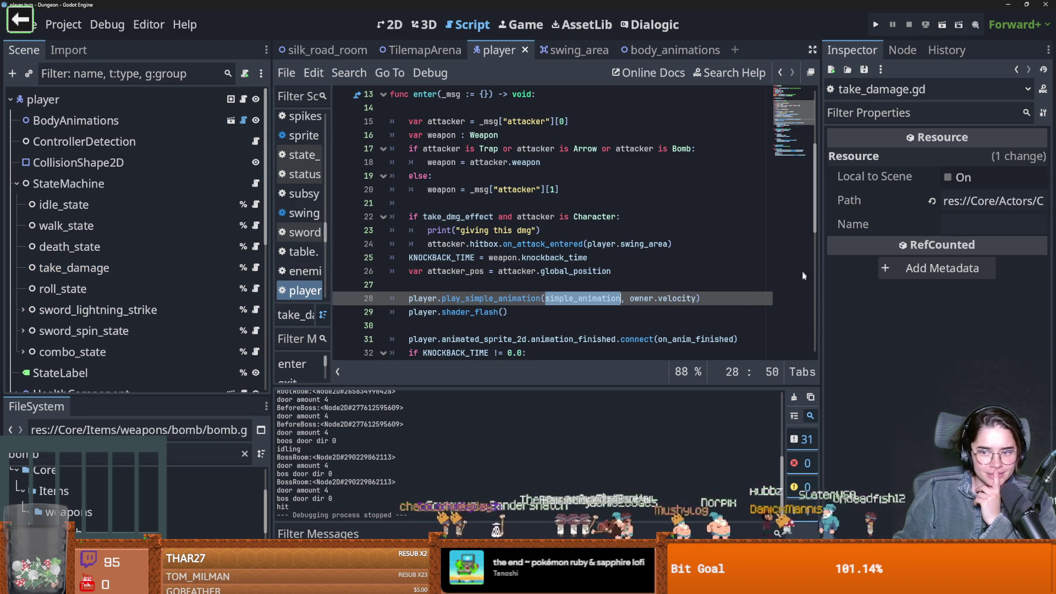
Review the knockback variables and add a blank line below knockback = false
{"action": "left_click_drag", "start_coordinate": [817, 224], "coordinate": [807, 154]}
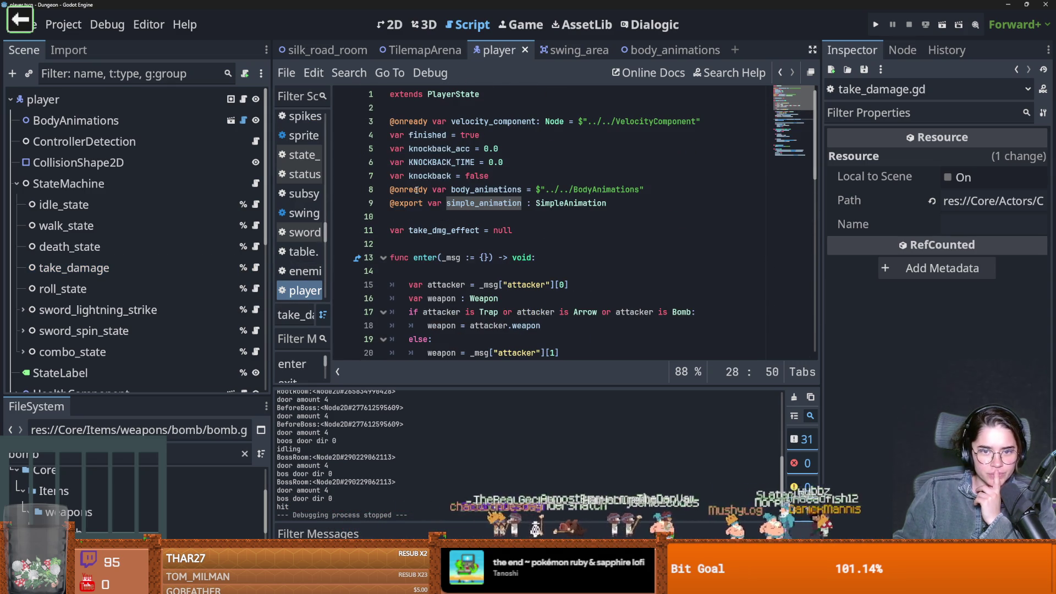
{"action": "double_click", "coordinate": [444, 175]}
{"action": "scroll", "coordinate": [526, 261], "scroll_direction": "down", "scroll_amount": 8}
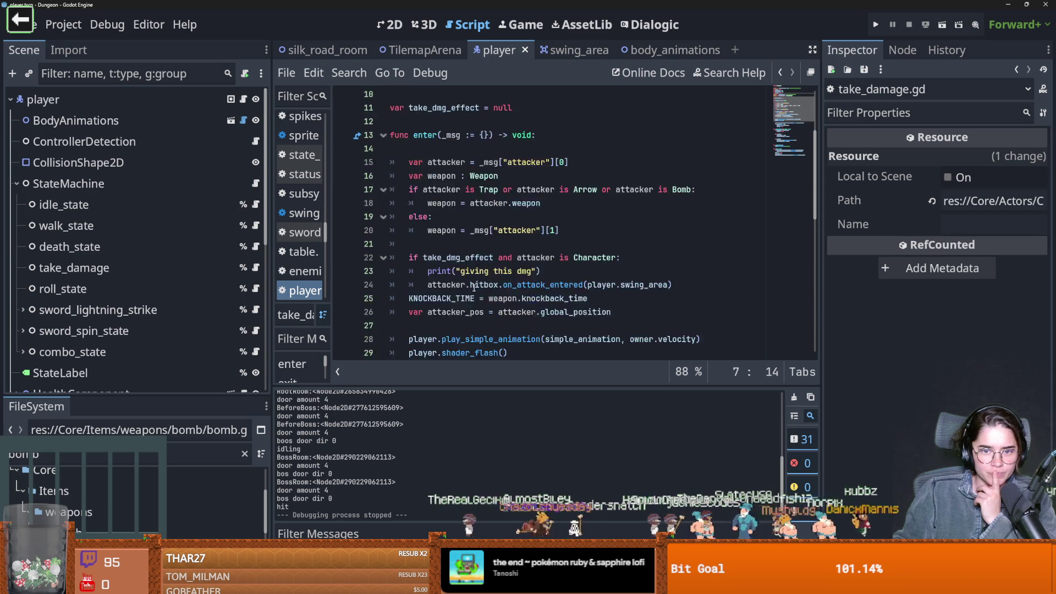
{"action": "scroll", "coordinate": [499, 285], "scroll_direction": "down", "scroll_amount": 1}
{"action": "left_click", "coordinate": [443, 235]}
{"action": "double_click", "coordinate": [432, 217]}
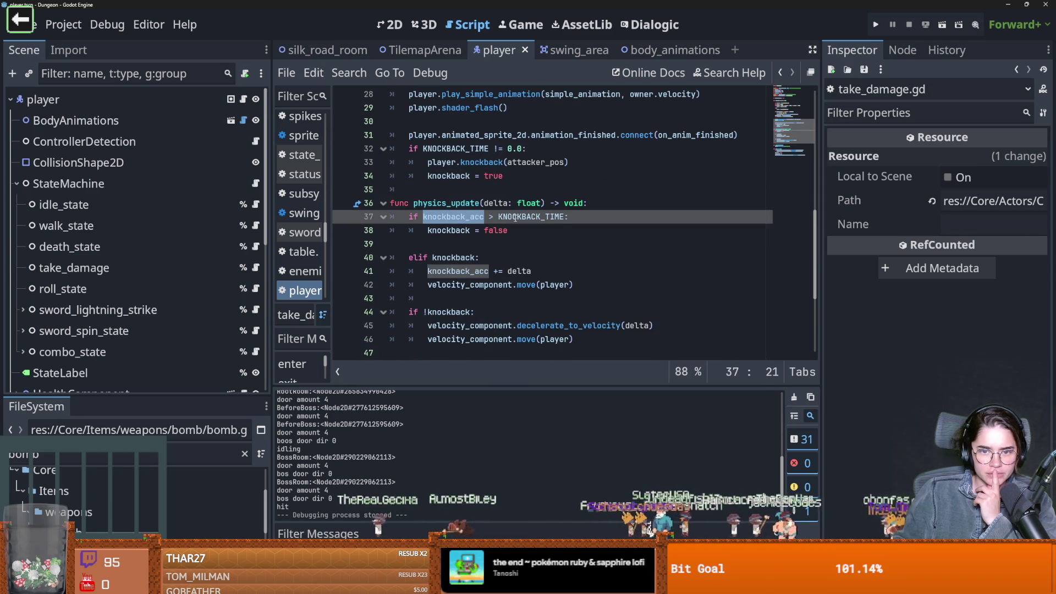
{"action": "left_click", "coordinate": [553, 230]}
{"action": "key", "text": "Return"}
{"action": "key", "text": "ctrl+s"}
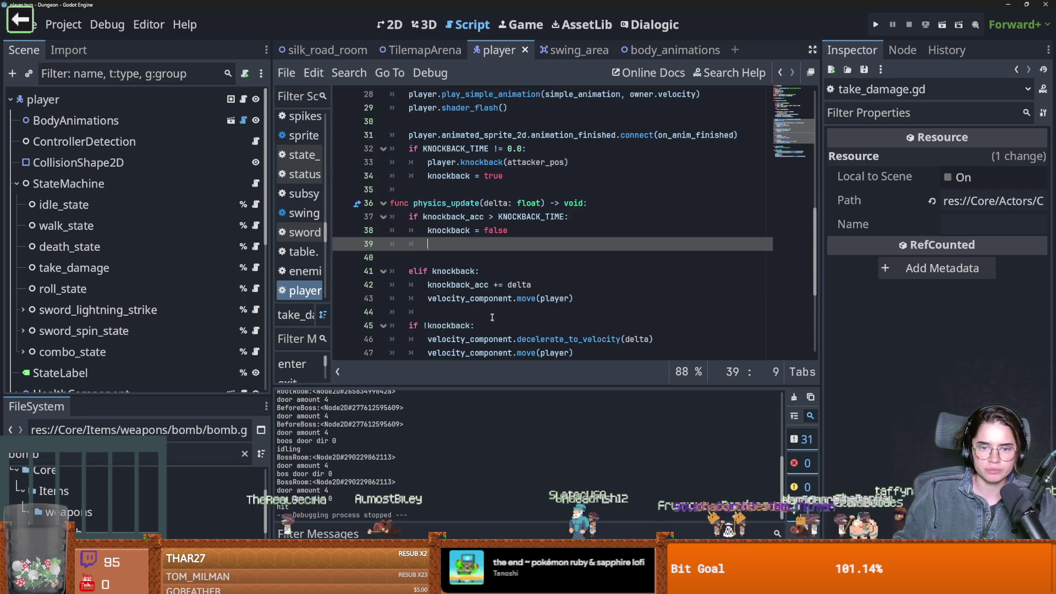
Copy on_anim_finished() from line 50 into the new line 39
{"action": "scroll", "coordinate": [492, 305], "scroll_direction": "down", "scroll_amount": 4}
{"action": "mouse_move", "coordinate": [498, 221]}
{"action": "left_mouse_down"}
{"action": "mouse_move", "coordinate": [416, 216]}
{"action": "mouse_move", "coordinate": [495, 217]}
{"action": "left_mouse_up"}
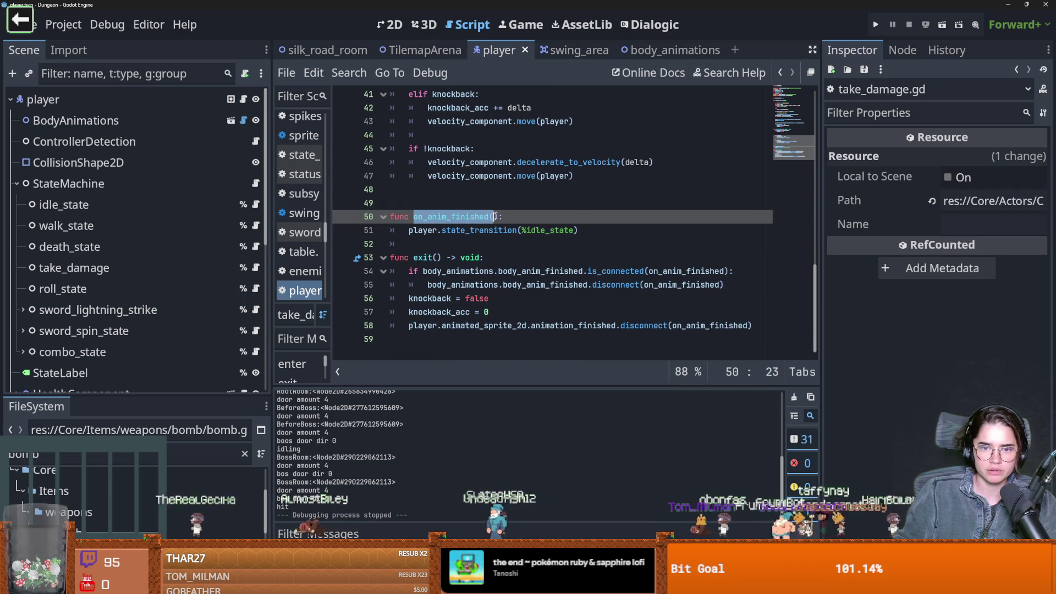
{"action": "key", "text": "ctrl+c"}
{"action": "scroll", "coordinate": [497, 221], "scroll_direction": "up", "scroll_amount": 4}
{"action": "left_click", "coordinate": [502, 227]}
{"action": "key", "text": "ctrl+v"}
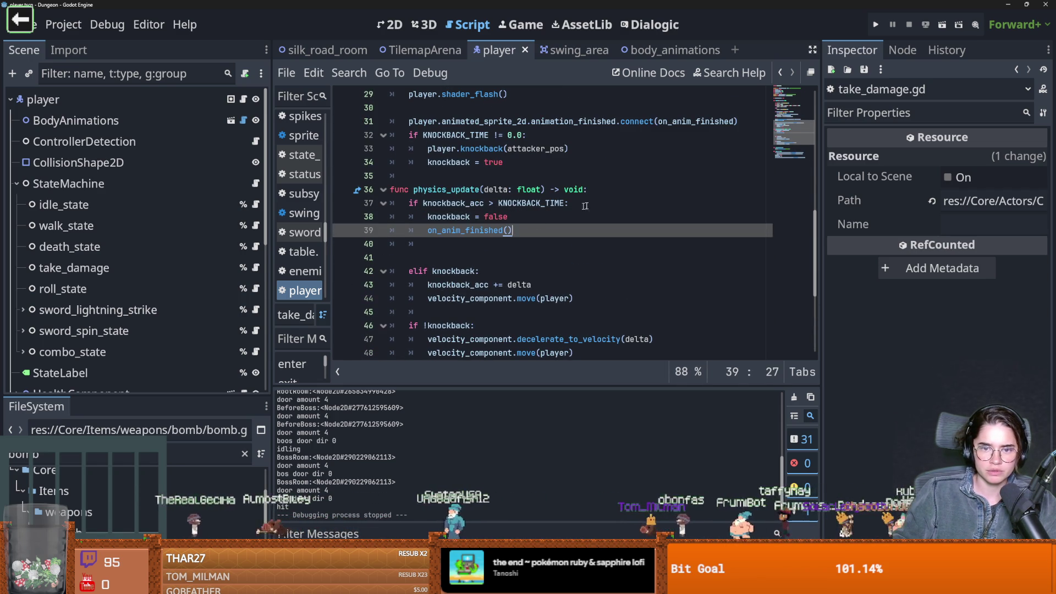
Append 'and knockback == true' to the if condition, save, and run the game
{"action": "left_click", "coordinate": [568, 203]}
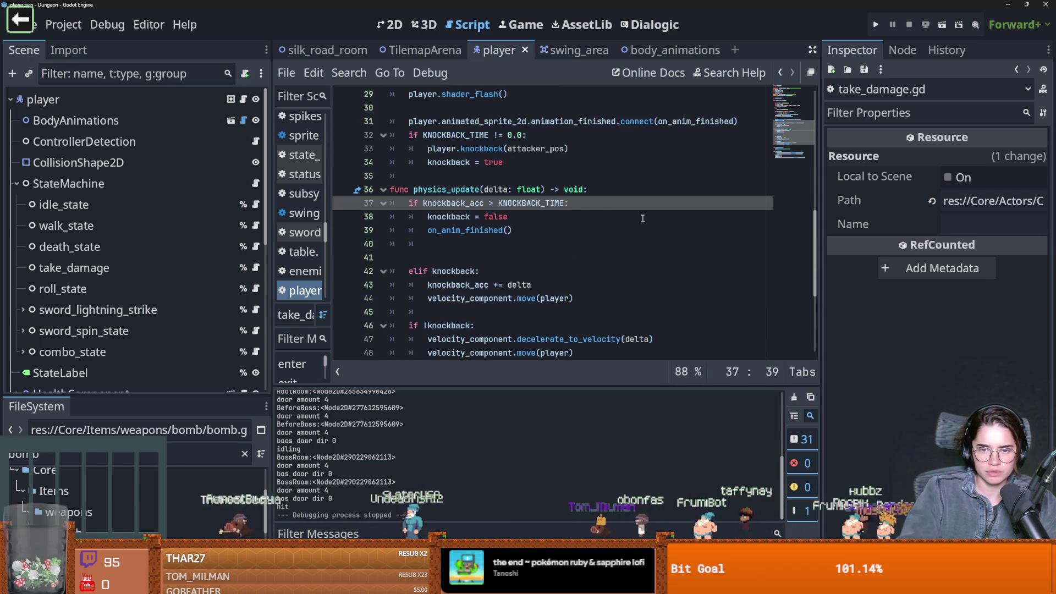
{"action": "key", "text": "Left"}
{"action": "type", "text": "o"}
{"action": "key", "text": "Return"}
{"action": "type", "text": "tru"}
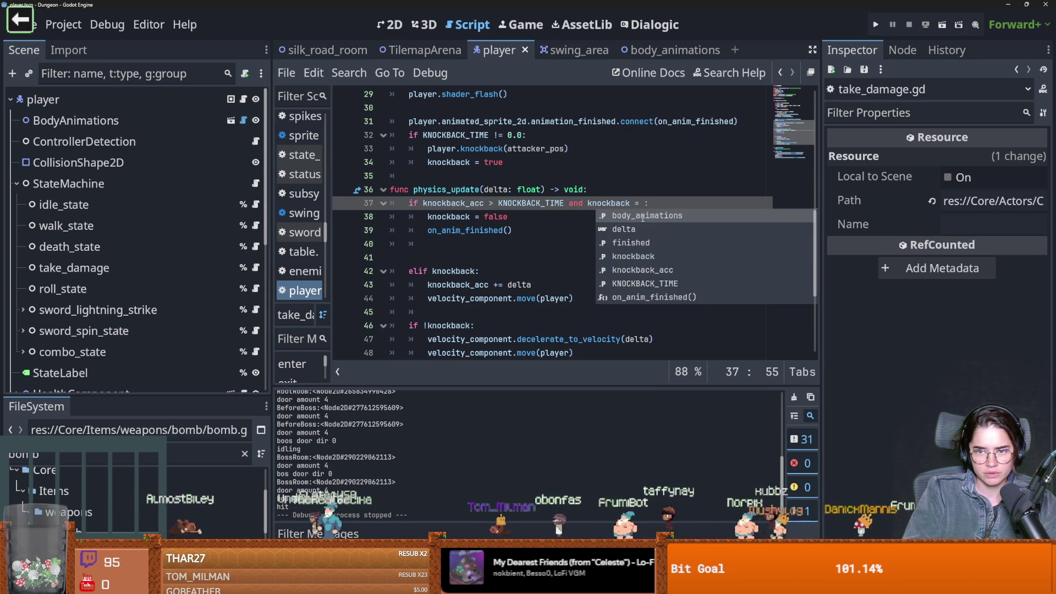
{"action": "key", "text": "Return"}
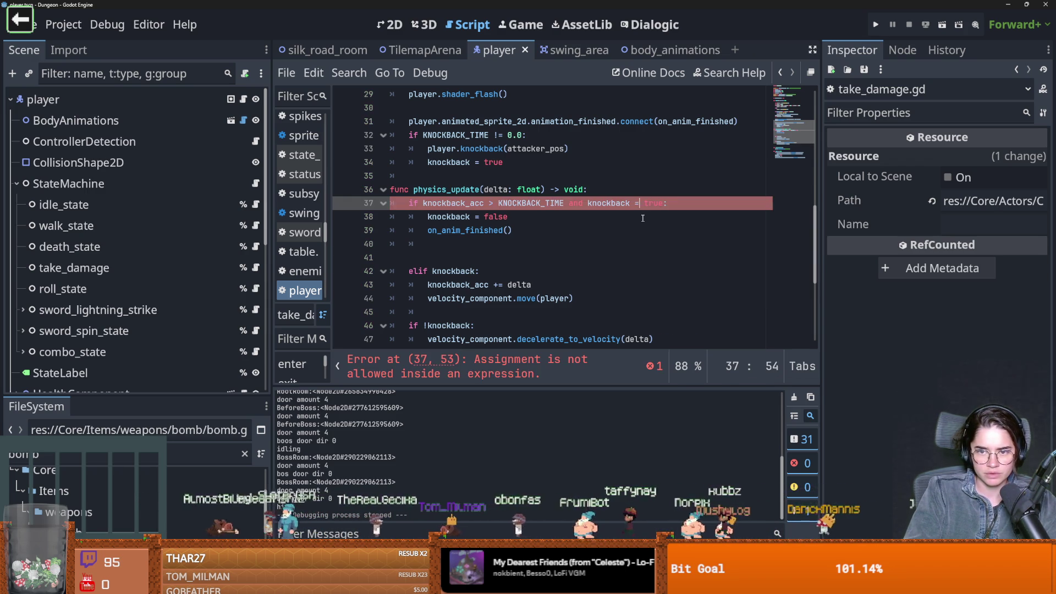
{"action": "key", "text": "Left"}
{"action": "key", "text": "Left"}
{"action": "type", "text": "="}
{"action": "key", "text": "ctrl+s"}
{"action": "left_click", "coordinate": [673, 175]}
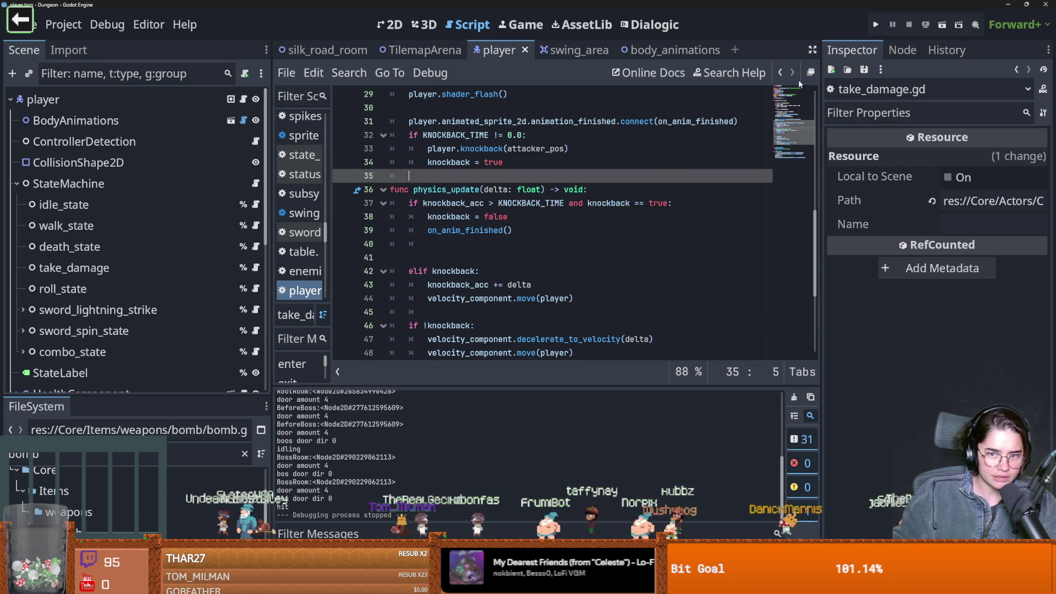
{"action": "key", "text": "F5"}
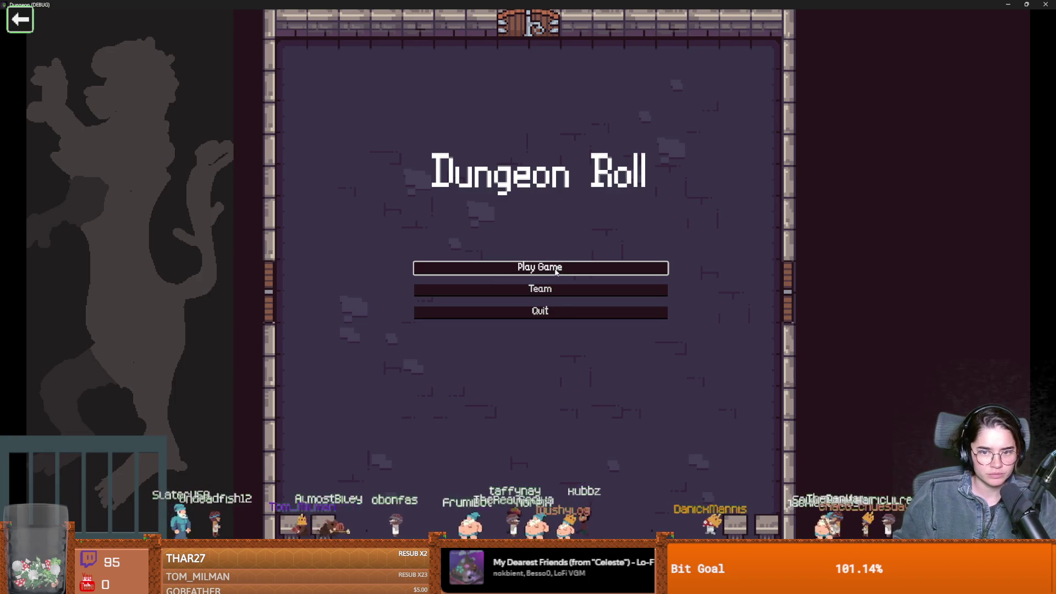
{"action": "left_click", "coordinate": [556, 272]}
{"action": "left_click", "coordinate": [467, 263]}
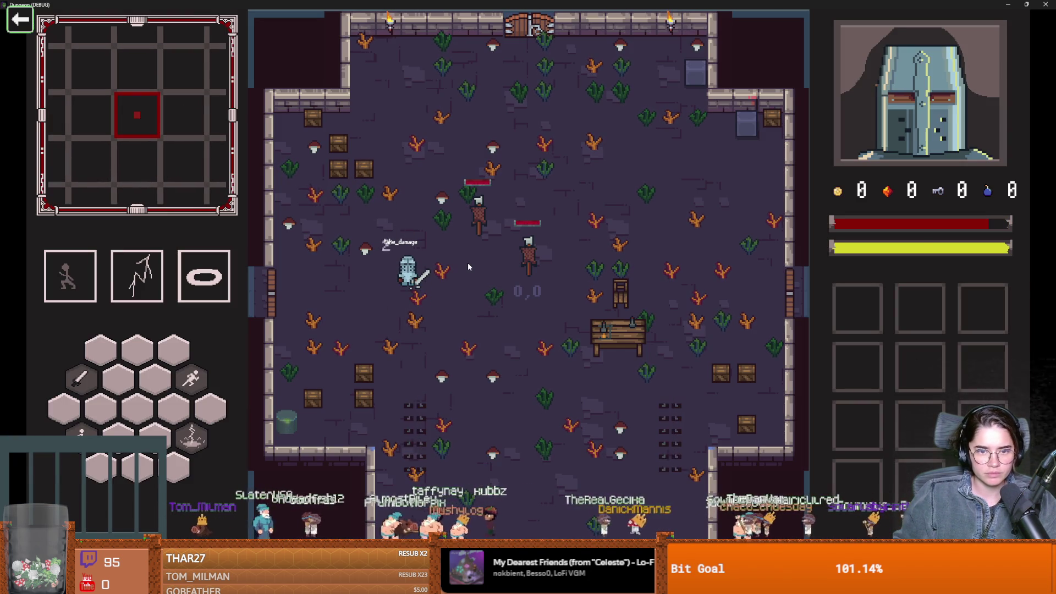
{"action": "key", "text": "w+d"}
{"action": "key", "text": "a+s"}
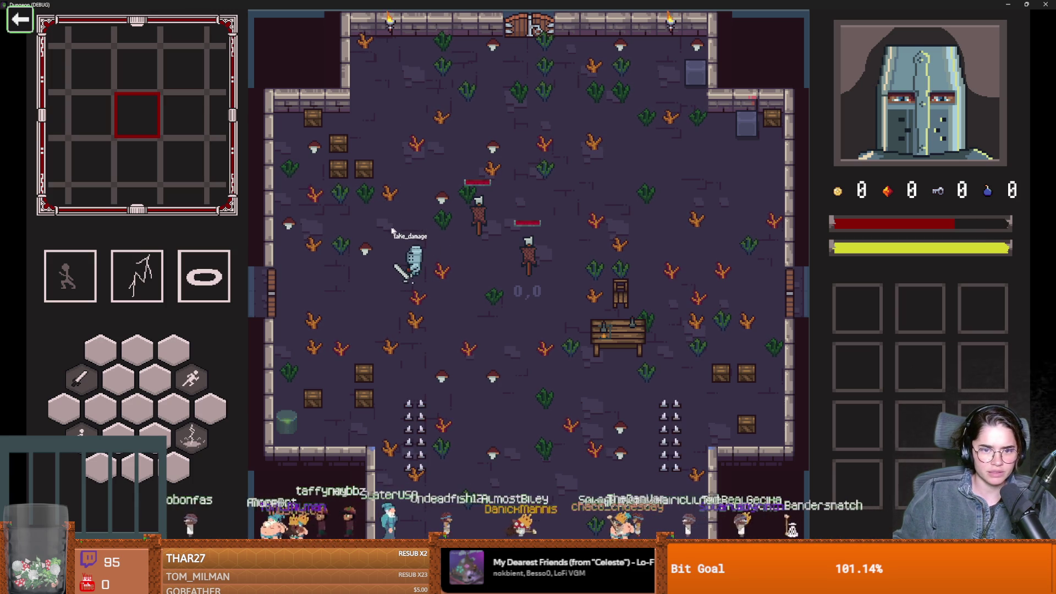
{"action": "key", "text": "w+d"}
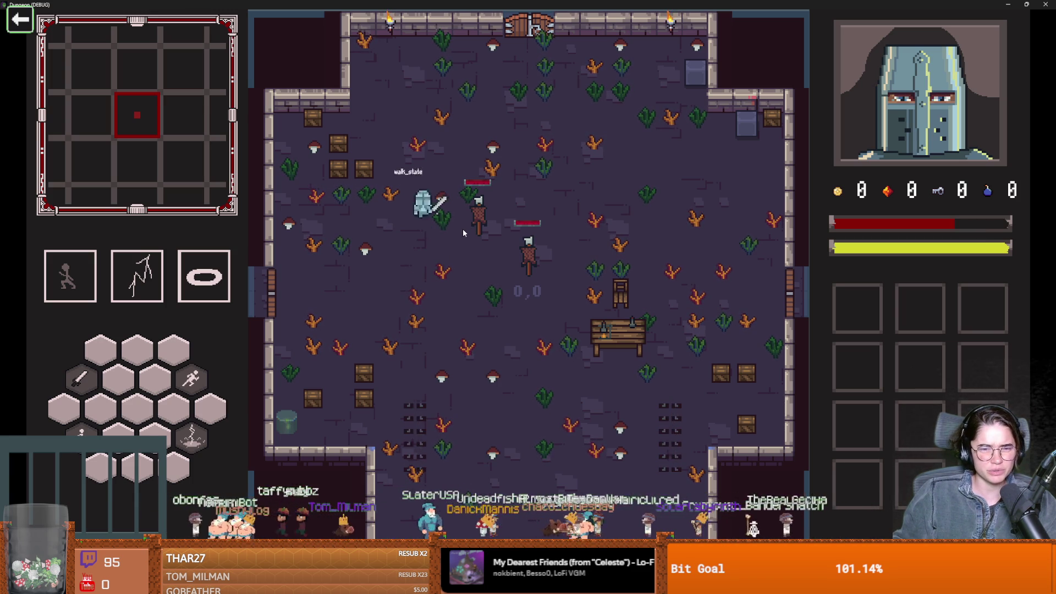
{"action": "key", "text": "space"}
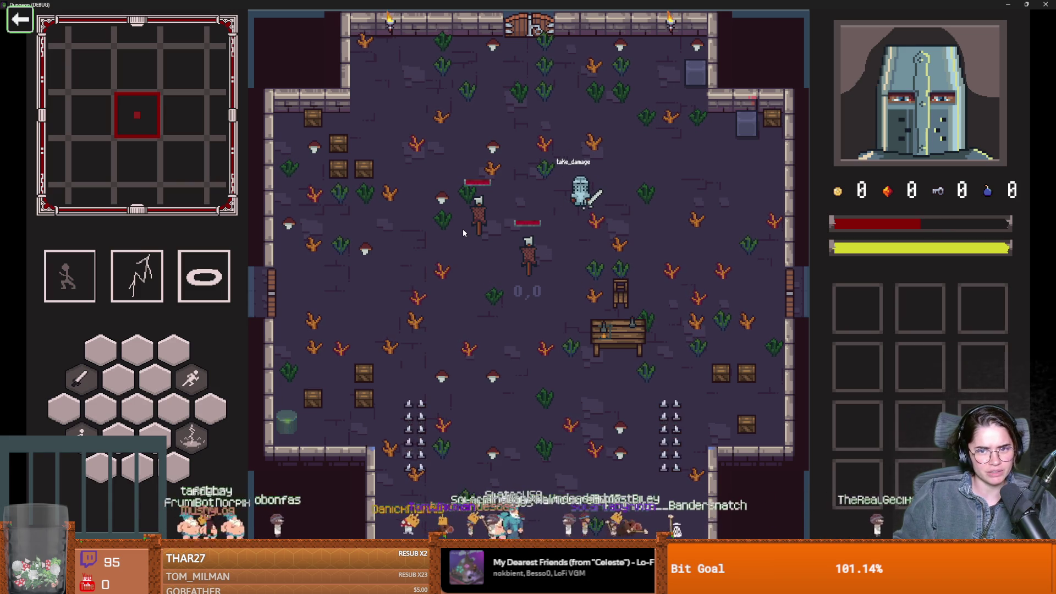
{"action": "key", "text": "w+a"}
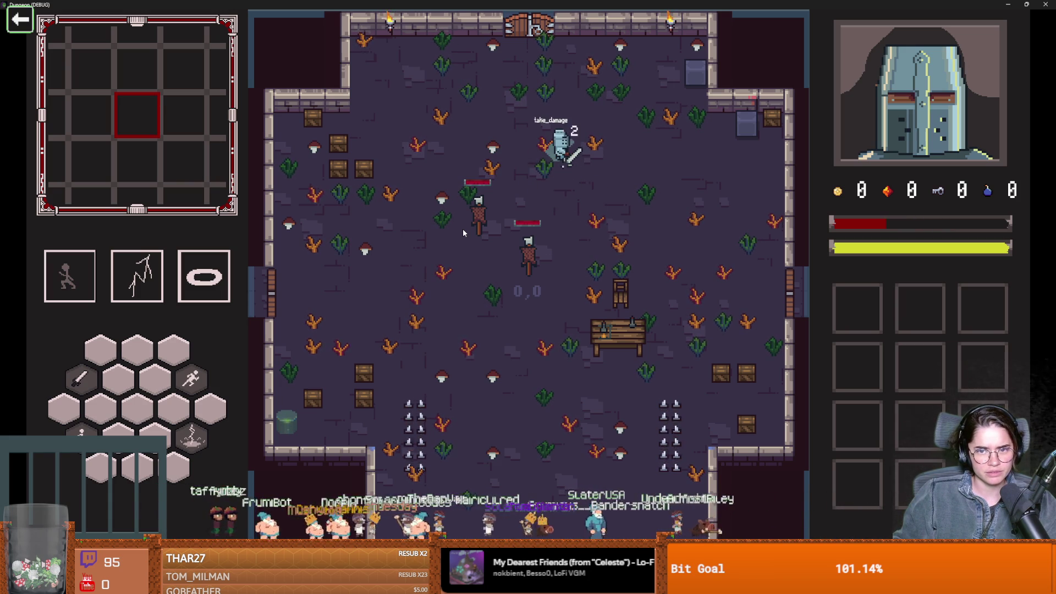
{"action": "key", "text": "d"}
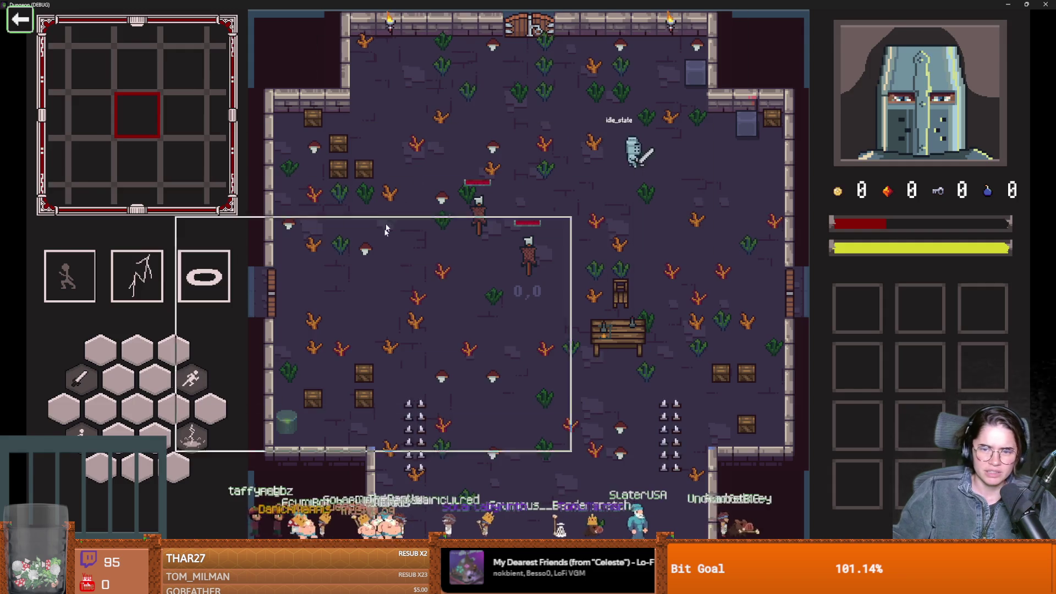
{"action": "key", "text": "F8"}
{"action": "scroll", "coordinate": [466, 258], "scroll_direction": "up", "scroll_amount": 3}
{"action": "key", "text": "ctrl+s"}
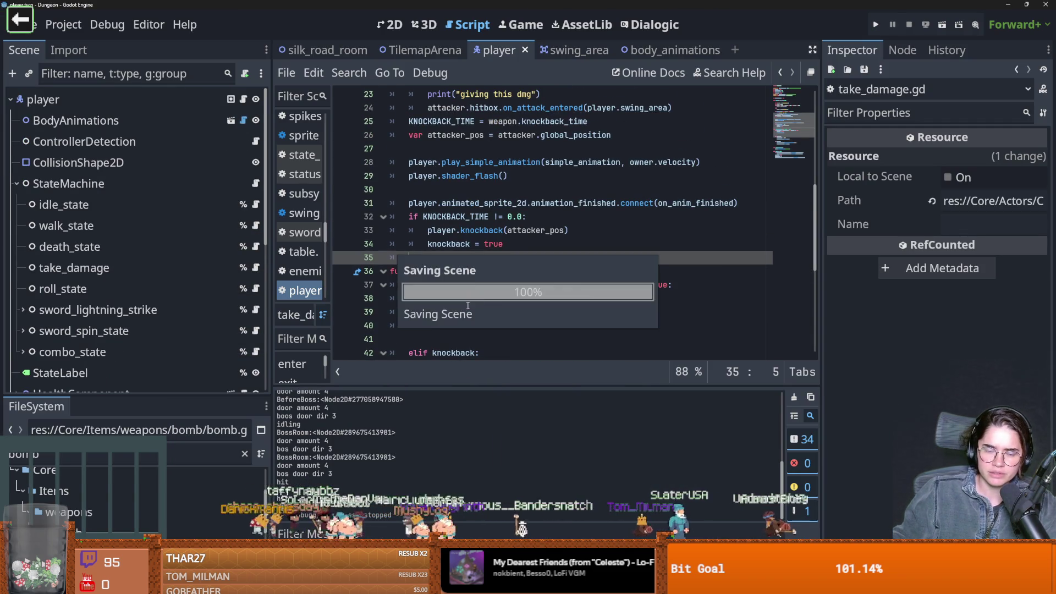
Highlight knockback's uses and move to the elif knockback branch
{"action": "scroll", "coordinate": [468, 286], "scroll_direction": "down", "scroll_amount": 2}
{"action": "scroll", "coordinate": [470, 274], "scroll_direction": "up", "scroll_amount": 2}
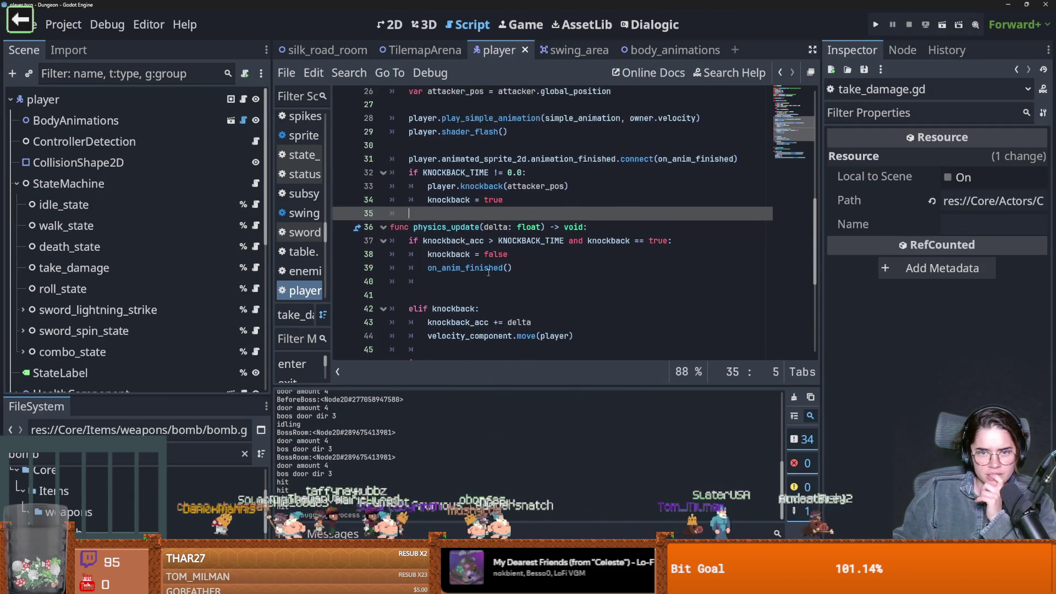
{"action": "scroll", "coordinate": [468, 273], "scroll_direction": "down", "scroll_amount": 2}
{"action": "double_click", "coordinate": [468, 272]}
{"action": "scroll", "coordinate": [479, 286], "scroll_direction": "up", "scroll_amount": 9}
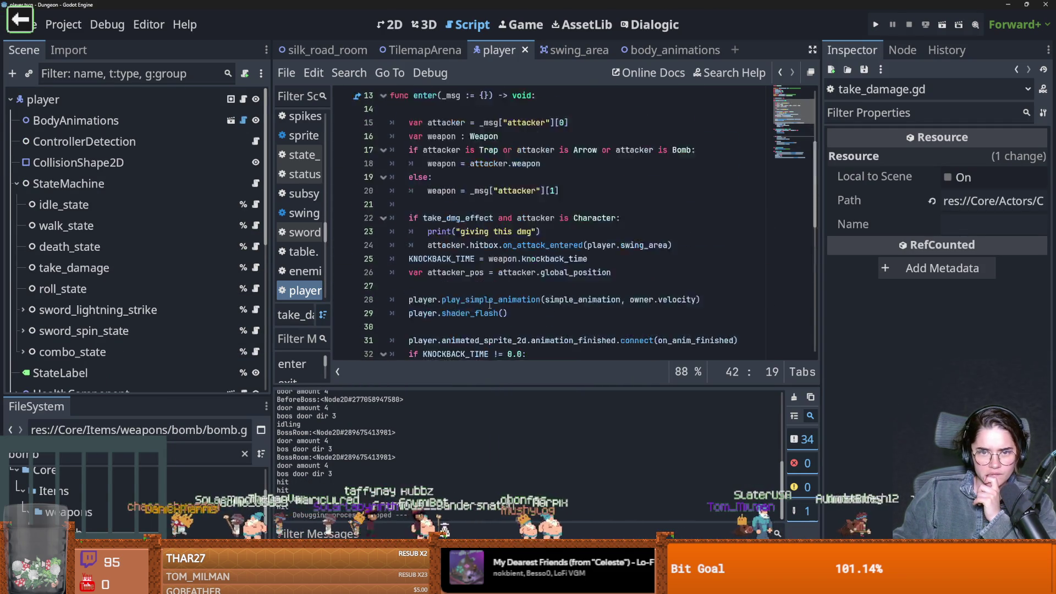
{"action": "scroll", "coordinate": [491, 302], "scroll_direction": "down", "scroll_amount": 9}
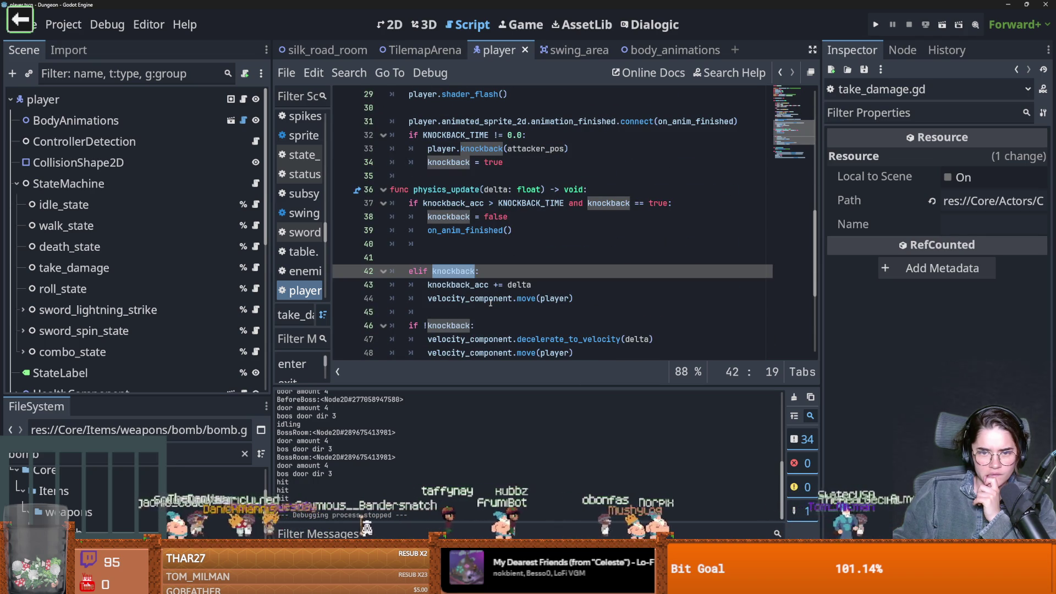
{"action": "left_click", "coordinate": [467, 203]}
{"action": "scroll", "coordinate": [451, 182], "scroll_direction": "down", "scroll_amount": 1}
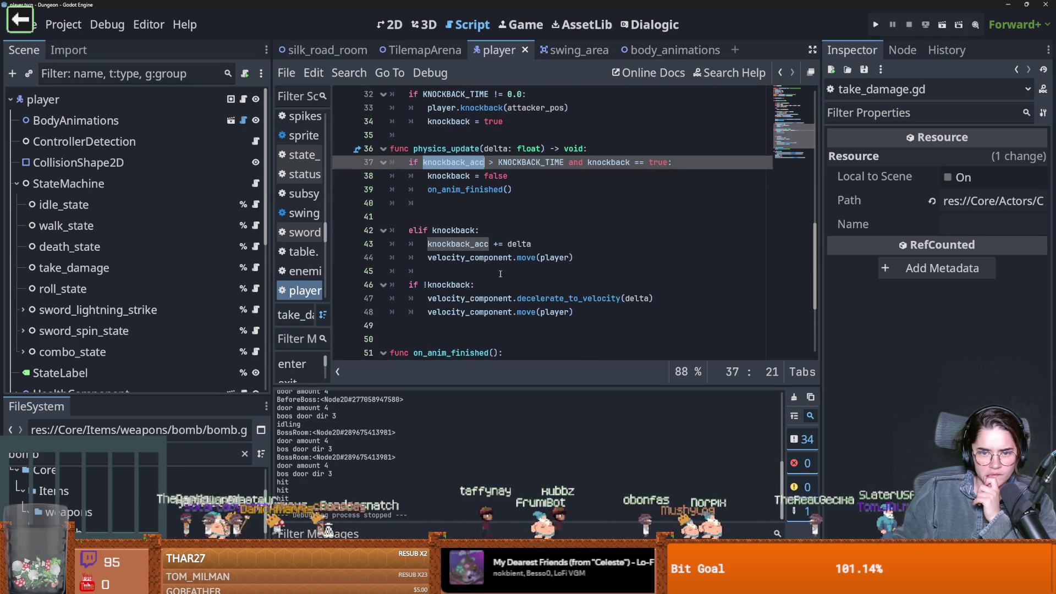
{"action": "left_click", "coordinate": [414, 230]}
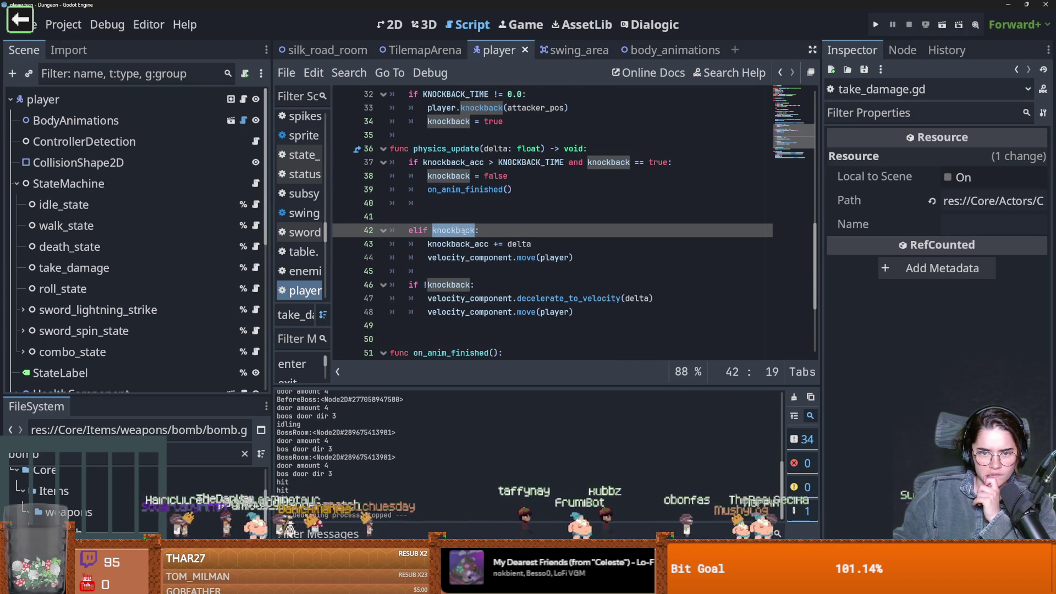
Add print(knockback_acc) under elif knockback, save, and run the game
{"action": "left_click", "coordinate": [536, 235]}
{"action": "key", "text": "Return"}
{"action": "type", "text": "print"}
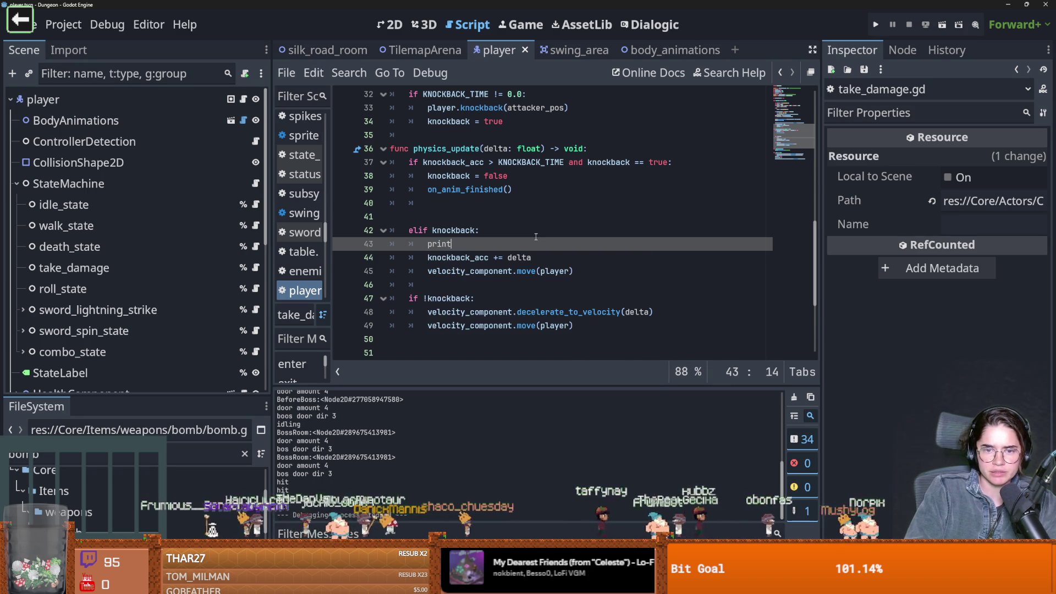
{"action": "type", "text": "("}
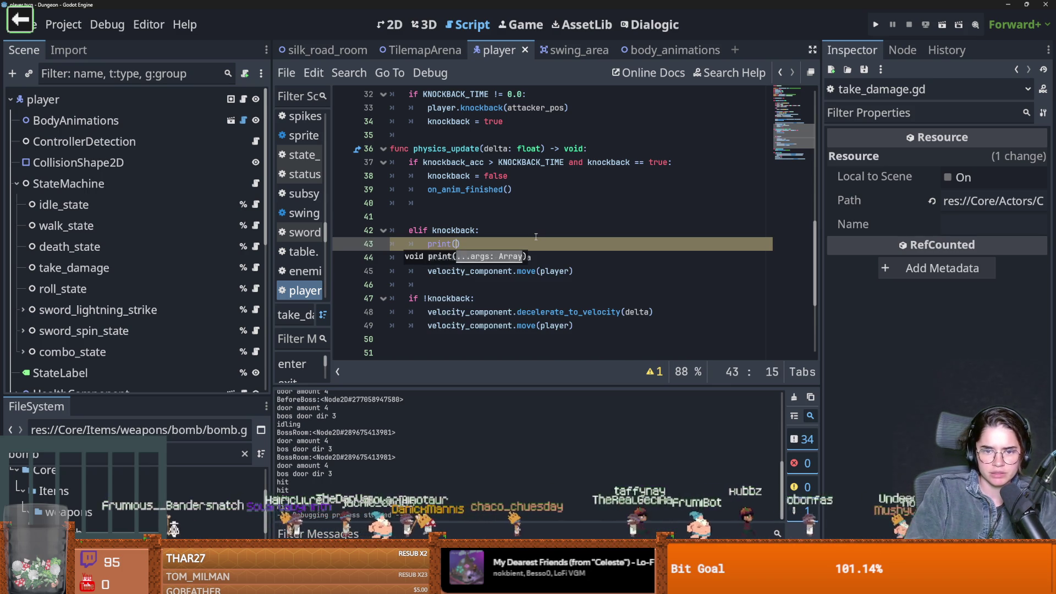
{"action": "type", "text": "knockback_acc"}
{"action": "key", "text": "Return"}
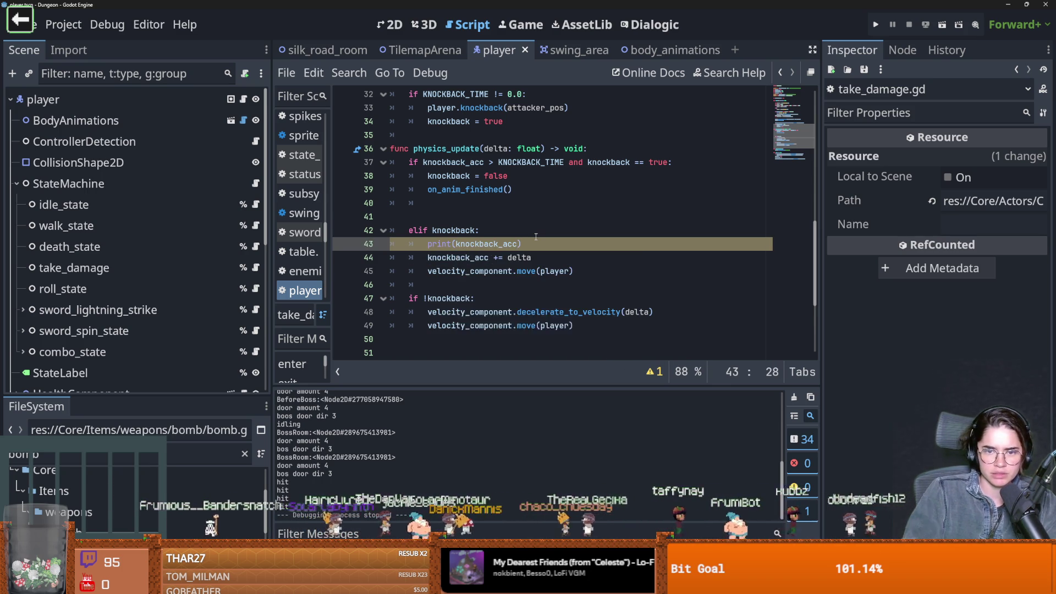
{"action": "key", "text": "ctrl+s"}
{"action": "left_click", "coordinate": [875, 25]}
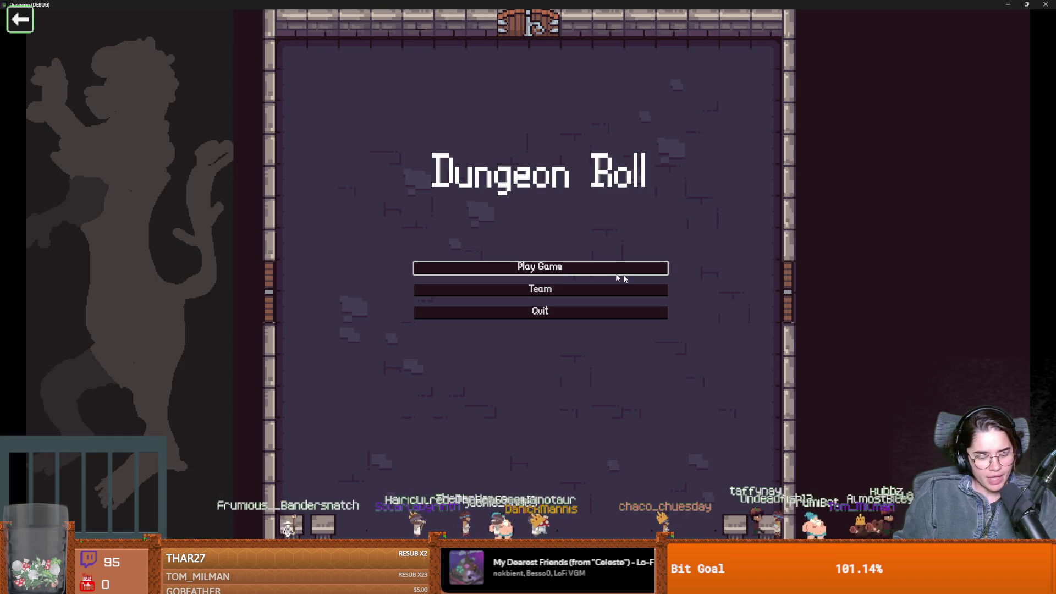
Play as the Warrior, move around to take knockback, resize the window, and stop the run
{"action": "left_click", "coordinate": [603, 276]}
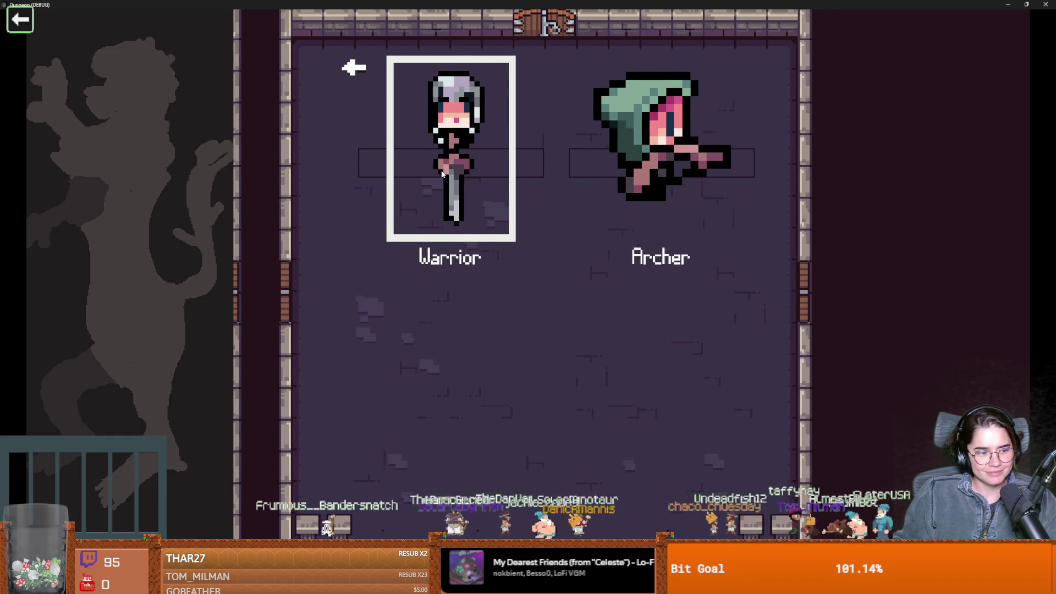
{"action": "left_click", "coordinate": [444, 168]}
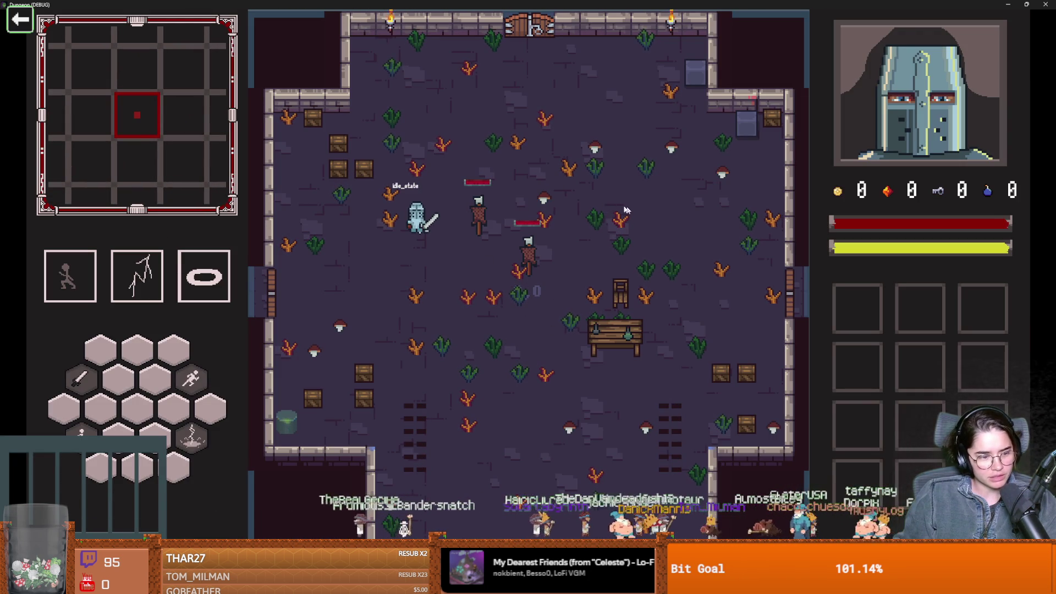
{"action": "key", "text": "d"}
{"action": "key", "text": "w"}
{"action": "double_click", "coordinate": [447, 6]}
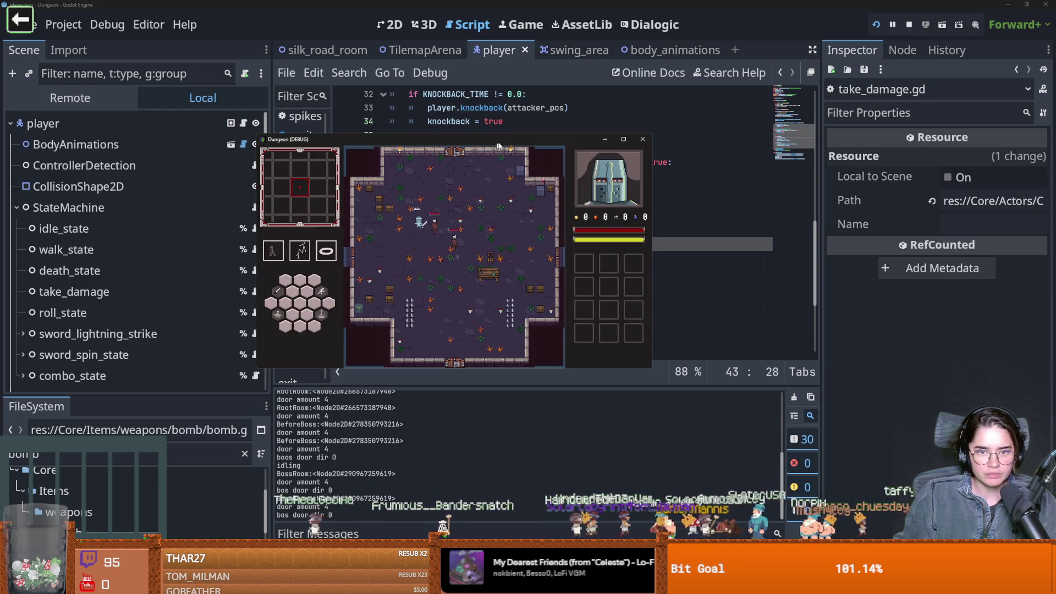
{"action": "left_click_drag", "start_coordinate": [652, 367], "coordinate": [876, 464]}
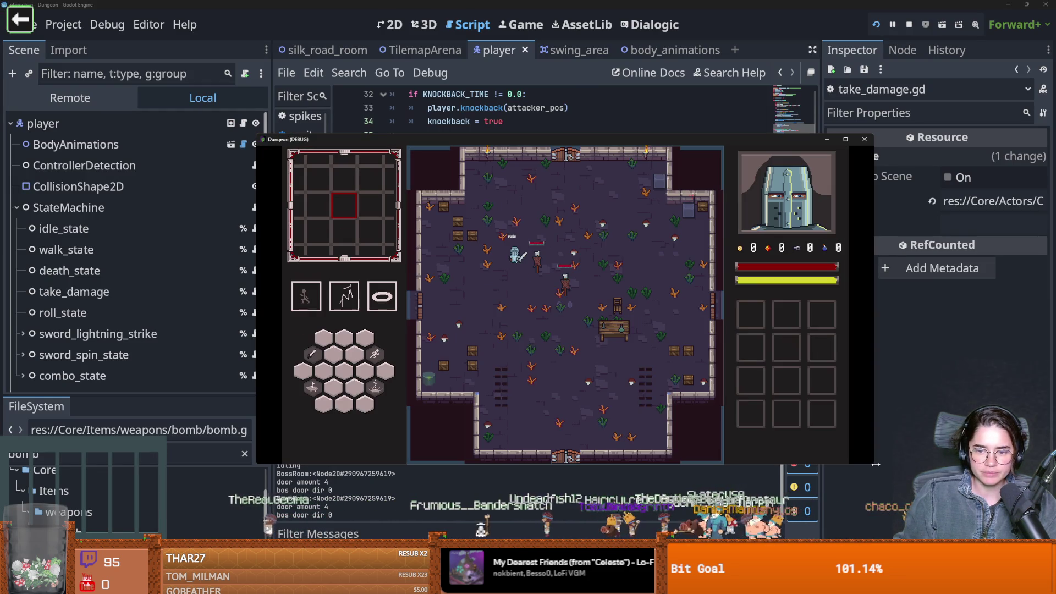
{"action": "key", "text": "s"}
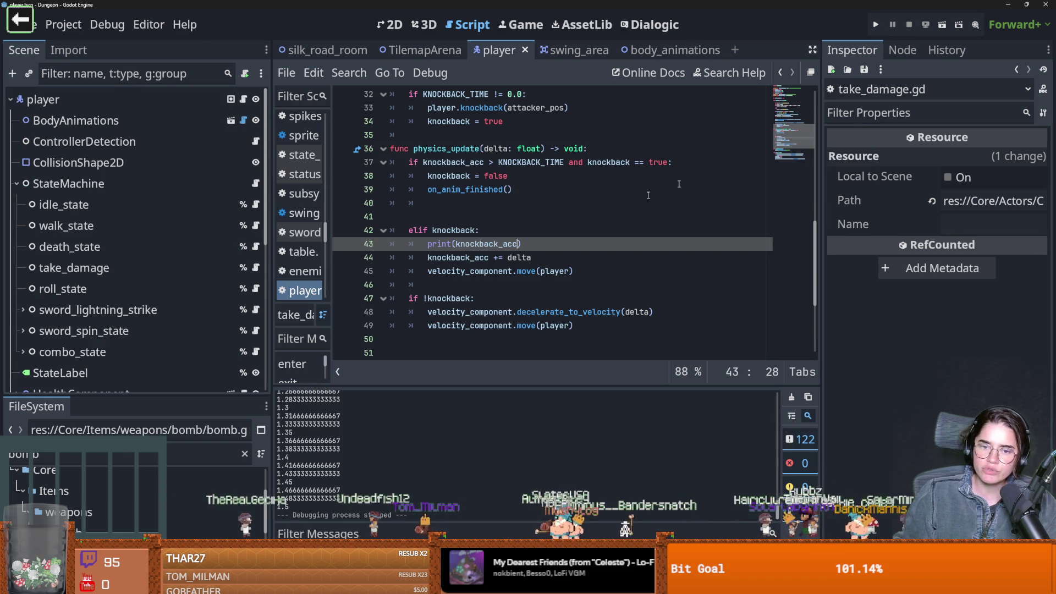
{"action": "left_click", "coordinate": [864, 139]}
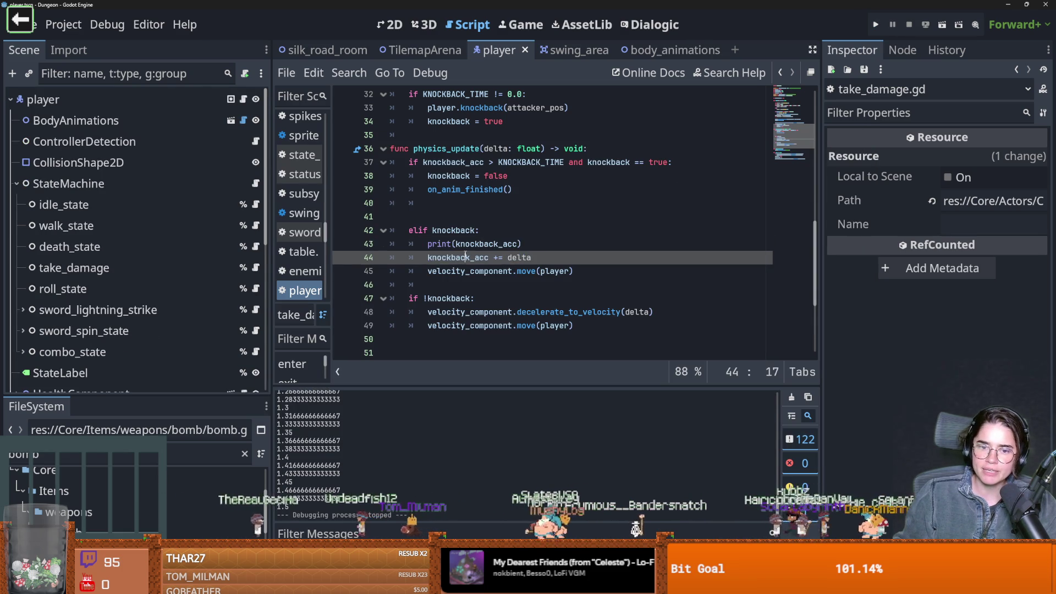
{"action": "double_click", "coordinate": [497, 271]}
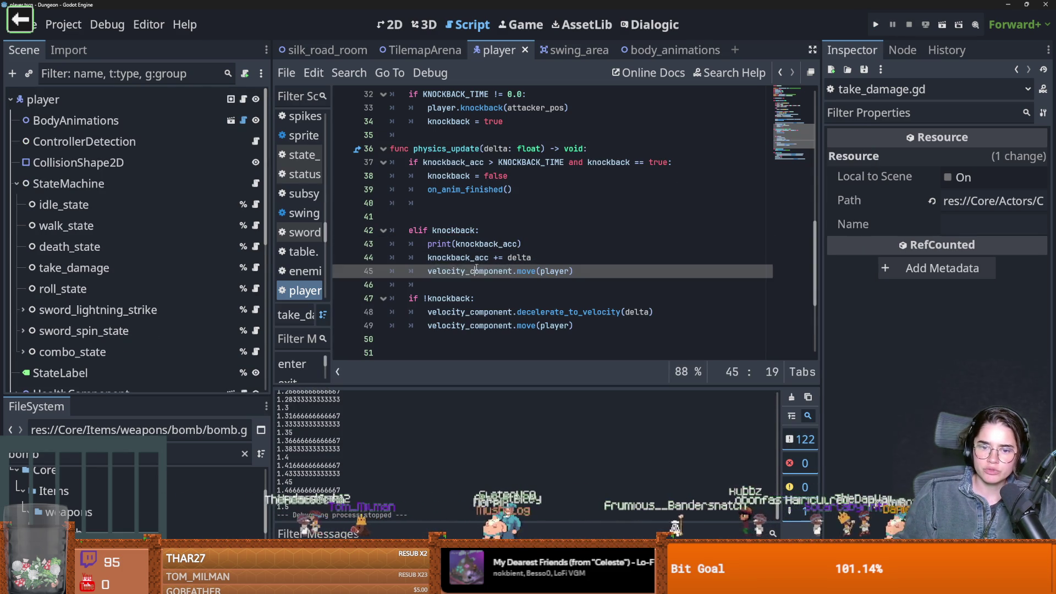
Inspect attacker_pos, KNOCKBACK_TIME and knockback_time in take_damage.gd
{"action": "scroll", "coordinate": [514, 270], "scroll_direction": "up", "scroll_amount": 2}
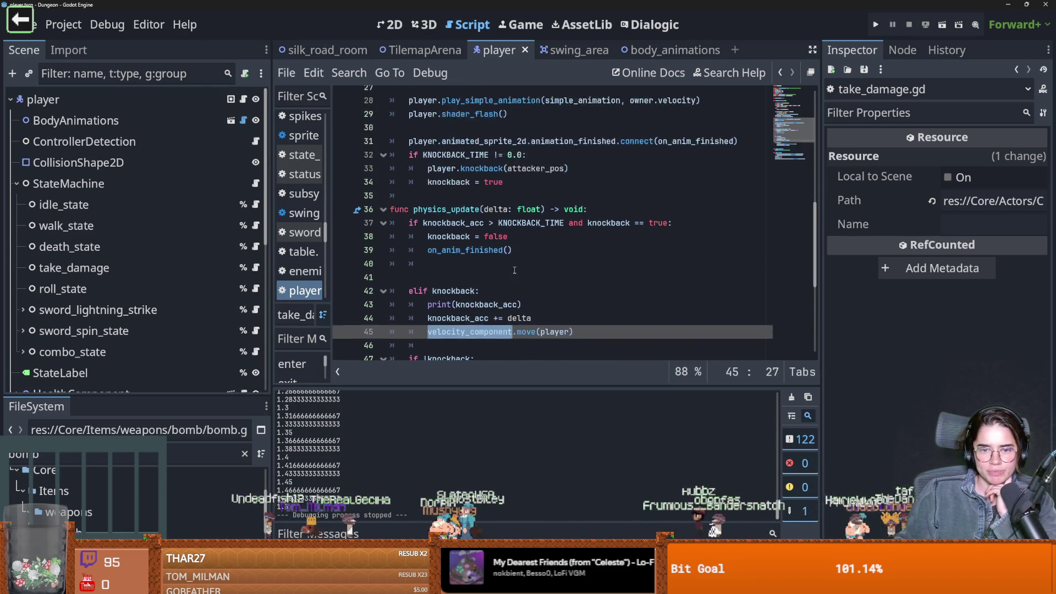
{"action": "scroll", "coordinate": [514, 270], "scroll_direction": "down", "scroll_amount": 5}
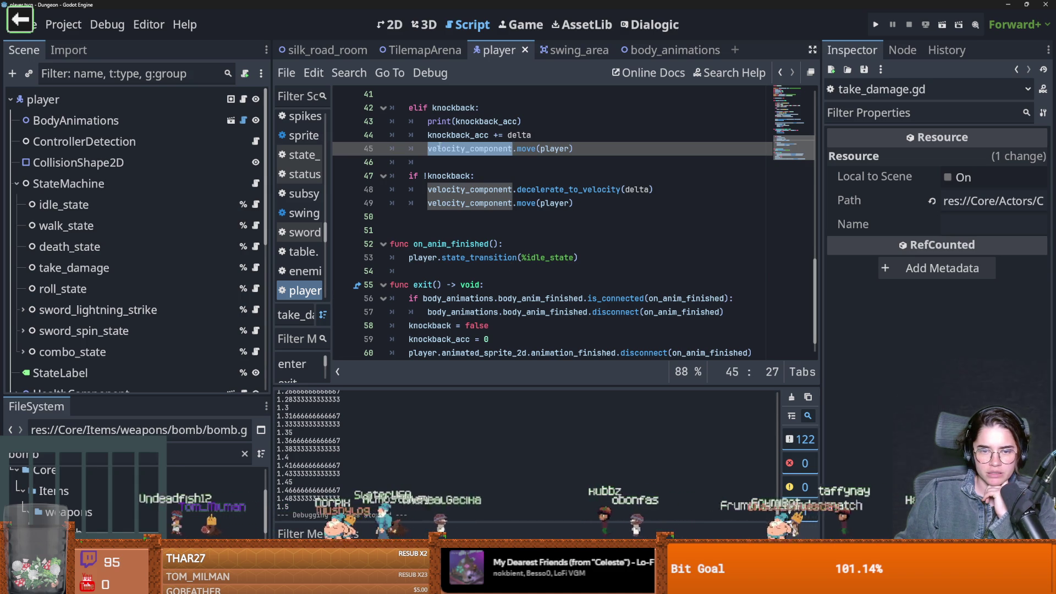
{"action": "scroll", "coordinate": [517, 258], "scroll_direction": "up", "scroll_amount": 5}
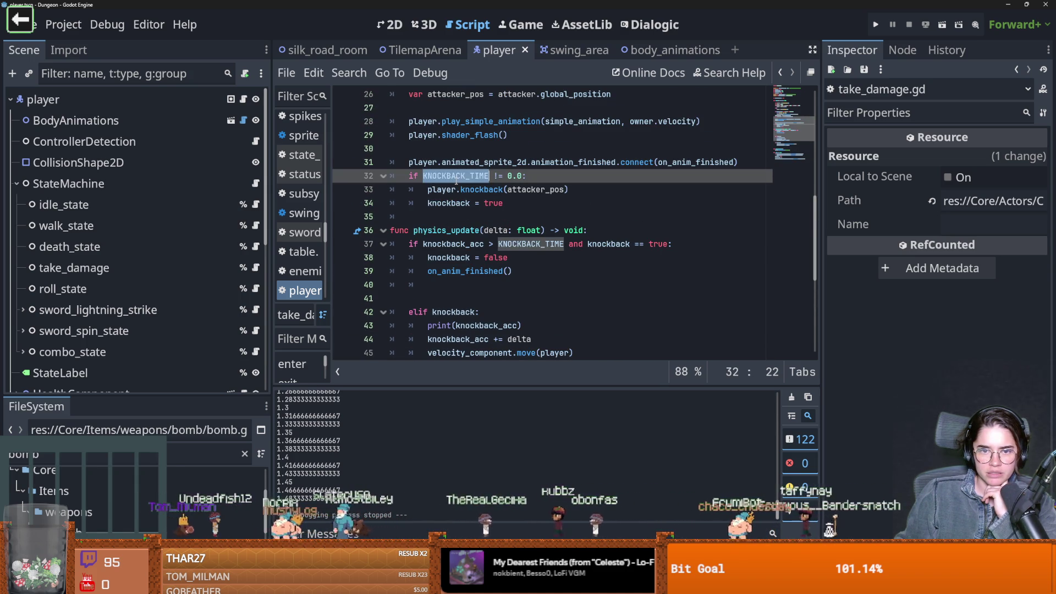
{"action": "double_click", "coordinate": [537, 190]}
{"action": "scroll", "coordinate": [543, 200], "scroll_direction": "up", "scroll_amount": 2}
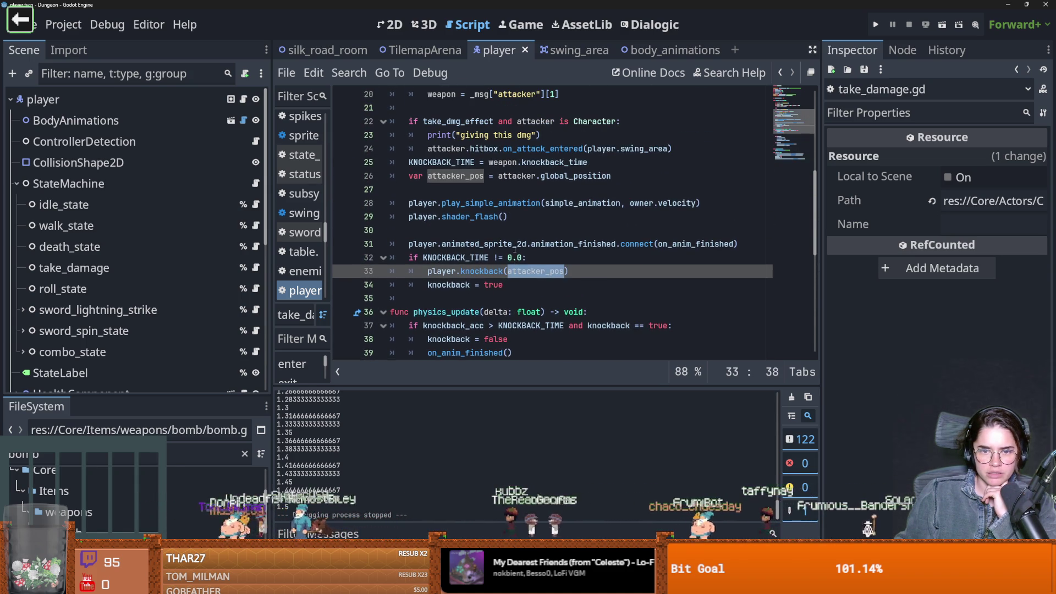
{"action": "double_click", "coordinate": [447, 258]}
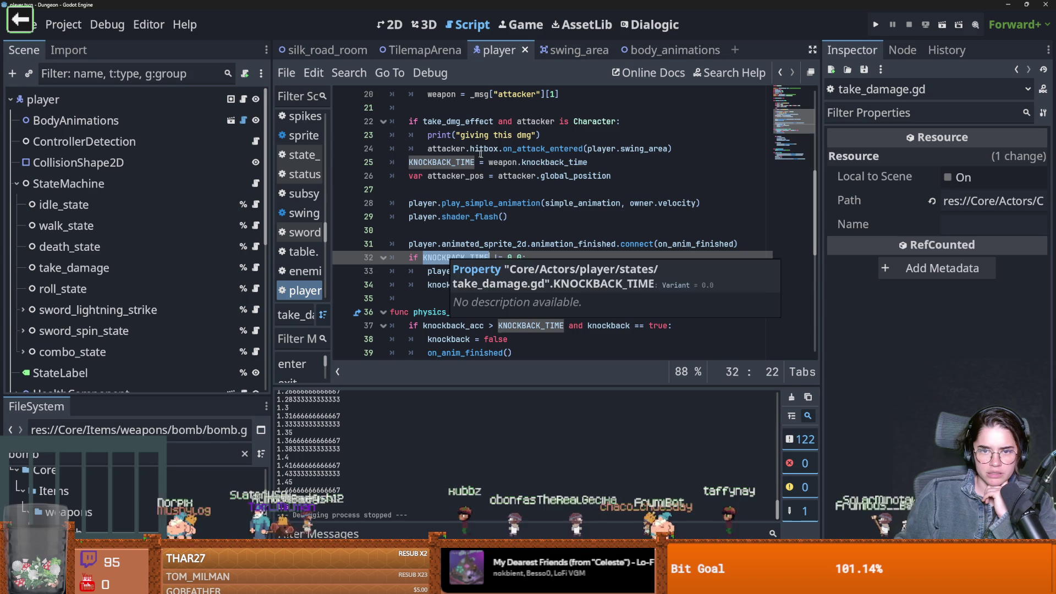
{"action": "double_click", "coordinate": [523, 162]}
{"action": "mouse_move", "coordinate": [524, 165]}
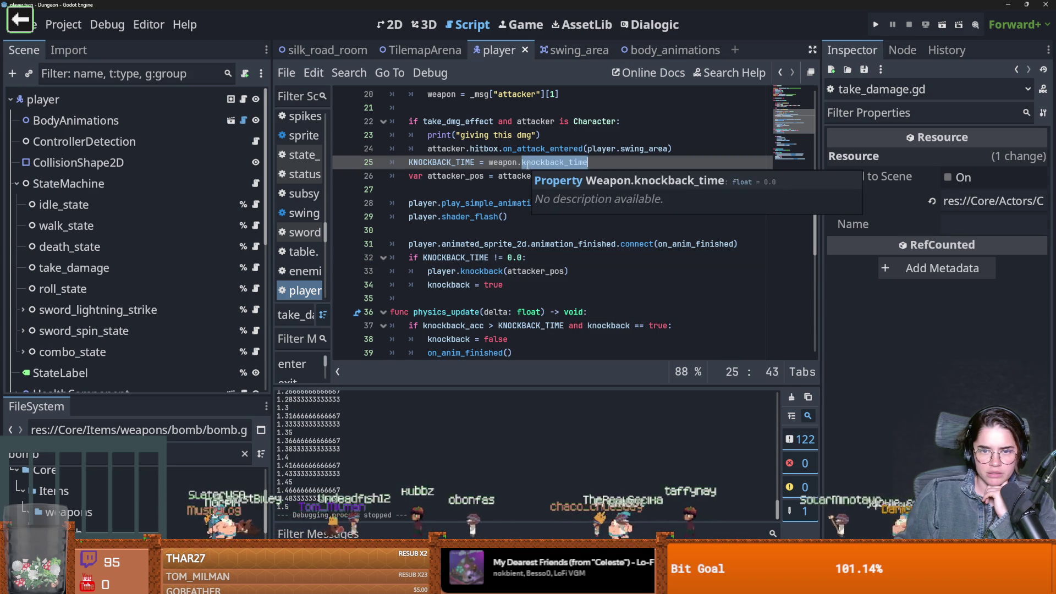
{"action": "key", "text": "Home"}
{"action": "key", "text": "ctrl+shift+Right"}
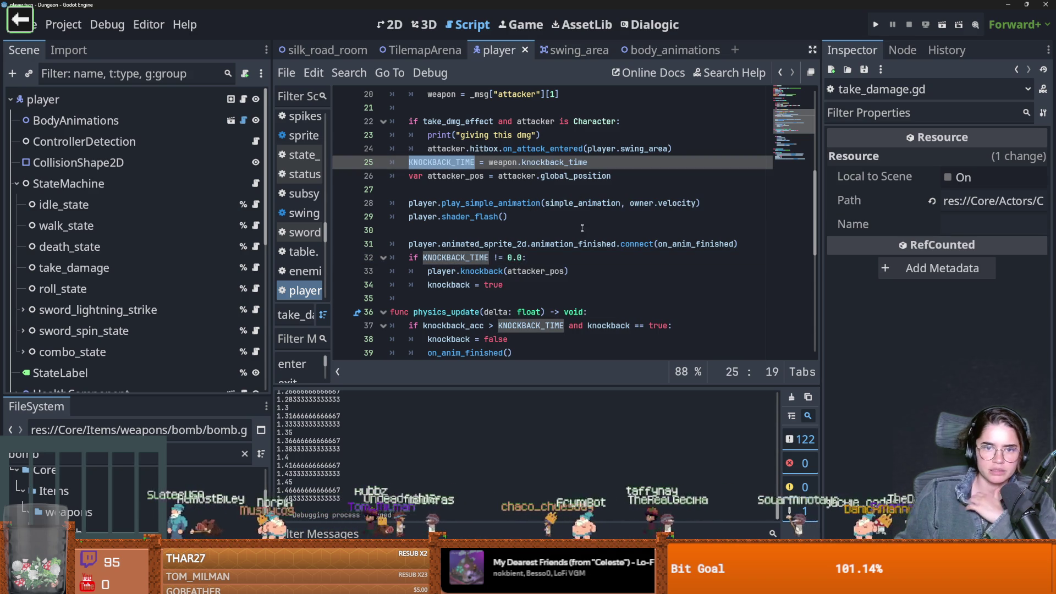
{"action": "scroll", "coordinate": [581, 223], "scroll_direction": "up", "scroll_amount": 3}
{"action": "scroll", "coordinate": [582, 237], "scroll_direction": "down", "scroll_amount": 3}
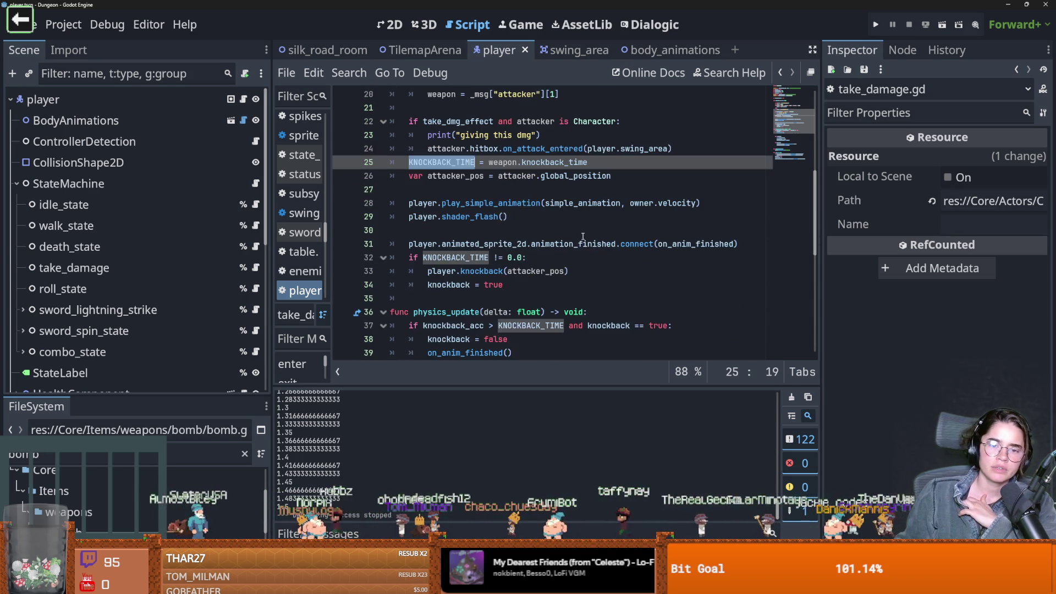
Add a blank line after player.knockback(attacker_pos) and jump to knockback's definition
{"action": "left_click", "coordinate": [466, 257]}
{"action": "double_click", "coordinate": [443, 270]}
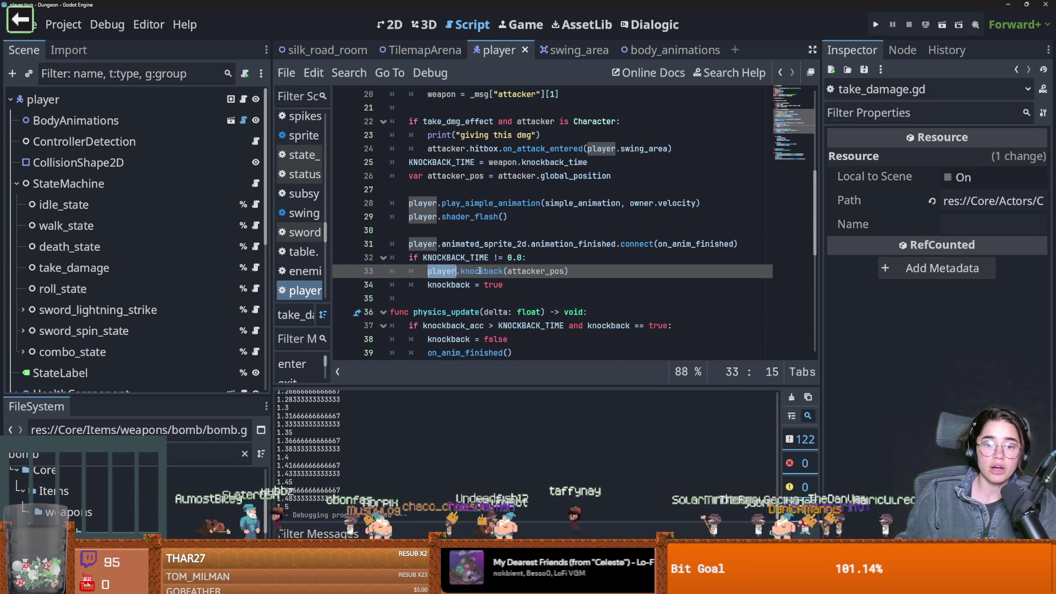
{"action": "left_click", "coordinate": [603, 270]}
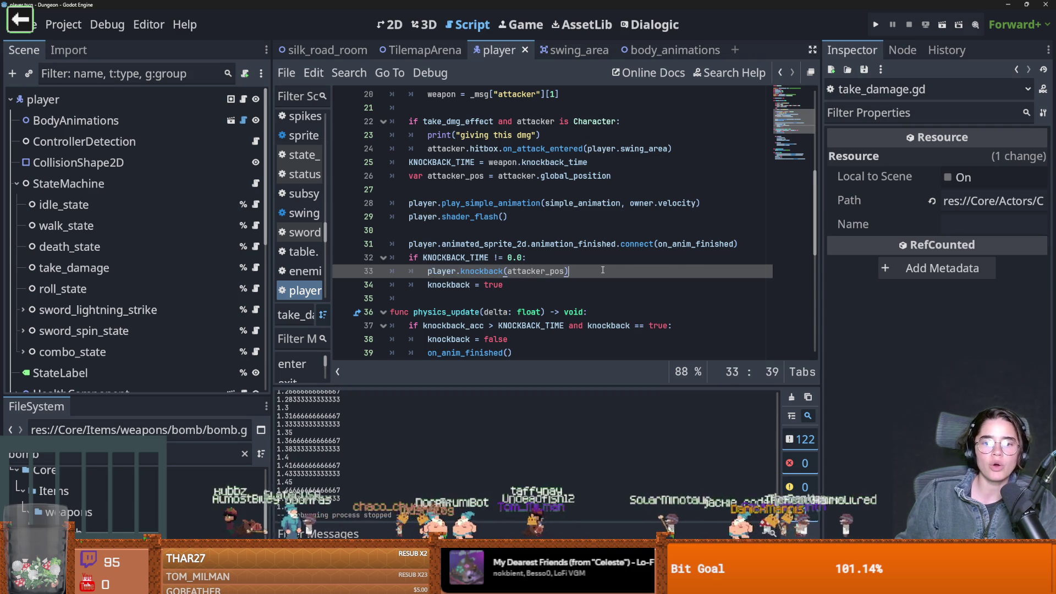
{"action": "key", "text": "Return"}
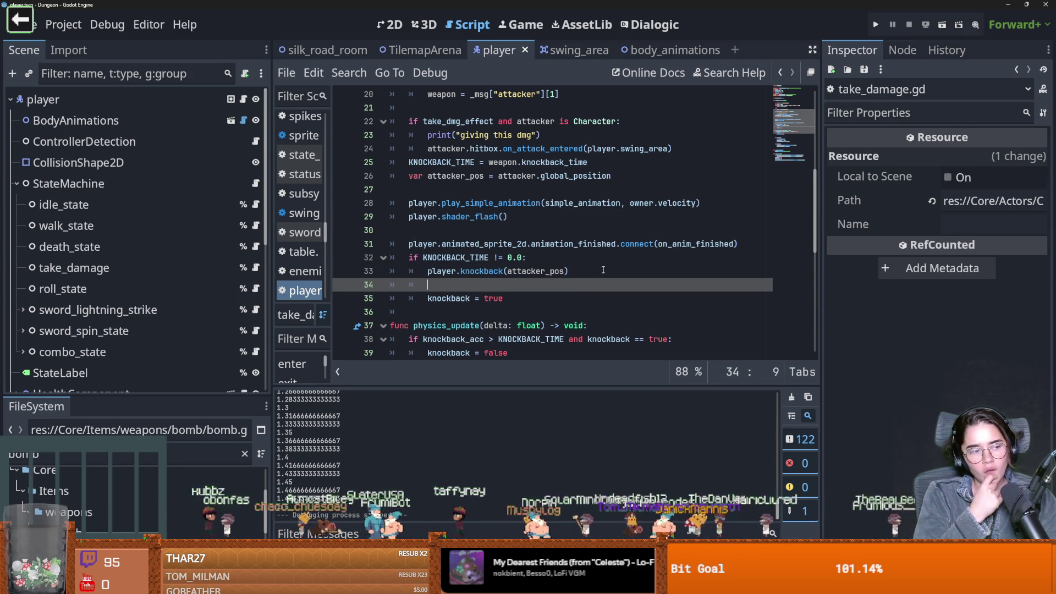
{"action": "left_click", "coordinate": [480, 271], "text": "ctrl"}
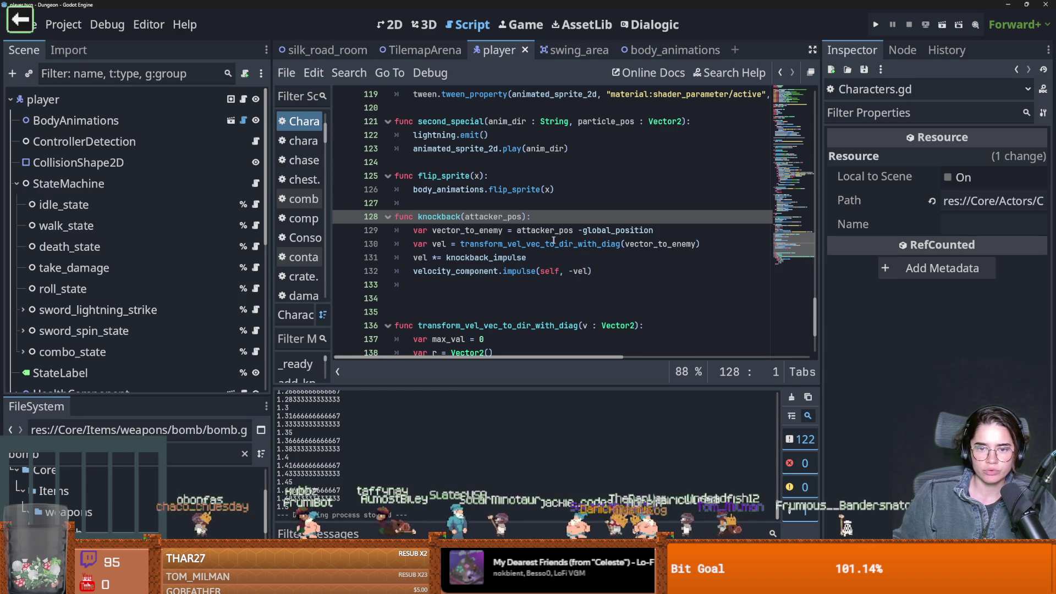
Add a blank line below vector_to_enemy in the knockback function
{"action": "double_click", "coordinate": [494, 218]}
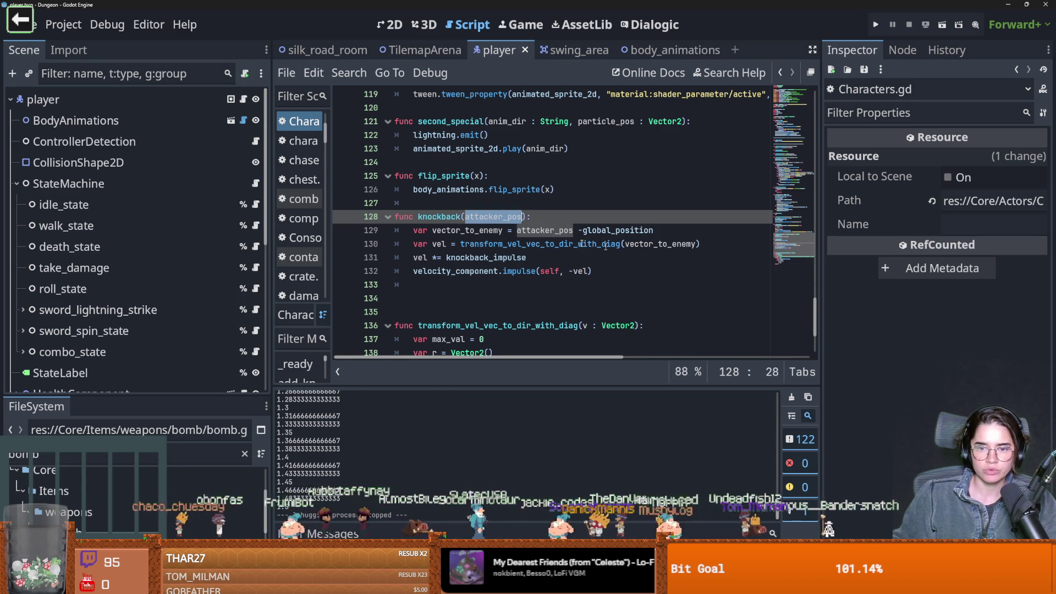
{"action": "double_click", "coordinate": [482, 229]}
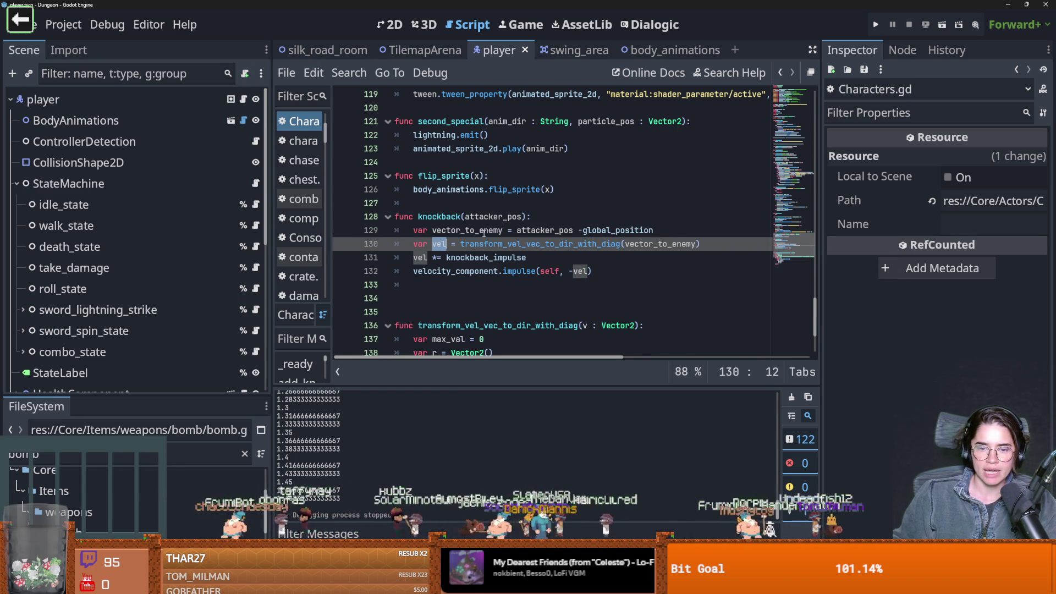
{"action": "left_click", "coordinate": [663, 235]}
{"action": "key", "text": "Return"}
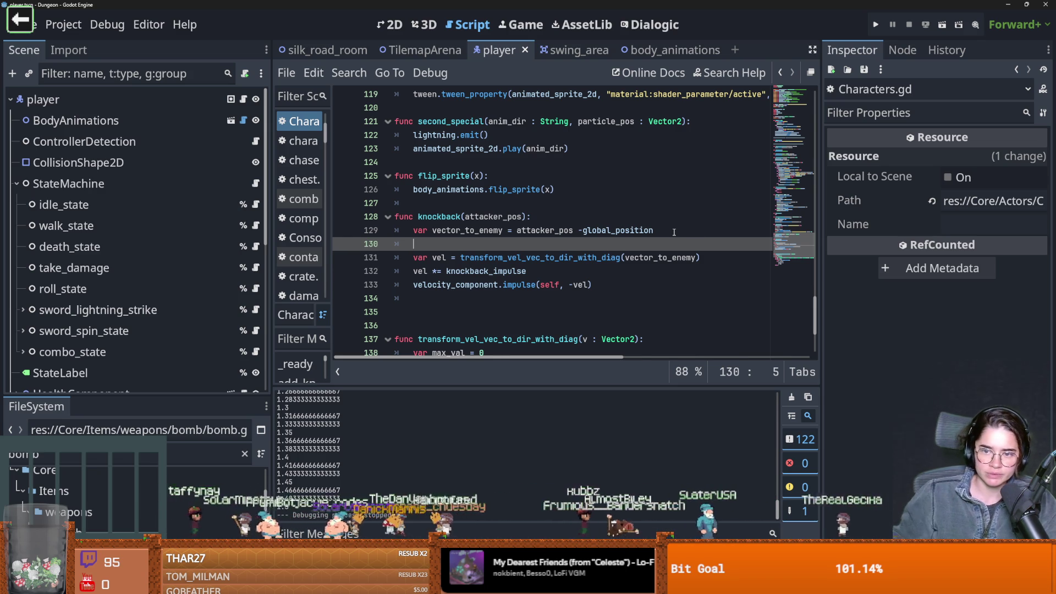
Make the print after var vel output vel, and save Characters.gd
{"action": "left_click", "coordinate": [713, 254]}
{"action": "key", "text": "Return"}
{"action": "type", "text": "print("}
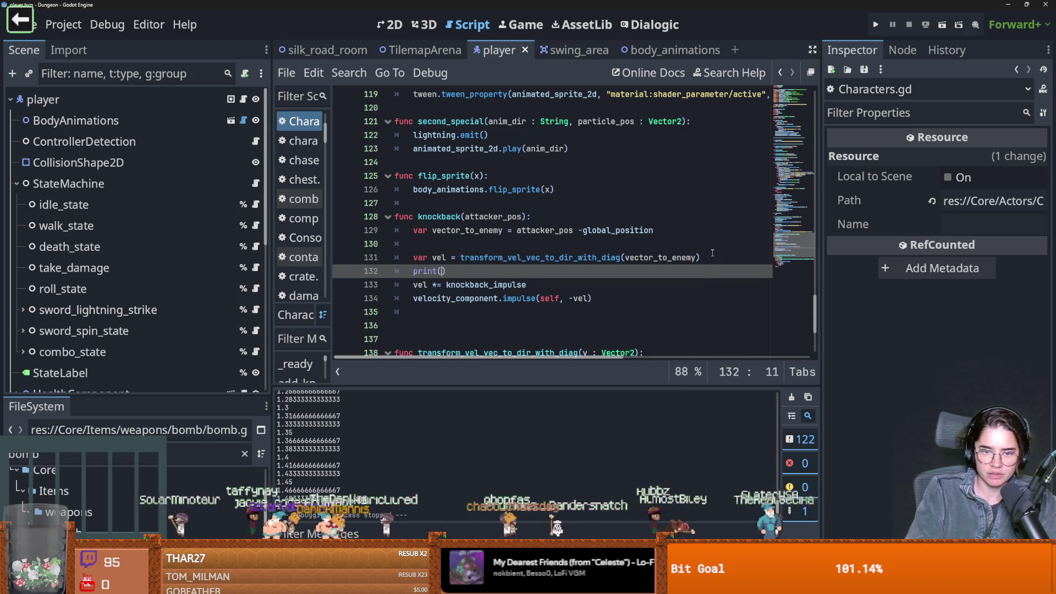
{"action": "type", "text": "\"vellll \", ce)"}
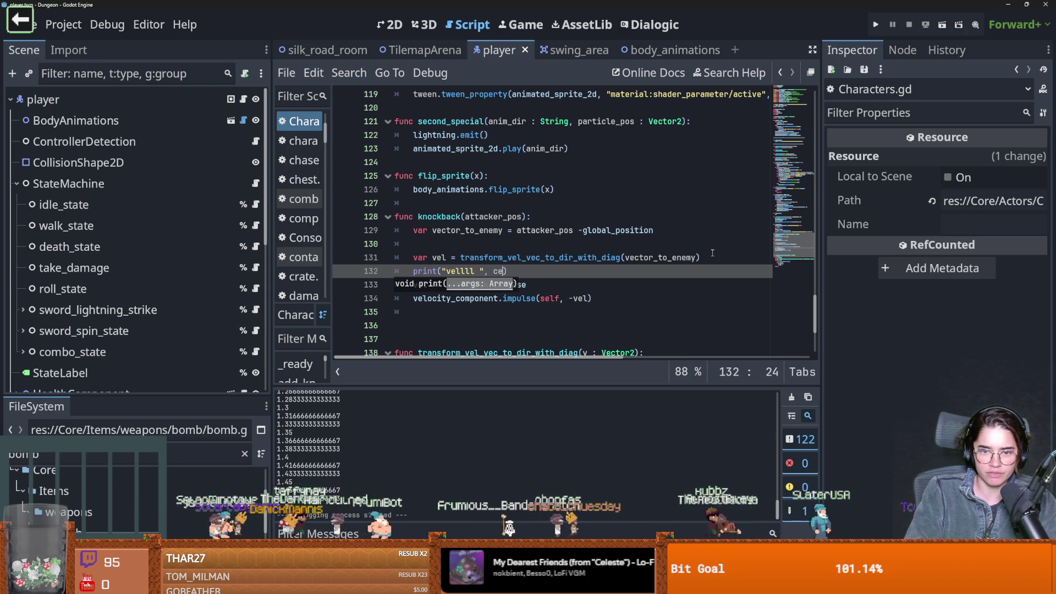
{"action": "key", "text": "BackSpace"}
{"action": "key", "text": "BackSpace"}
{"action": "type", "text": "vel"}
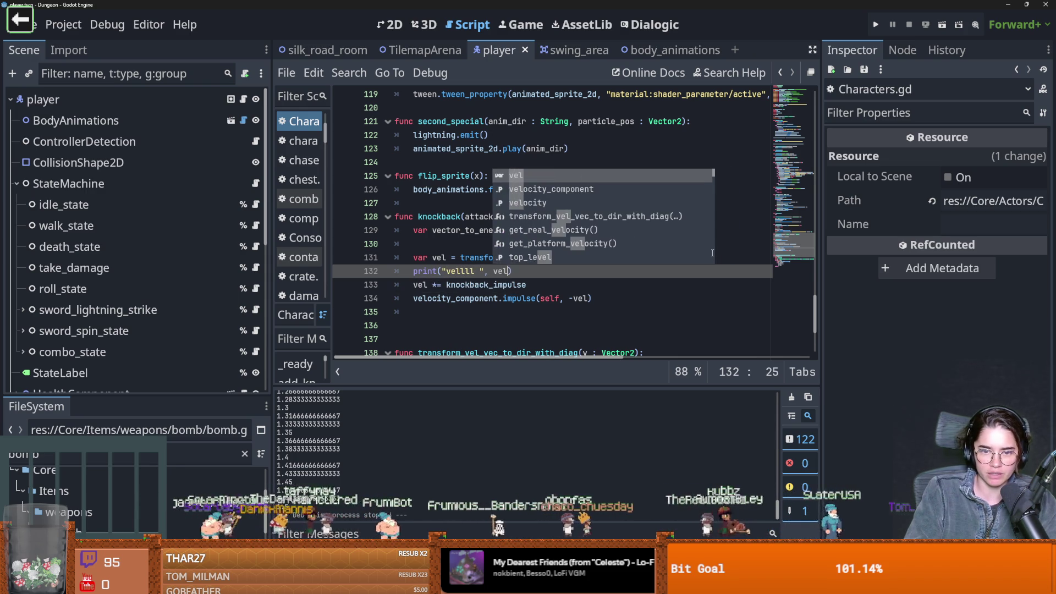
{"action": "key", "text": "ctrl+s"}
{"action": "left_click", "coordinate": [713, 245]}
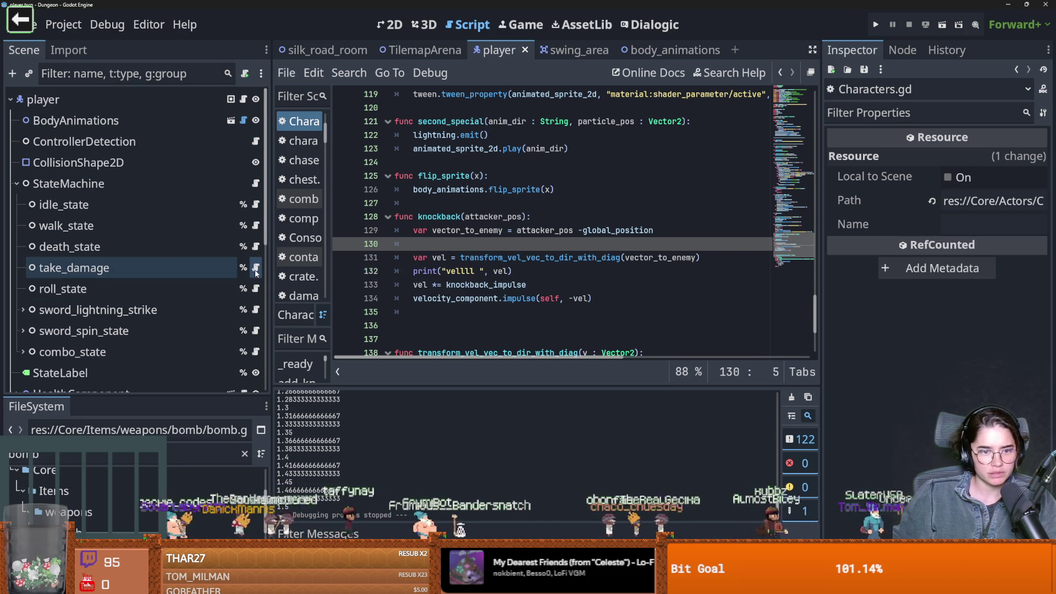
{"action": "left_click", "coordinate": [256, 267]}
Delete the 'giving this dmg' print line from take_damage.gd and save the script
{"action": "scroll", "coordinate": [531, 274], "scroll_direction": "down", "scroll_amount": 4}
{"action": "scroll", "coordinate": [531, 274], "scroll_direction": "down", "scroll_amount": 3}
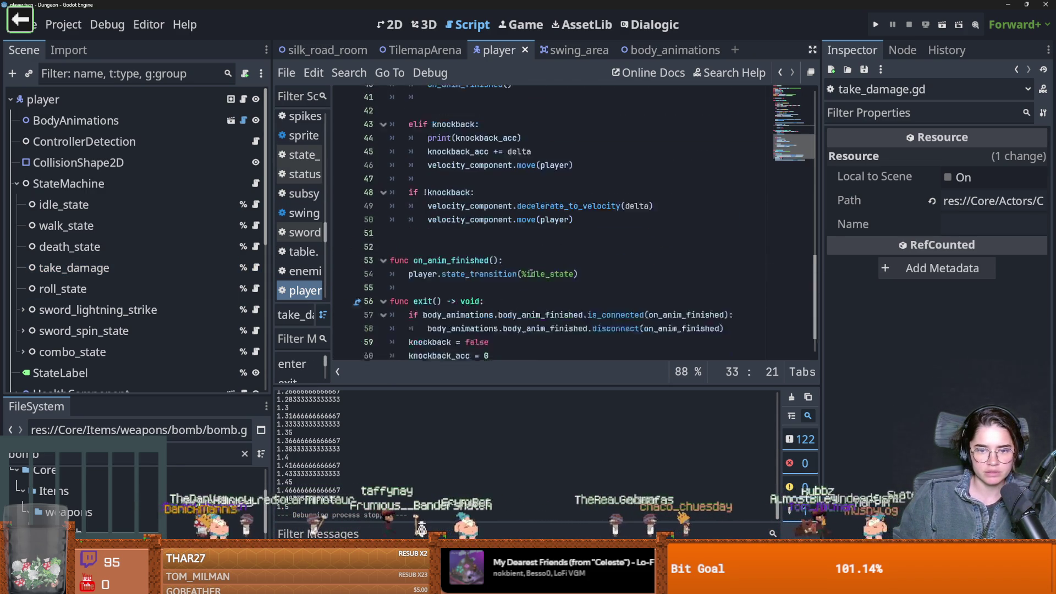
{"action": "scroll", "coordinate": [528, 199], "scroll_direction": "up", "scroll_amount": 8}
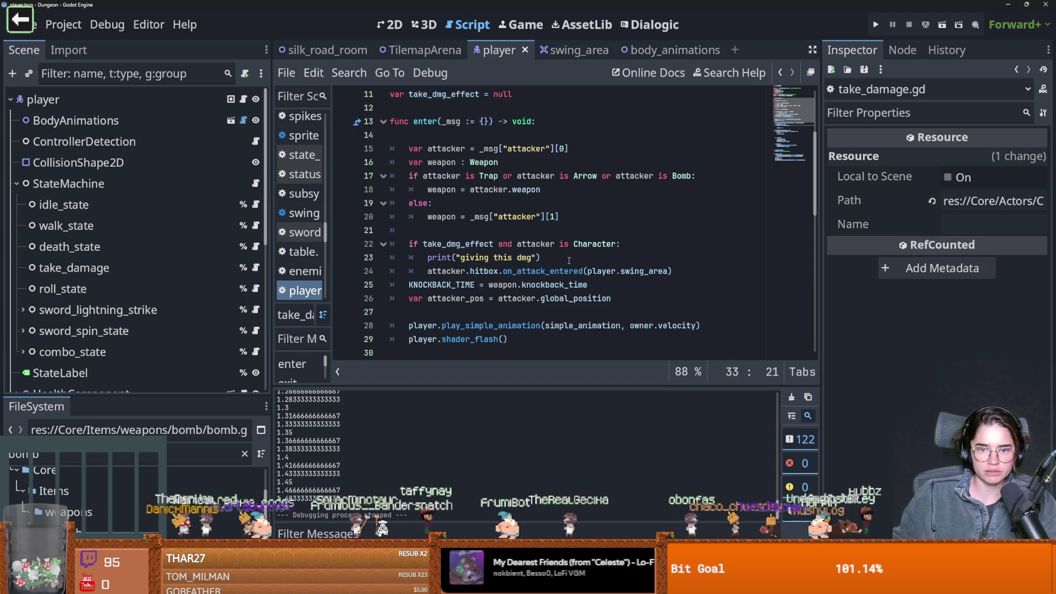
{"action": "triple_click", "coordinate": [569, 260]}
{"action": "key", "text": "BackSpace"}
{"action": "key", "text": "BackSpace"}
{"action": "key", "text": "BackSpace"}
{"action": "scroll", "coordinate": [522, 258], "scroll_direction": "up", "scroll_amount": 1}
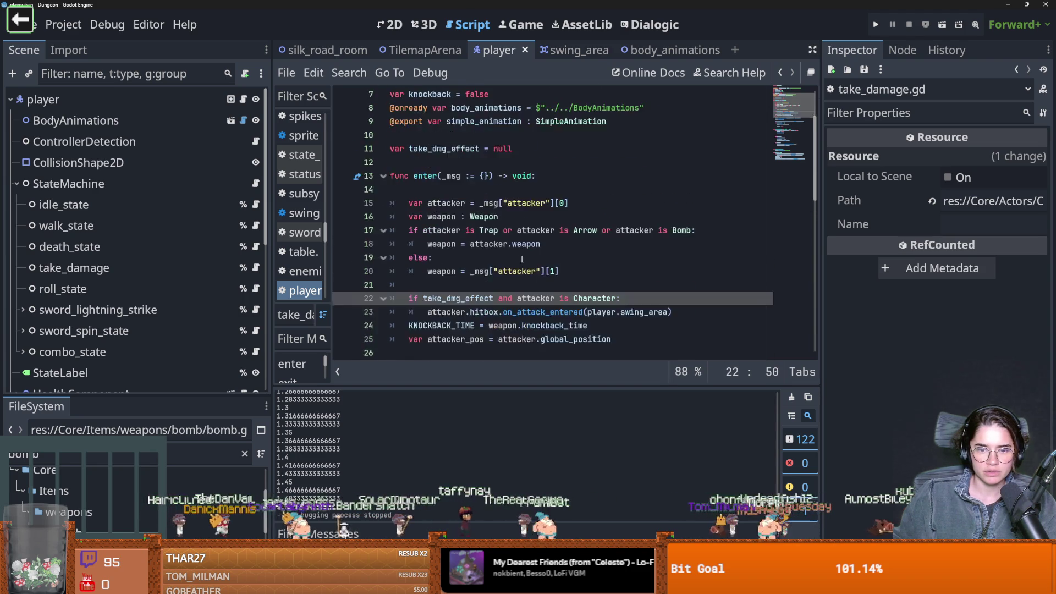
{"action": "scroll", "coordinate": [522, 259], "scroll_direction": "down", "scroll_amount": 3}
{"action": "key", "text": "ctrl+s"}
Remove the print(knockback_acc) debug line and run the game with F5
{"action": "scroll", "coordinate": [455, 270], "scroll_direction": "down", "scroll_amount": 4}
{"action": "scroll", "coordinate": [455, 270], "scroll_direction": "up", "scroll_amount": 8}
{"action": "scroll", "coordinate": [459, 269], "scroll_direction": "down", "scroll_amount": 12}
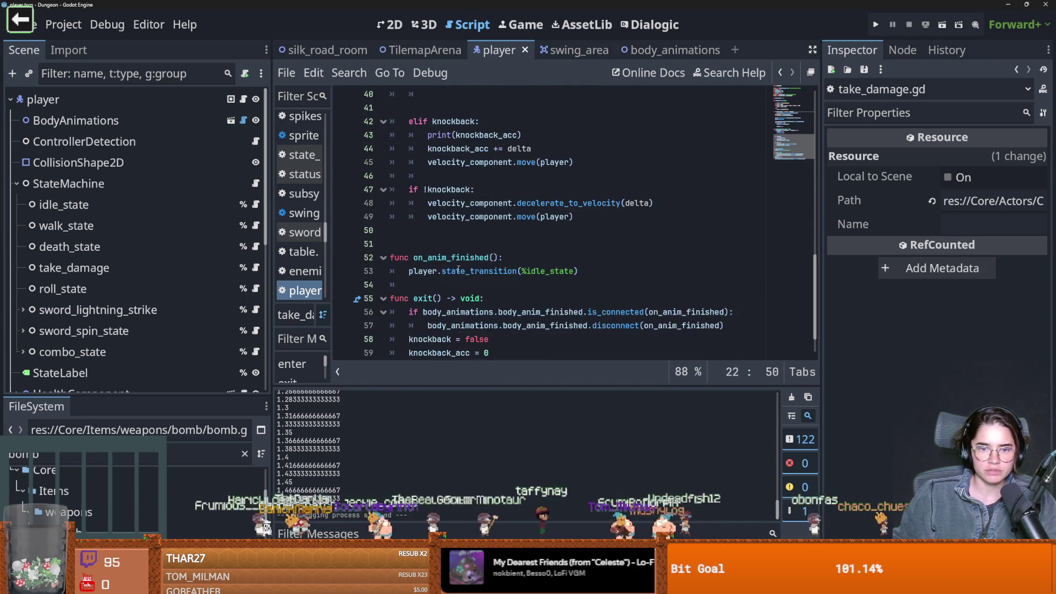
{"action": "scroll", "coordinate": [458, 269], "scroll_direction": "up", "scroll_amount": 2}
{"action": "left_click_drag", "start_coordinate": [523, 257], "coordinate": [359, 257]}
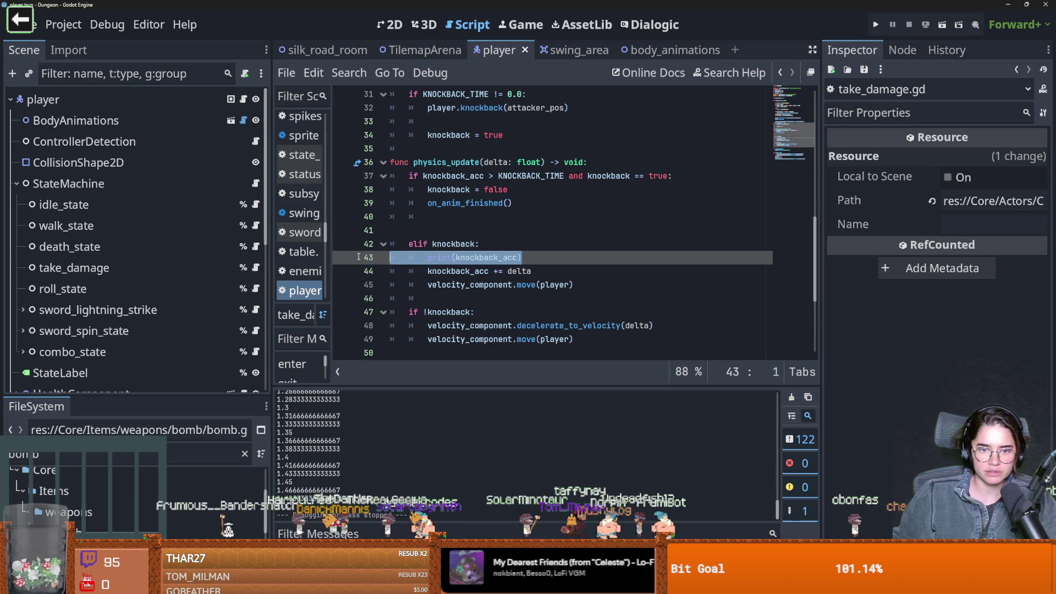
{"action": "key", "text": "BackSpace"}
{"action": "key", "text": "BackSpace"}
{"action": "key", "text": "F5"}
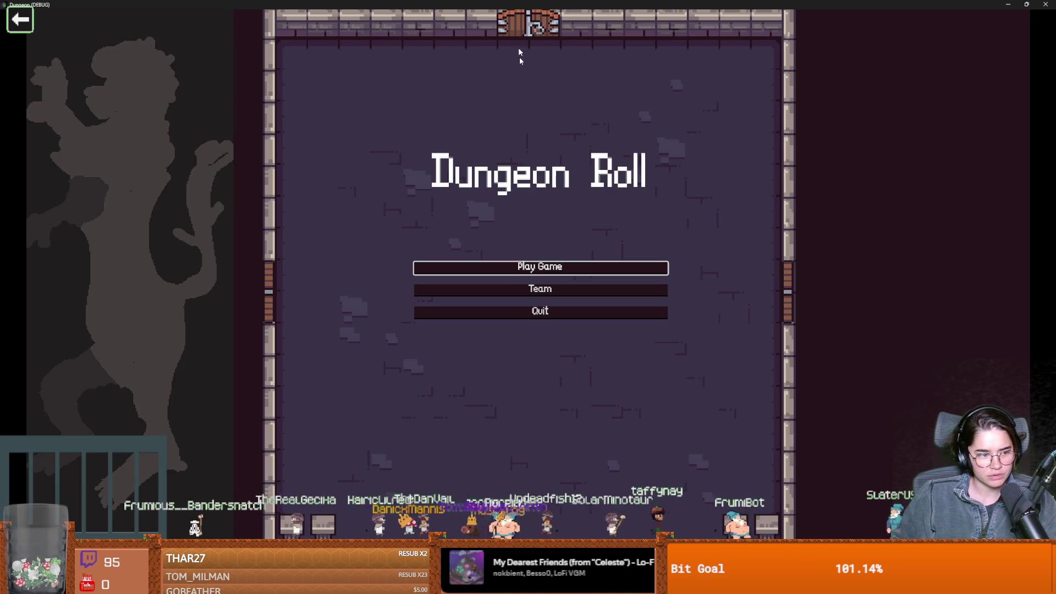
Play a new game as the Warrior, take a hit, then close the game and jump to knockback() in Characters.gd
{"action": "left_click", "coordinate": [549, 259]}
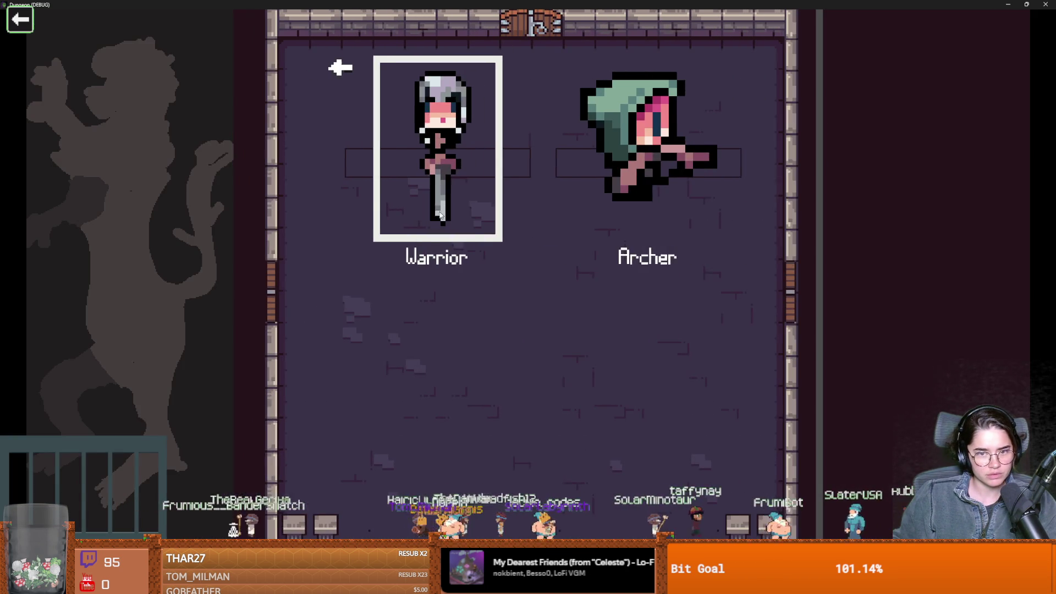
{"action": "left_click", "coordinate": [424, 168]}
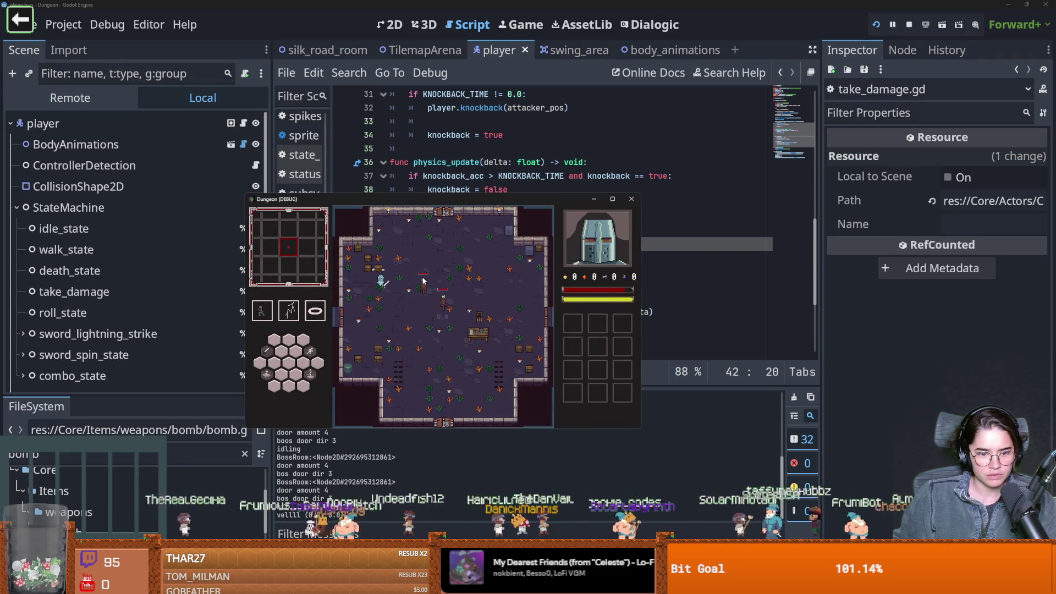
{"action": "left_click", "coordinate": [632, 198]}
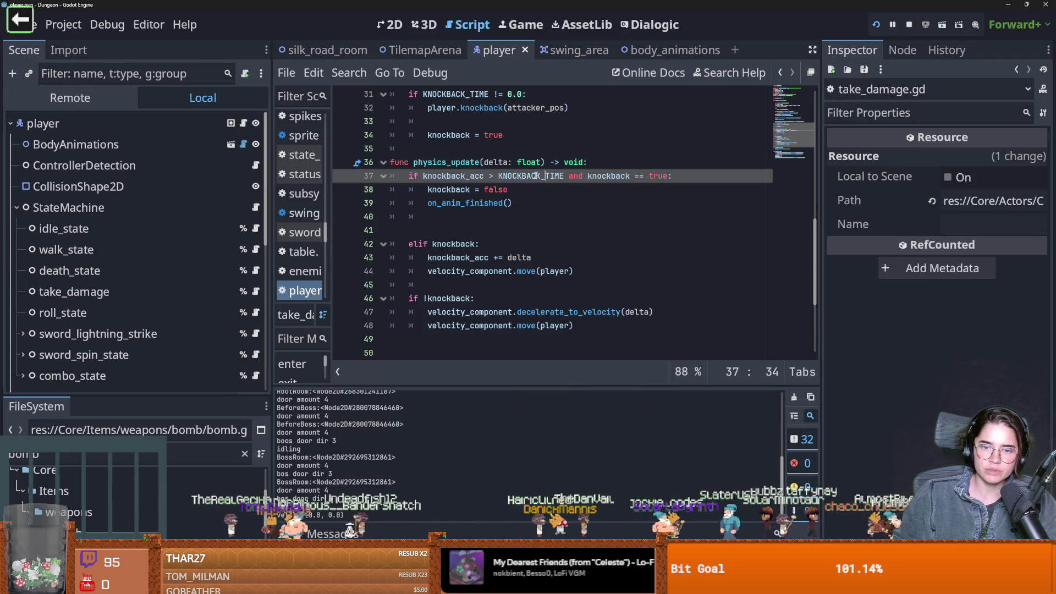
{"action": "scroll", "coordinate": [465, 215], "scroll_direction": "up", "scroll_amount": 3}
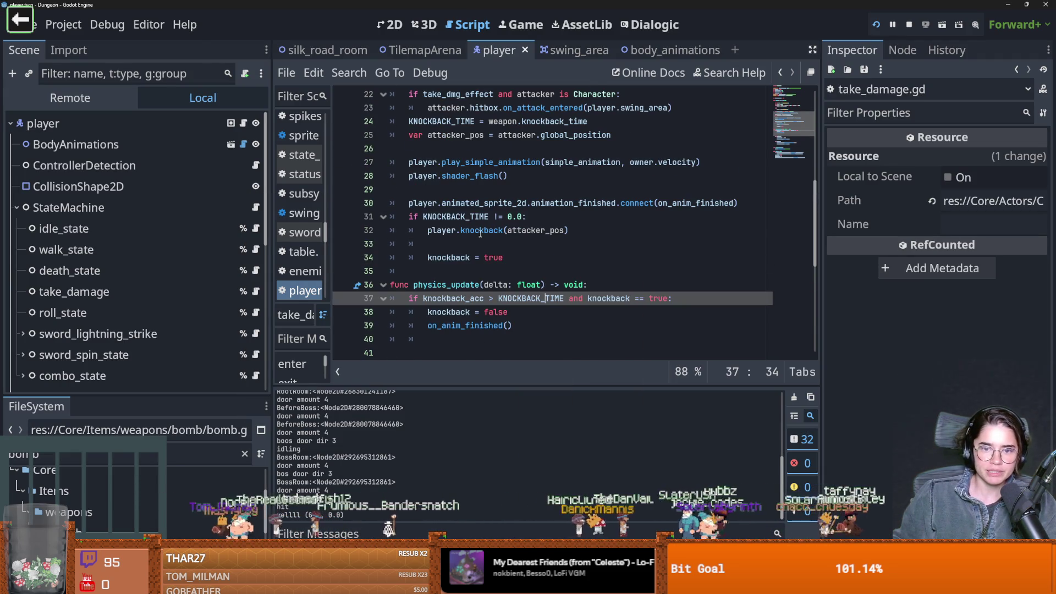
{"action": "left_click", "coordinate": [480, 234], "text": "ctrl"}
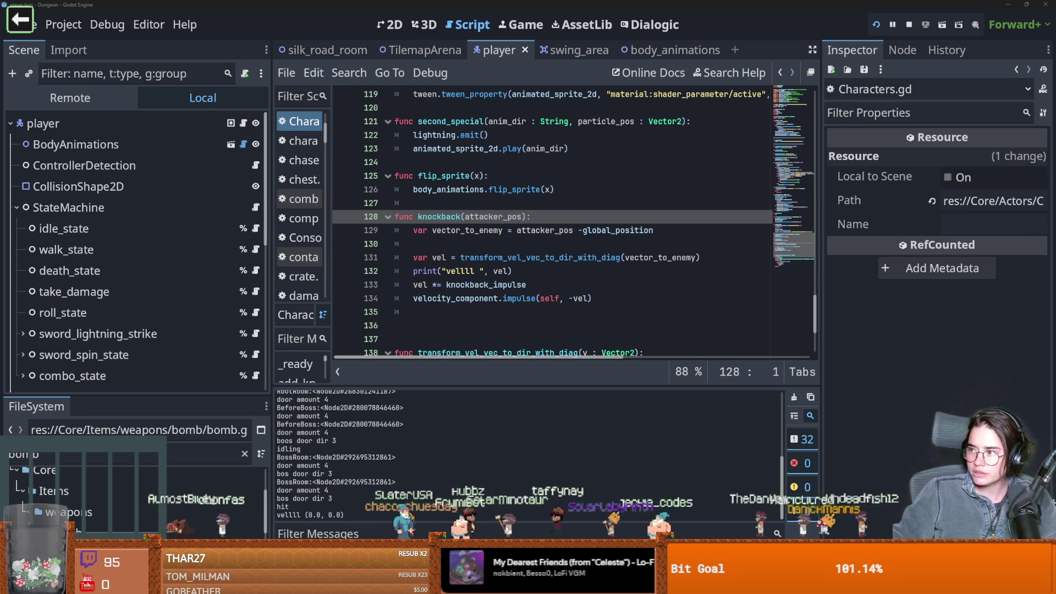
Bring up the CrusaderKimoe sprite in Aseprite and recentre the view on the knight poses
{"action": "left_click", "coordinate": [372, 513]}
{"action": "scroll", "coordinate": [578, 242], "scroll_direction": "up", "scroll_amount": 3}
{"action": "scroll", "coordinate": [517, 297], "scroll_direction": "down", "scroll_amount": 2}
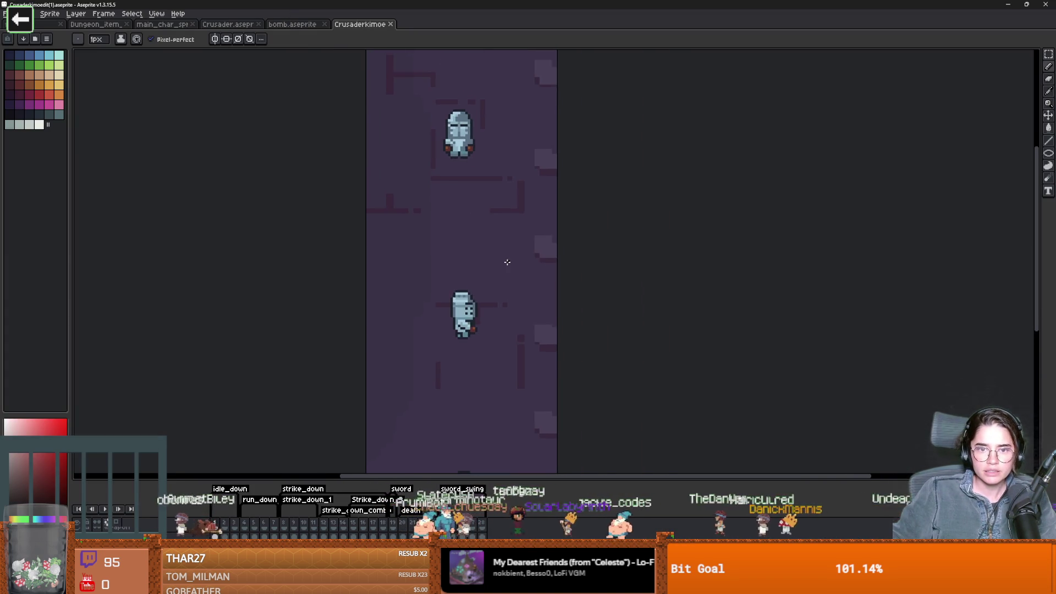
{"action": "left_click", "coordinate": [213, 511]}
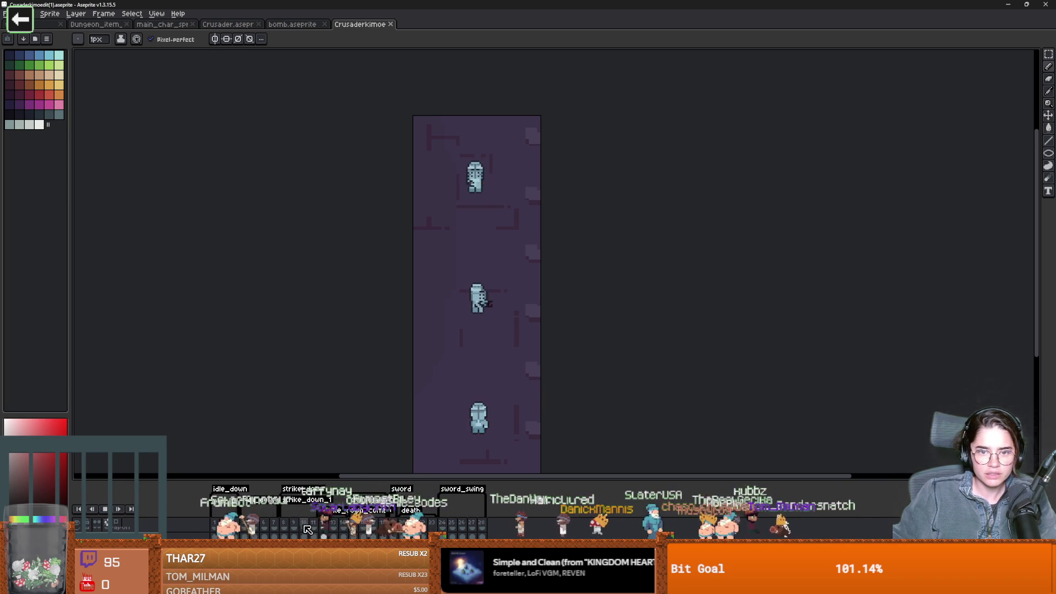
{"action": "scroll", "coordinate": [466, 211], "scroll_direction": "up", "scroll_amount": 1}
{"action": "scroll", "coordinate": [475, 353], "scroll_direction": "down", "scroll_amount": 1}
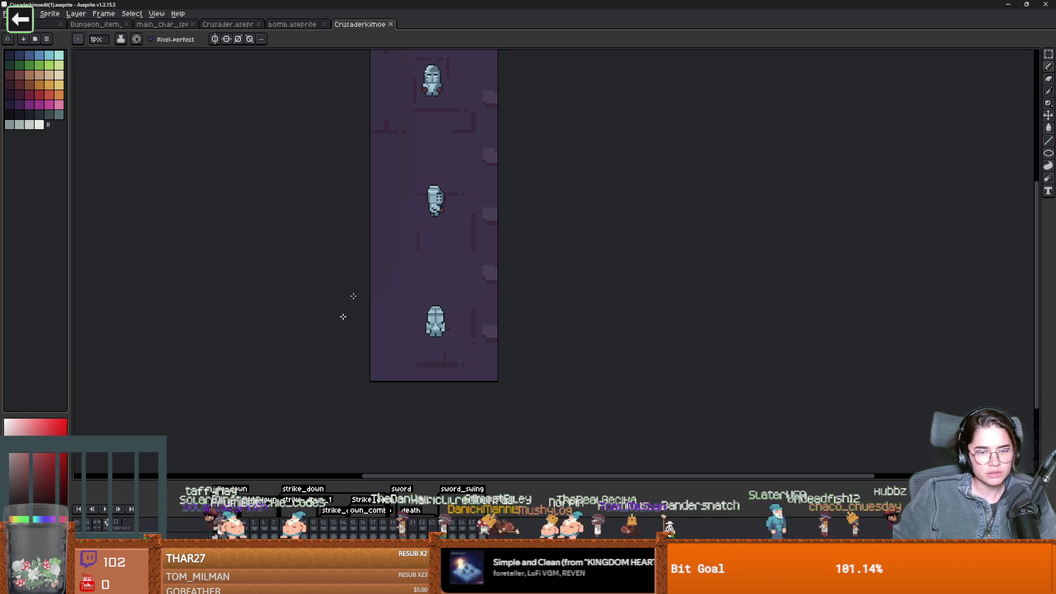
{"action": "scroll", "coordinate": [349, 402], "scroll_direction": "up", "scroll_amount": 5}
{"action": "scroll", "coordinate": [348, 403], "scroll_direction": "up", "scroll_amount": 2}
{"action": "scroll", "coordinate": [391, 264], "scroll_direction": "down", "scroll_amount": 1}
{"action": "scroll", "coordinate": [429, 302], "scroll_direction": "down", "scroll_amount": 2}
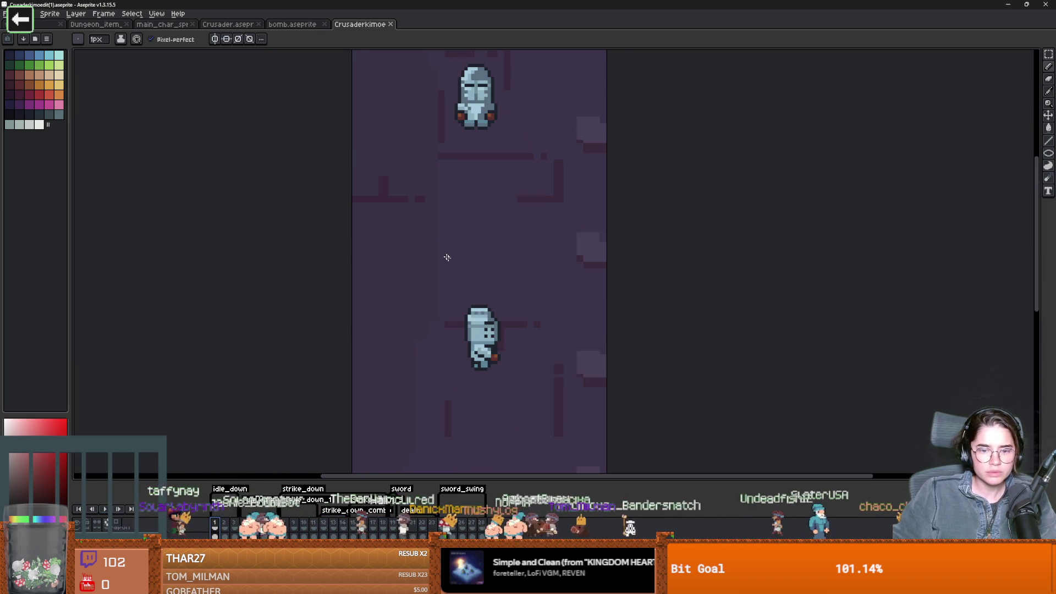
{"action": "scroll", "coordinate": [396, 417], "scroll_direction": "down", "scroll_amount": 2}
{"action": "scroll", "coordinate": [448, 231], "scroll_direction": "up", "scroll_amount": 1}
{"action": "scroll", "coordinate": [474, 292], "scroll_direction": "up", "scroll_amount": 1}
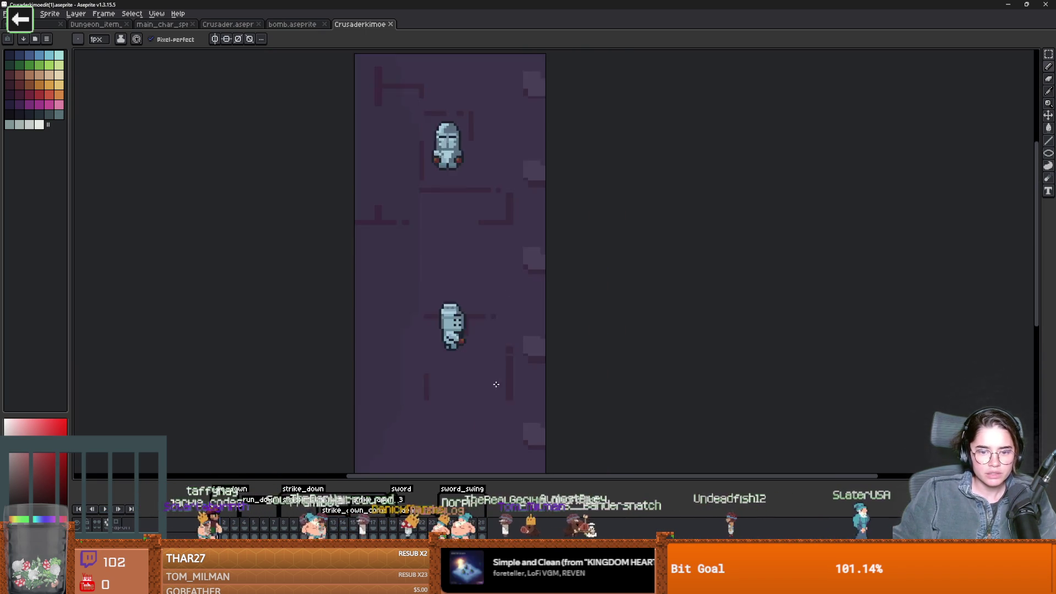
{"action": "left_click_drag", "start_coordinate": [473, 292], "coordinate": [478, 336]}
{"action": "scroll", "coordinate": [476, 340], "scroll_direction": "up", "scroll_amount": 3}
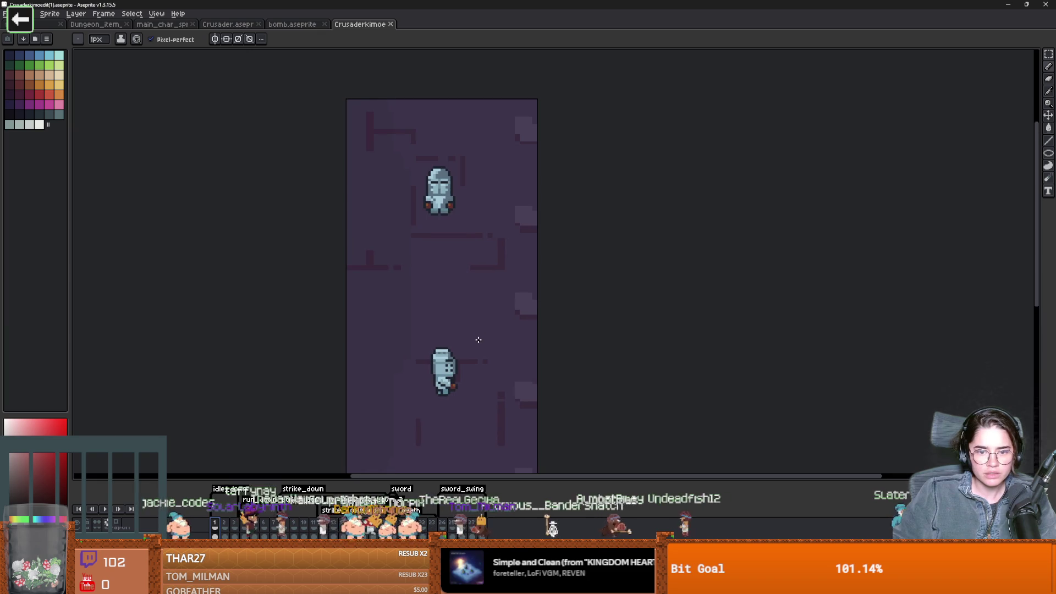
Step through the timeline frames and play the knight animation
{"action": "left_click", "coordinate": [230, 526]}
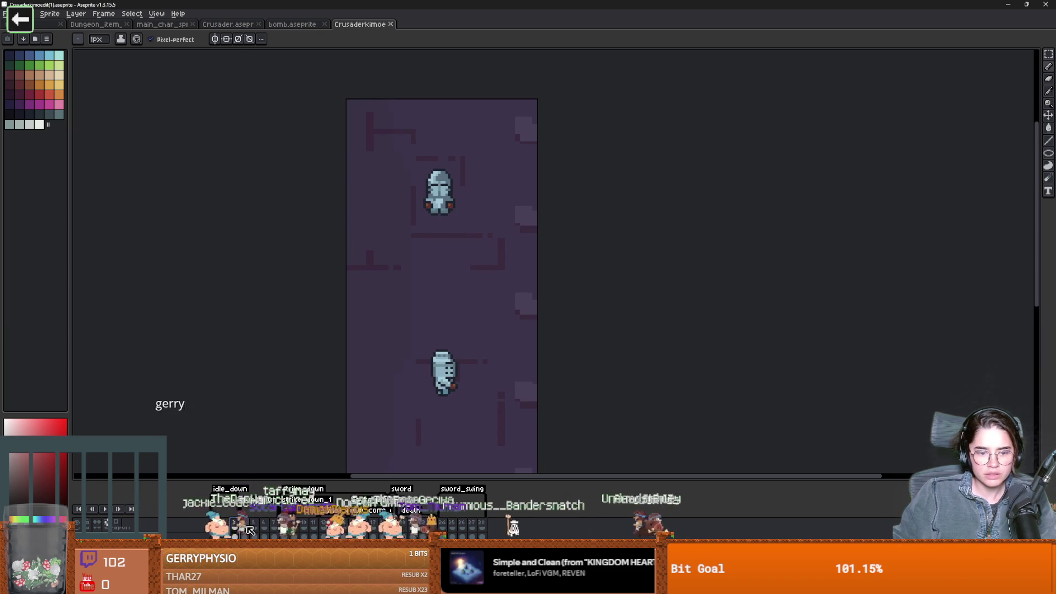
{"action": "left_click", "coordinate": [267, 527]}
{"action": "key", "text": "Return"}
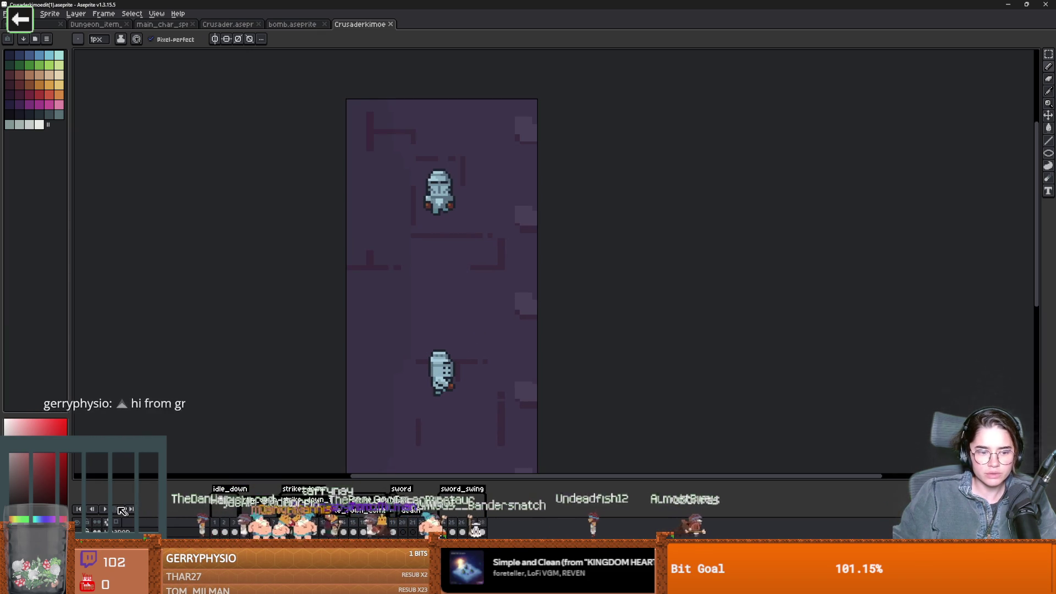
{"action": "scroll", "coordinate": [347, 267], "scroll_direction": "down", "scroll_amount": 3}
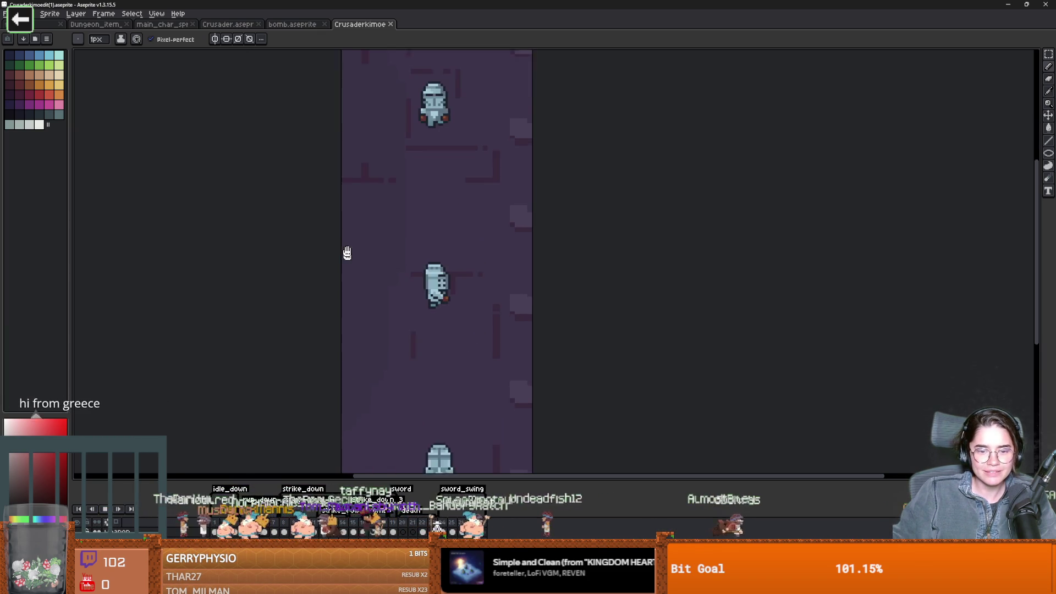
{"action": "scroll", "coordinate": [374, 314], "scroll_direction": "down", "scroll_amount": 2}
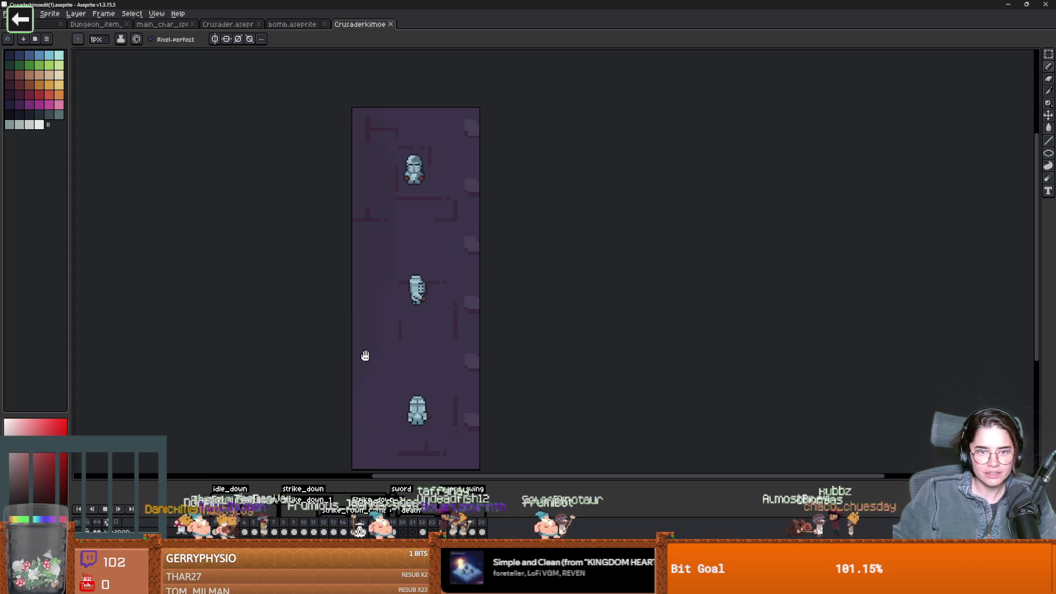
{"action": "scroll", "coordinate": [366, 341], "scroll_direction": "up", "scroll_amount": 2}
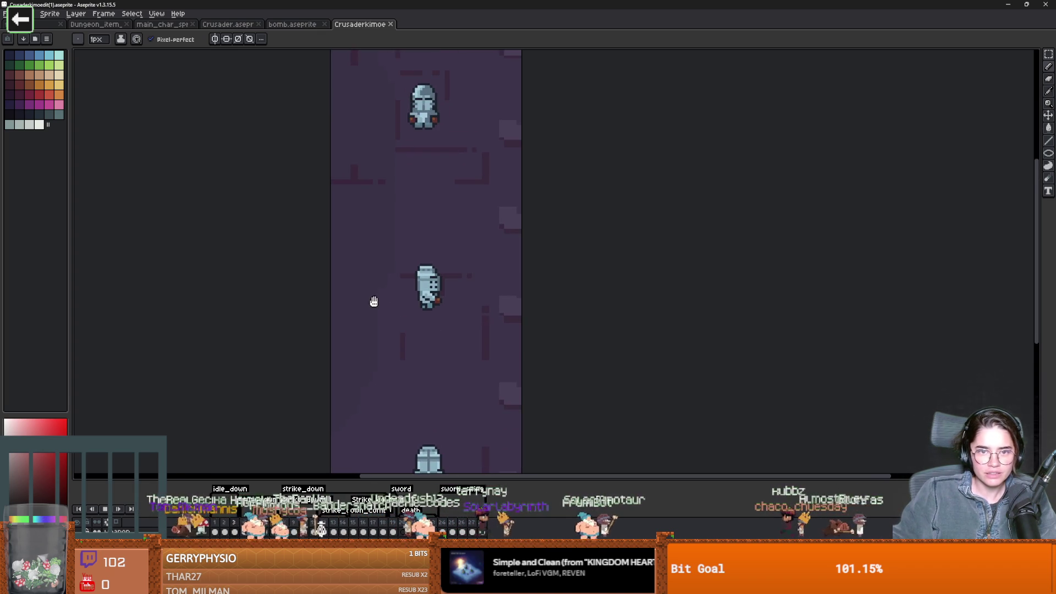
{"action": "scroll", "coordinate": [372, 299], "scroll_direction": "up", "scroll_amount": 3}
{"action": "scroll", "coordinate": [418, 306], "scroll_direction": "up", "scroll_amount": 1}
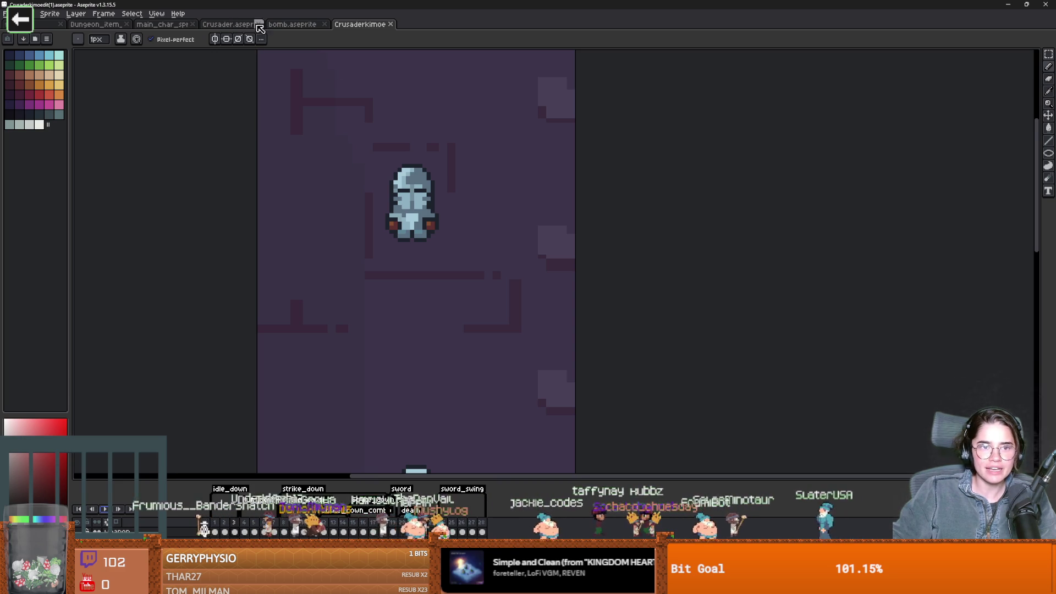
{"action": "left_click", "coordinate": [241, 32]}
{"action": "scroll", "coordinate": [461, 190], "scroll_direction": "up", "scroll_amount": 3}
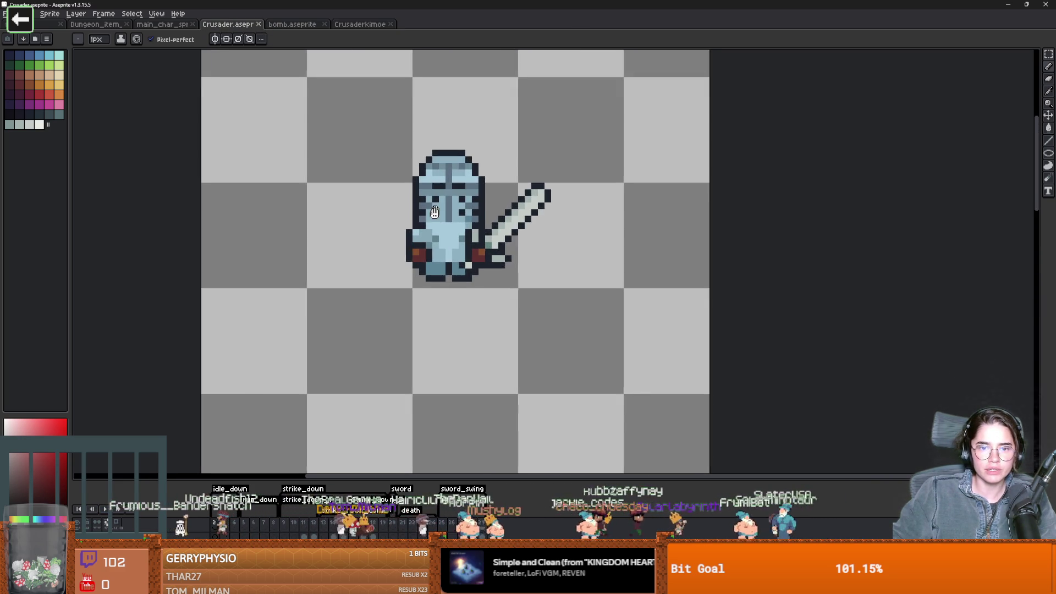
{"action": "left_click", "coordinate": [368, 27]}
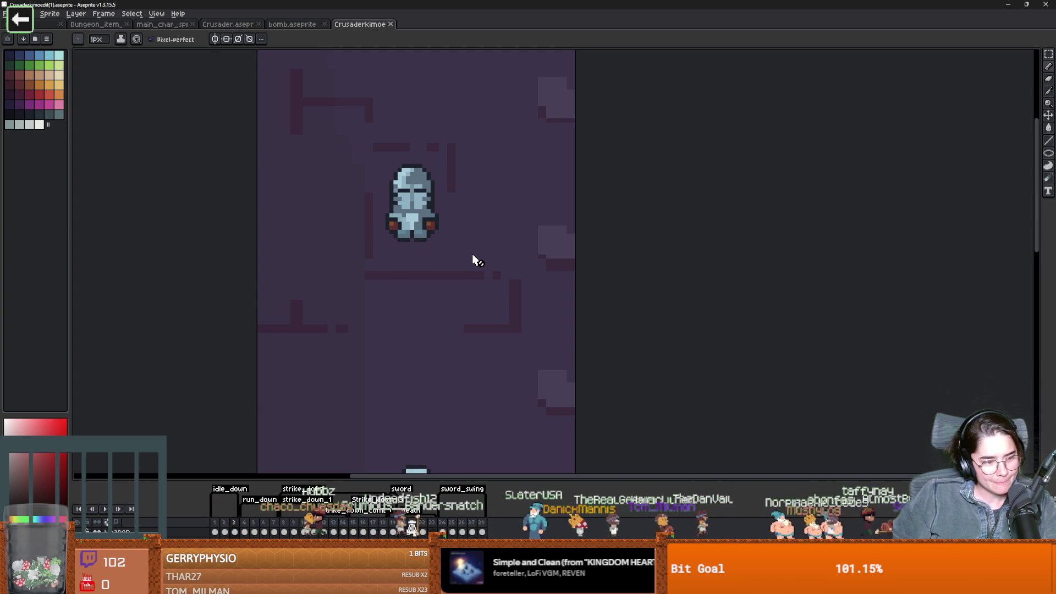
{"action": "scroll", "coordinate": [472, 259], "scroll_direction": "down", "scroll_amount": 3}
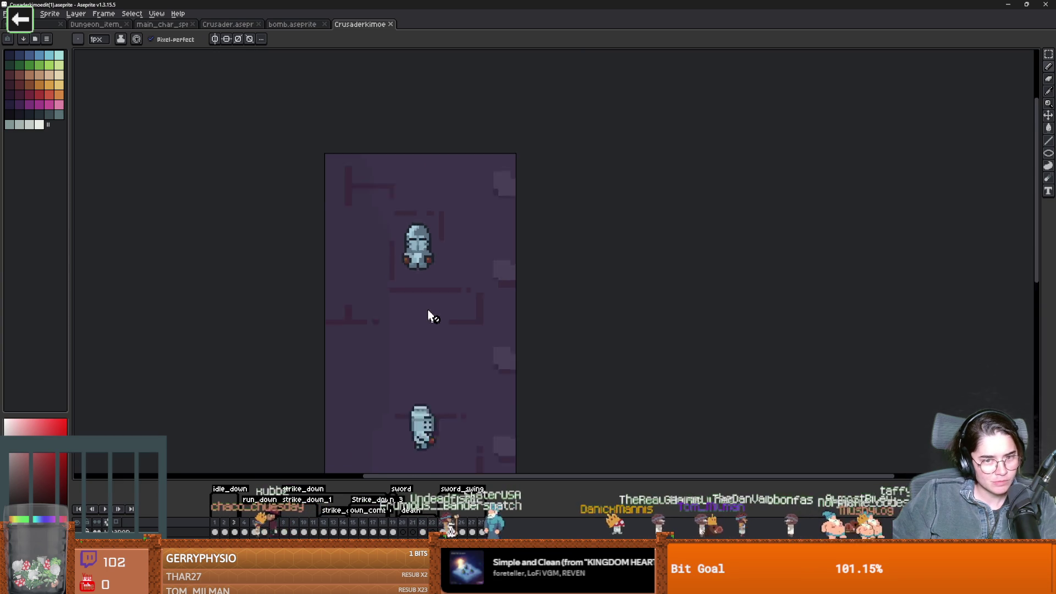
{"action": "scroll", "coordinate": [419, 241], "scroll_direction": "up", "scroll_amount": 1}
{"action": "left_click_drag", "start_coordinate": [419, 236], "coordinate": [419, 246]}
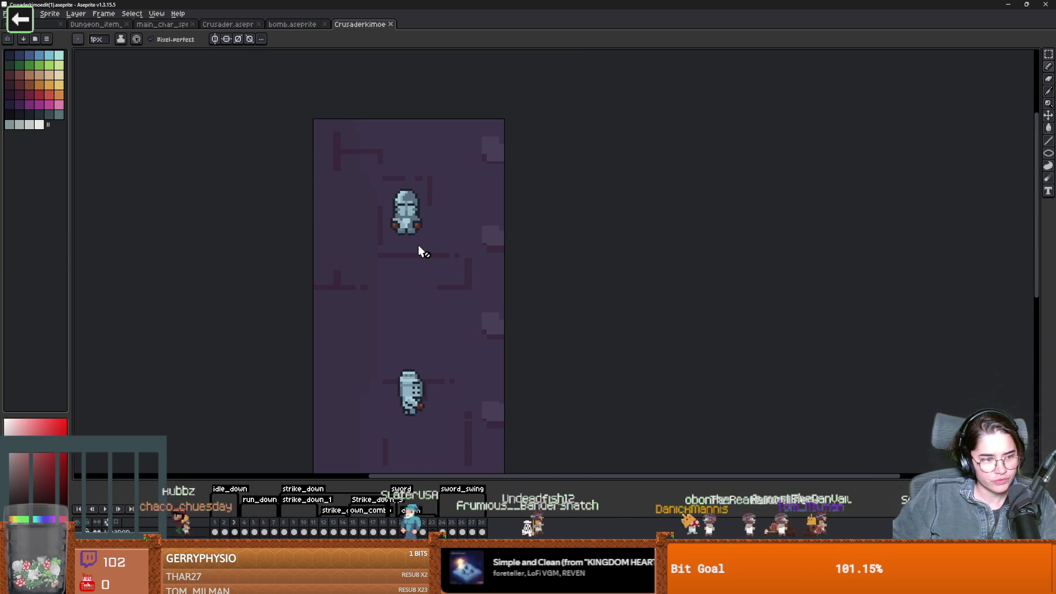
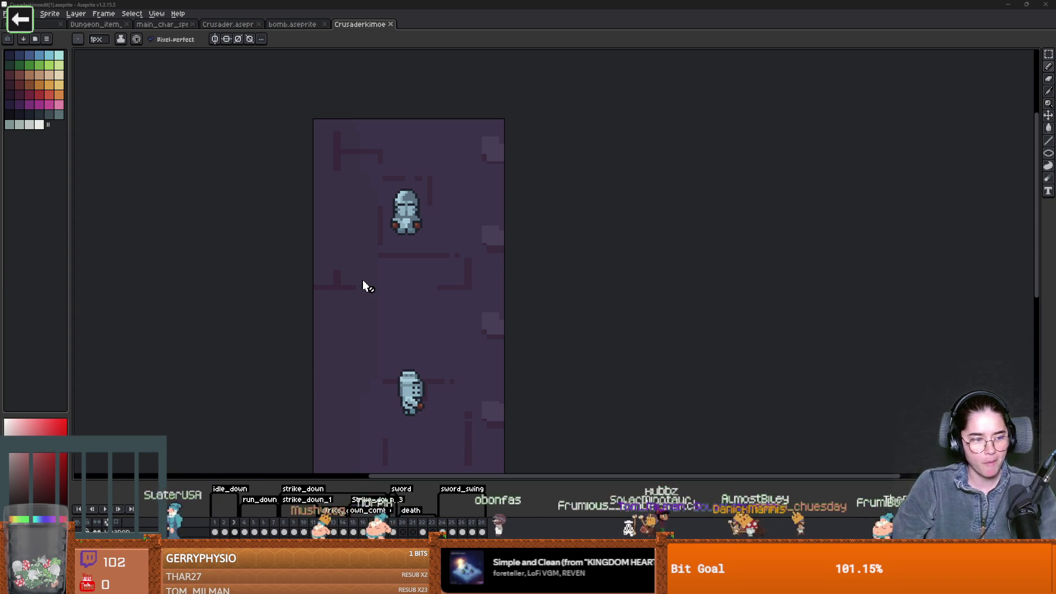
Zoom the crusader canvas, return to Godot and save, then start replacing the print line with 'if vel == Vector2.Z'
{"action": "scroll", "coordinate": [409, 322], "scroll_direction": "up", "scroll_amount": 1}
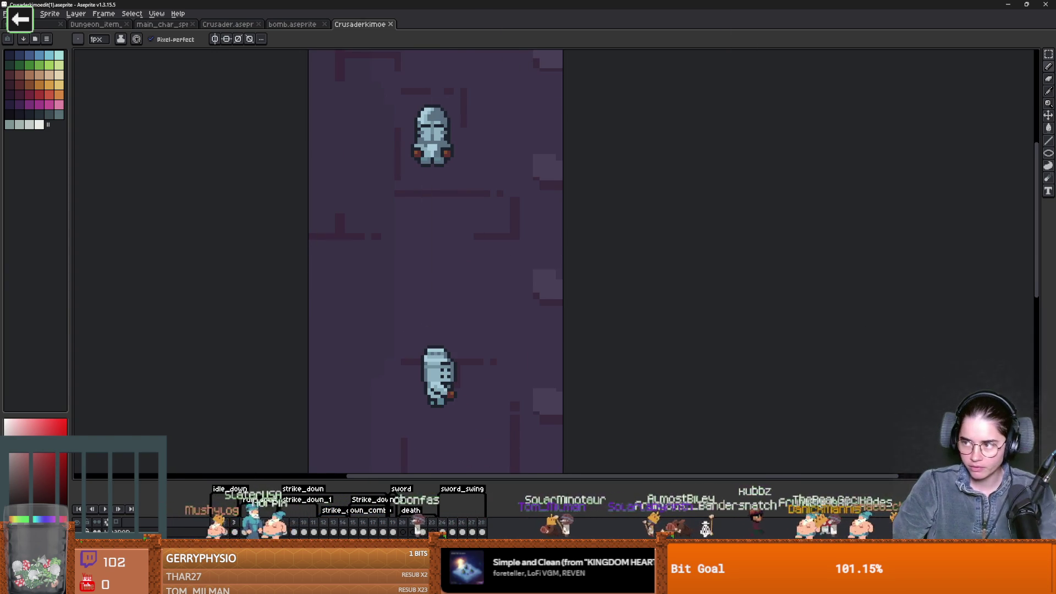
{"action": "key", "text": "alt+Tab"}
{"action": "key", "text": "Down"}
{"action": "key", "text": "ctrl+s"}
{"action": "left_click_drag", "start_coordinate": [522, 271], "coordinate": [414, 271]}
{"action": "type", "text": "if vel == Vec"}
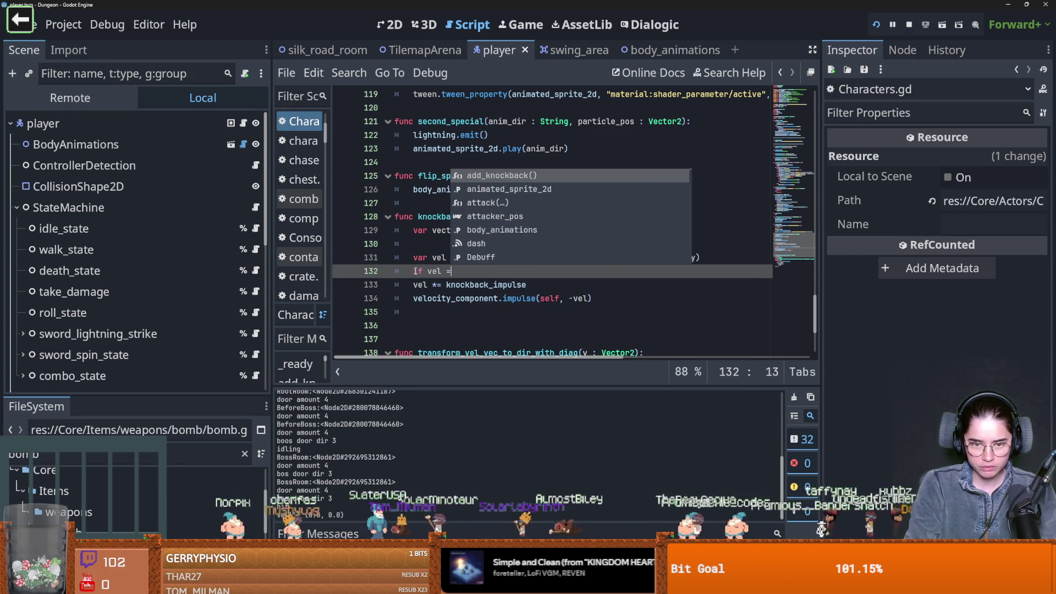
{"action": "type", "text": "tor2.Z"}
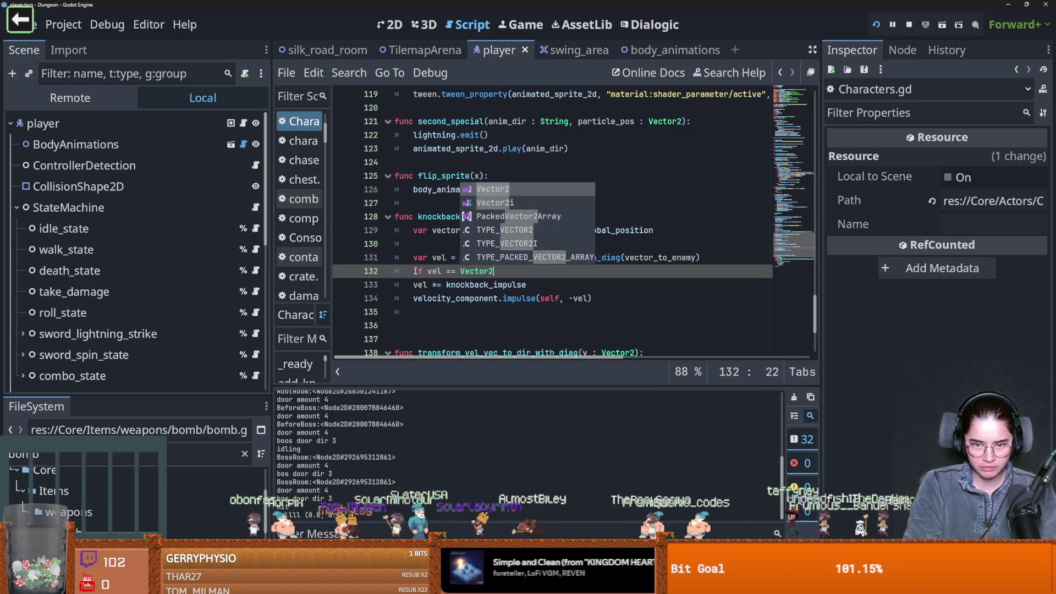
Complete the condition as 'if vel == Vector2.ZERO:' and start an indented line below it
{"action": "key", "text": "Return"}
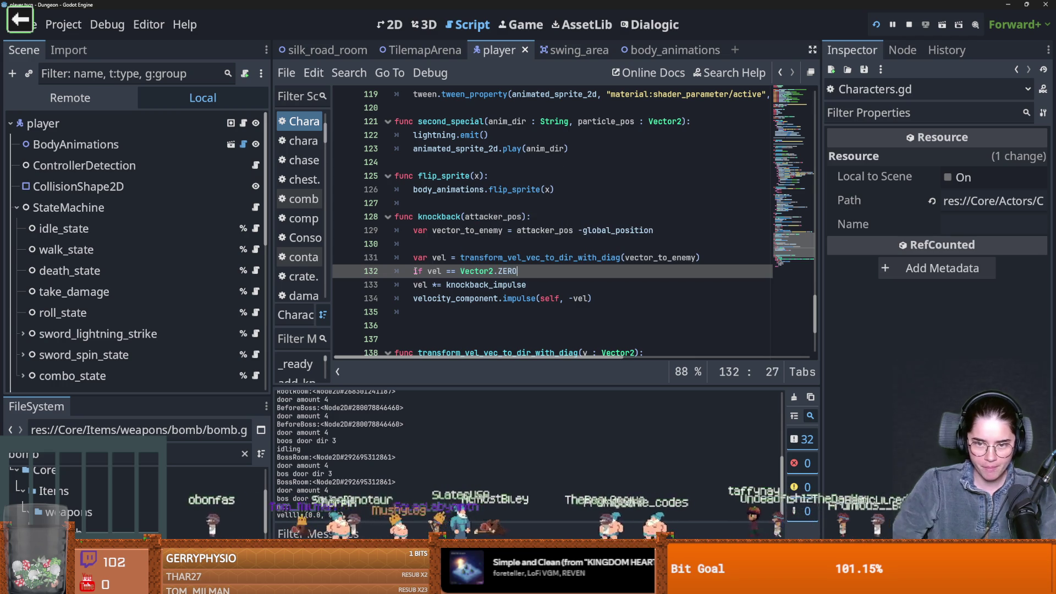
{"action": "left_click", "coordinate": [564, 257], "text": "ctrl"}
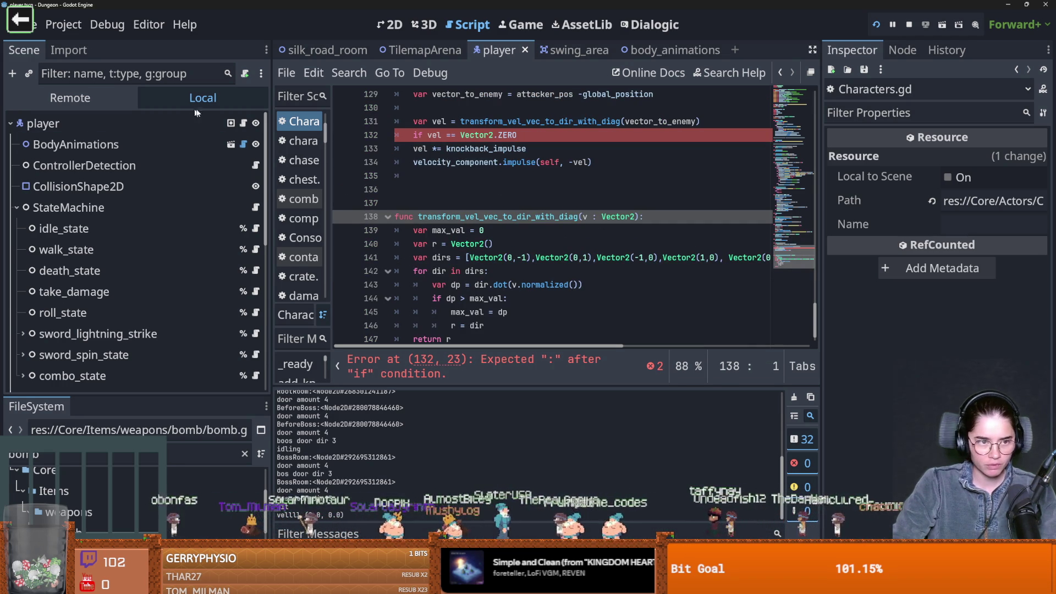
{"action": "left_click", "coordinate": [777, 73]}
{"action": "left_click", "coordinate": [538, 271]}
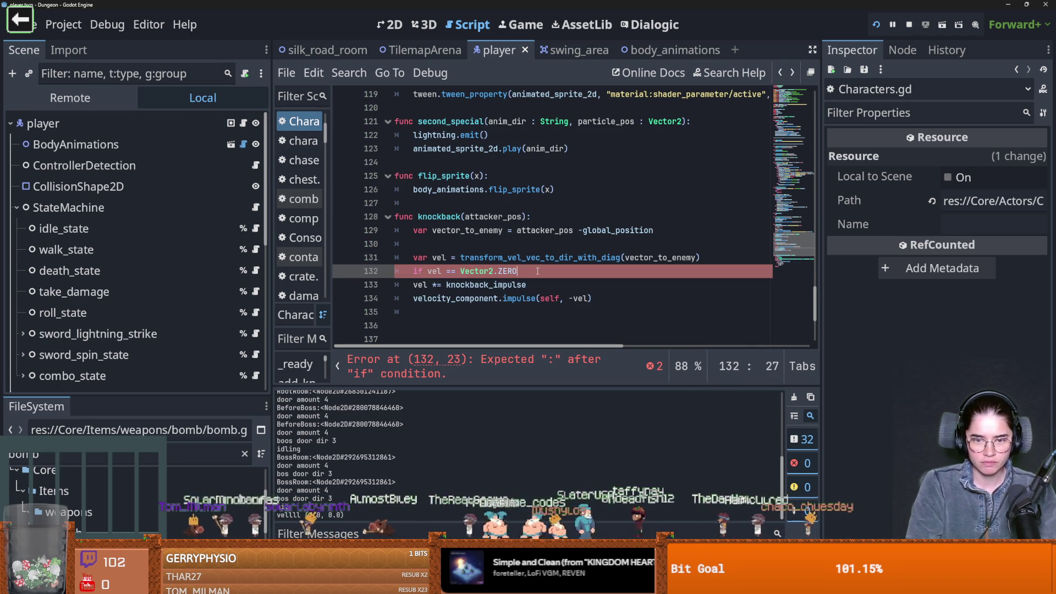
{"action": "type", "text": ":"}
{"action": "key", "text": "Return"}
Add 'vel = Vector2.UP' as the fallback inside the if
{"action": "type", "text": "cv"}
{"action": "key", "text": "BackSpace"}
{"action": "key", "text": "BackSpace"}
{"action": "type", "text": "vel =Vector2."}
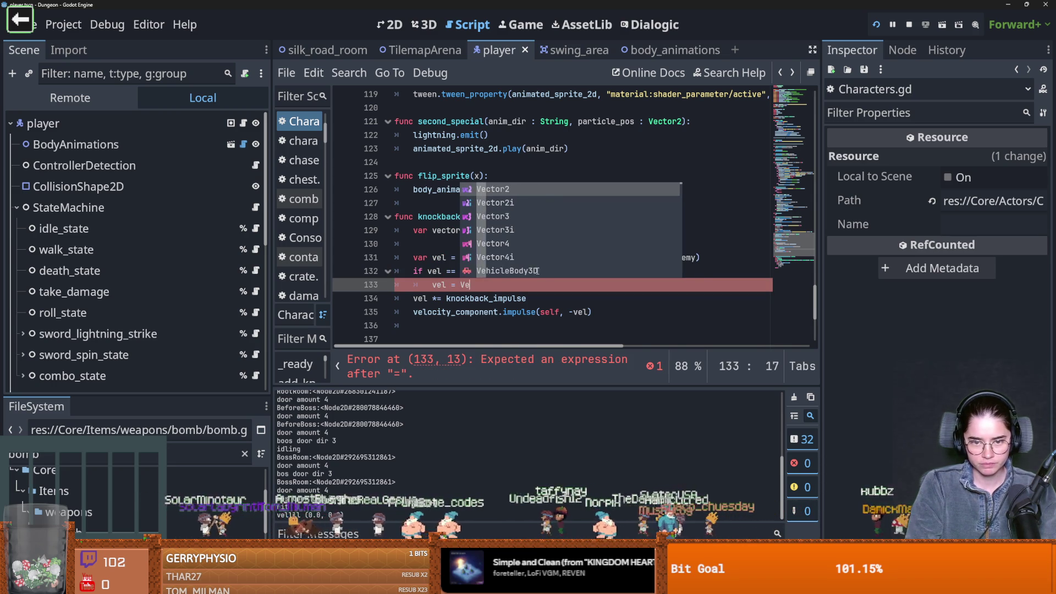
{"action": "type", "text": "UP"}
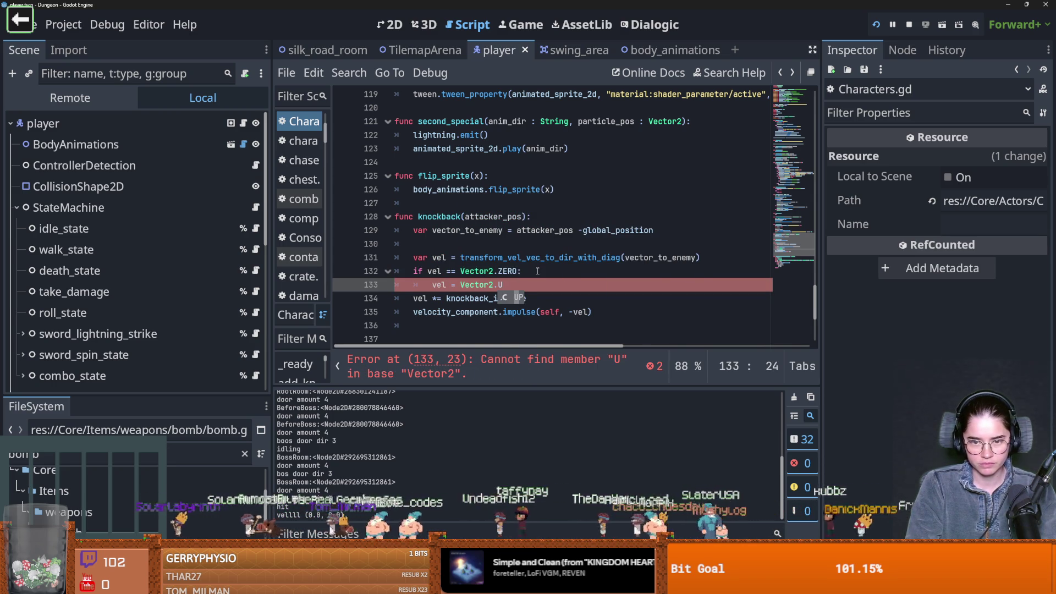
{"action": "key", "text": "ctrl+s"}
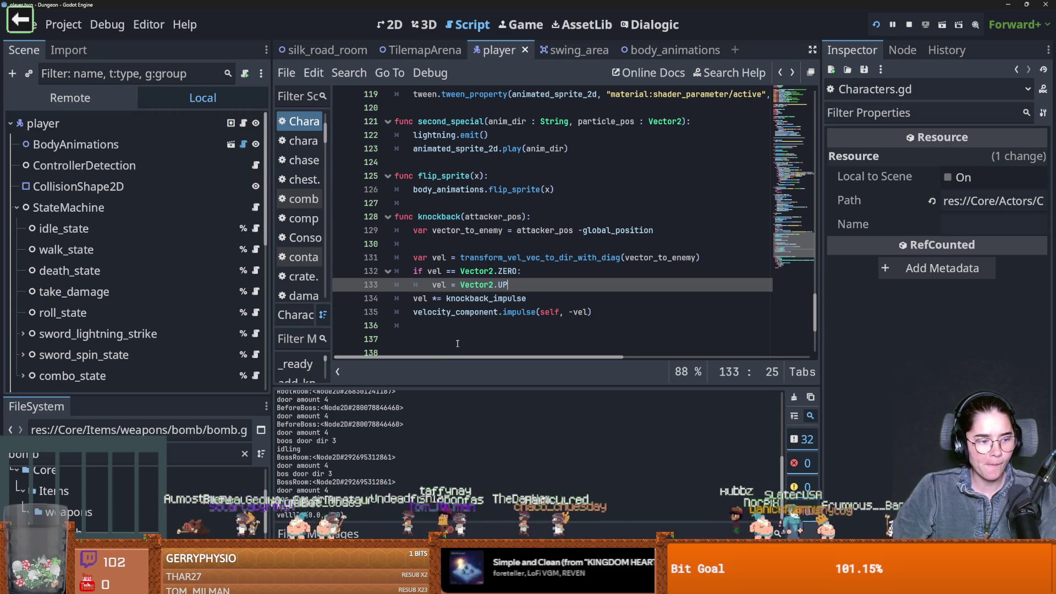
Save the player script with the Vector2.UP fallback in place
{"action": "left_click", "coordinate": [546, 274]}
{"action": "key", "text": "ctrl+s"}
{"action": "left_click", "coordinate": [497, 246]}
{"action": "key", "text": "ctrl+s"}
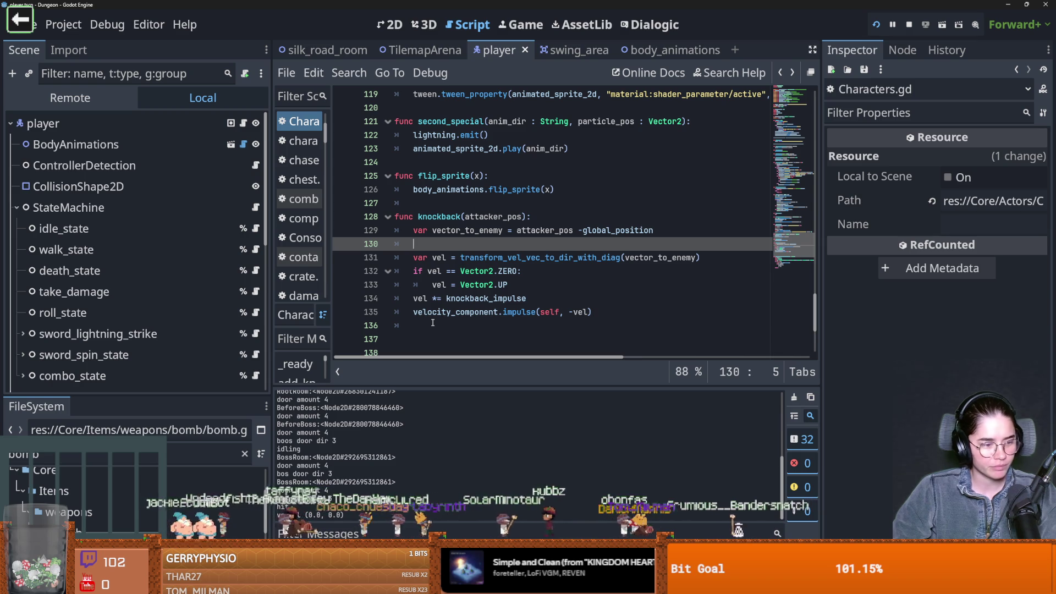
{"action": "left_click", "coordinate": [496, 325]}
{"action": "key", "text": "ctrl+s"}
{"action": "scroll", "coordinate": [492, 266], "scroll_direction": "up", "scroll_amount": 1}
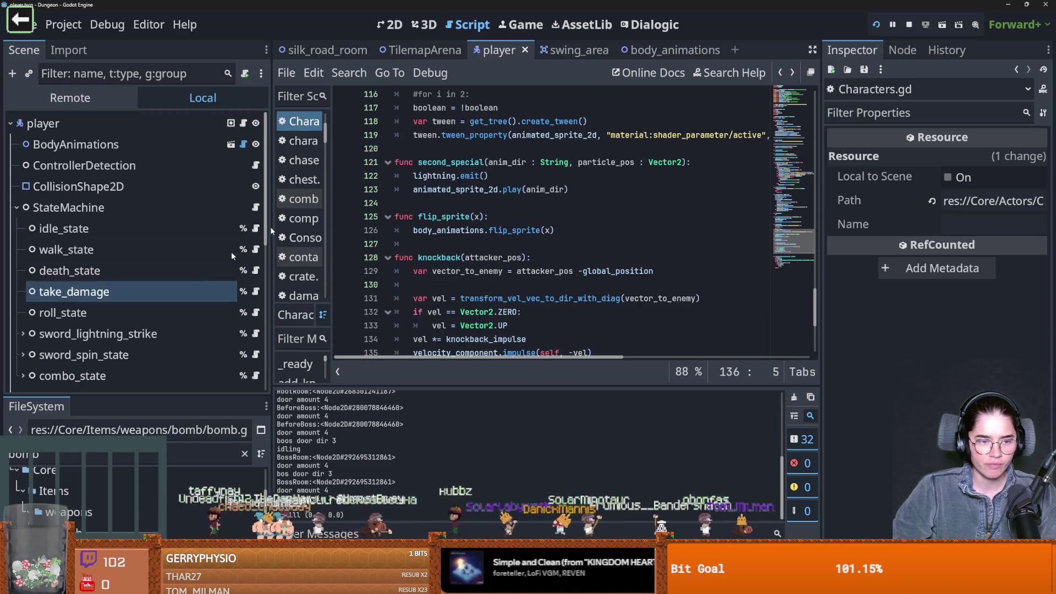
Launch the project, choose Play Game then Warrior, and walk the knight down into the spikes and back
{"action": "left_click", "coordinate": [874, 25]}
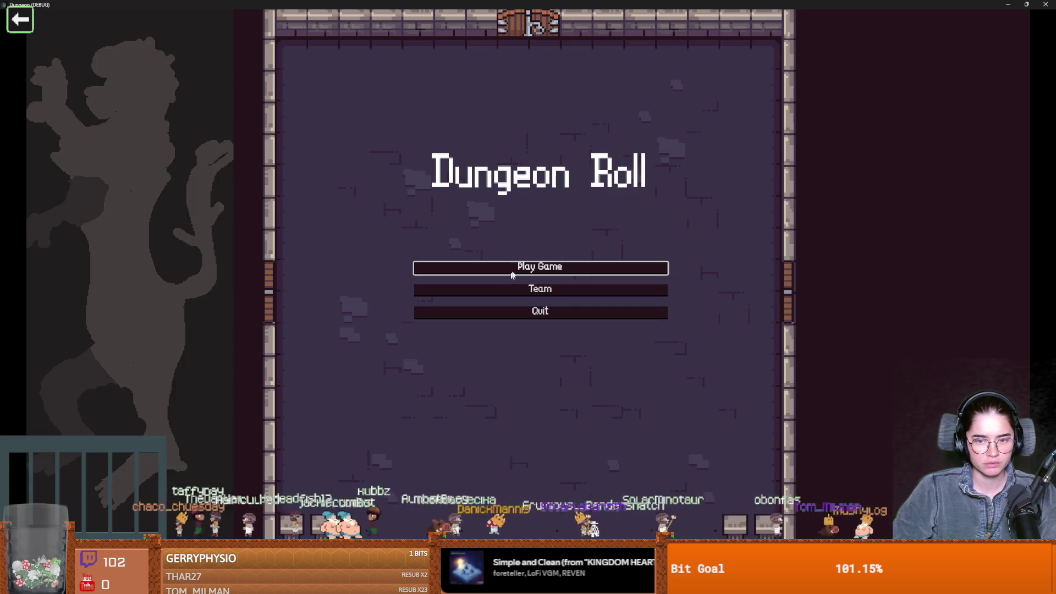
{"action": "left_click", "coordinate": [484, 266]}
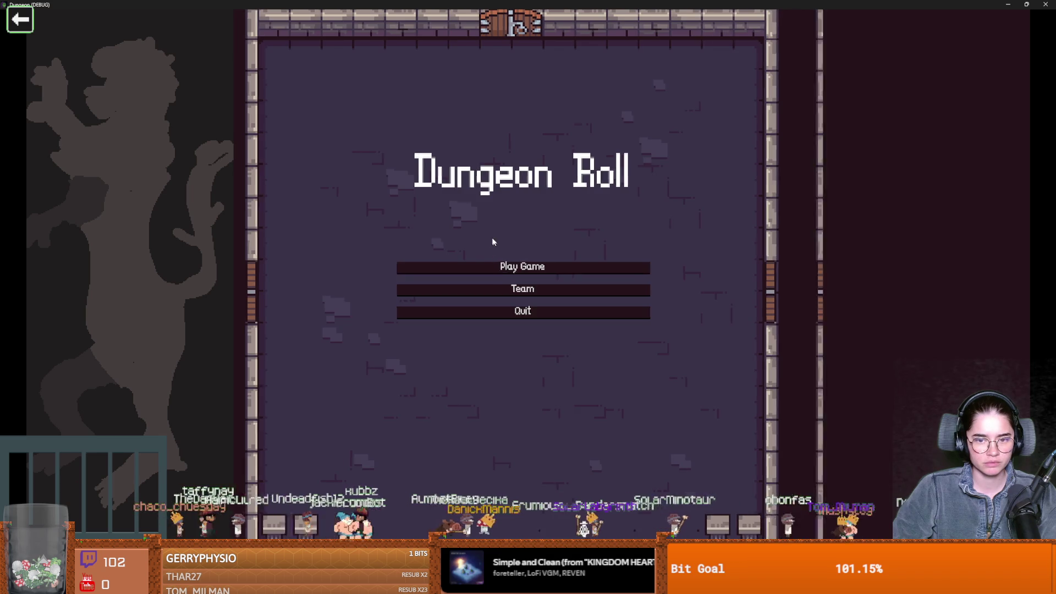
{"action": "left_click", "coordinate": [462, 230]}
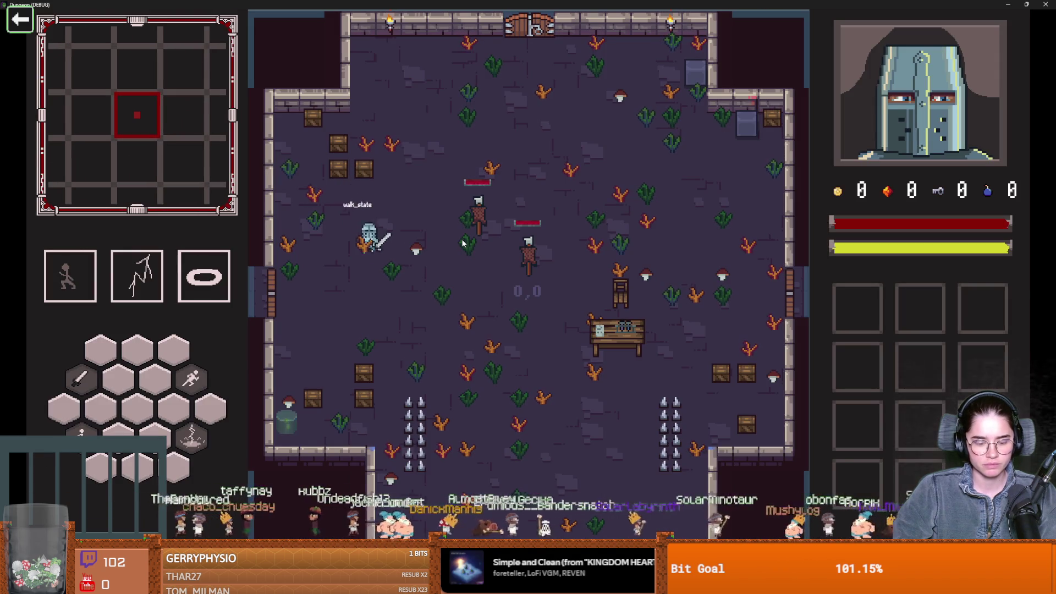
{"action": "key", "text": "s"}
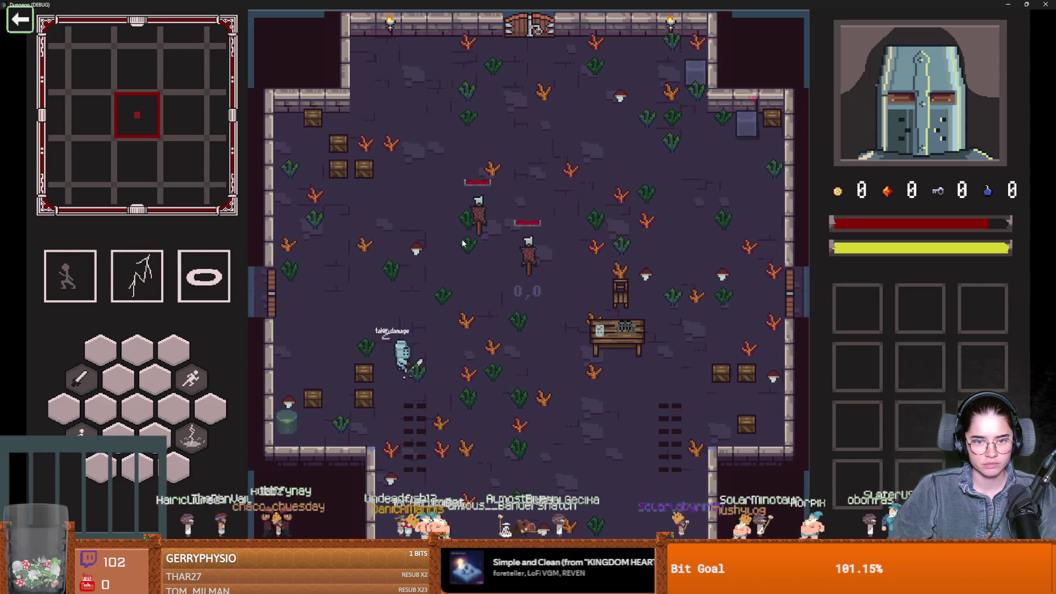
{"action": "key", "text": "w"}
{"action": "key", "text": "w+a"}
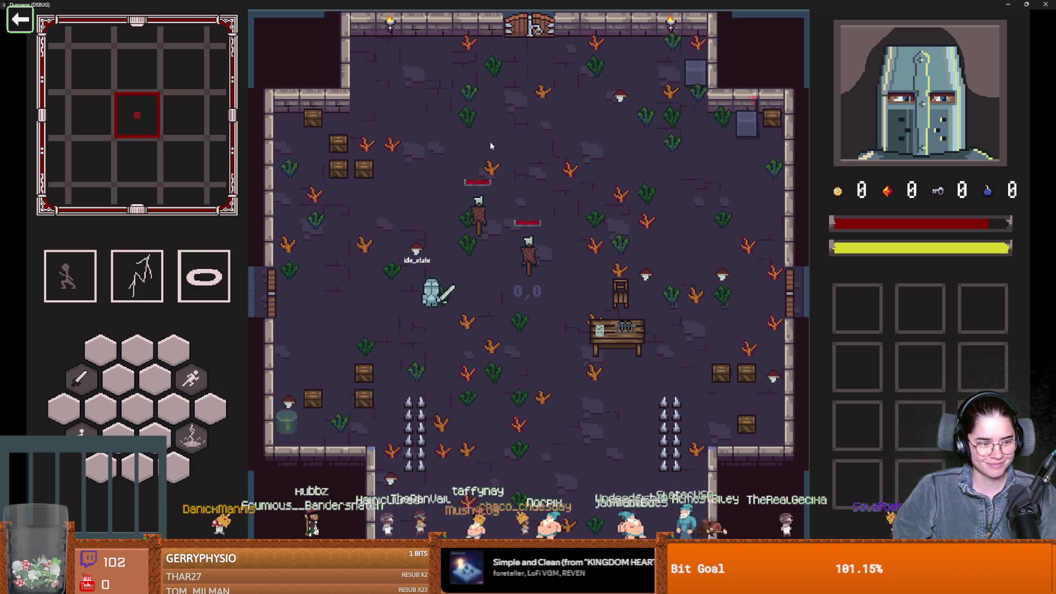
{"action": "key", "text": "super+Down"}
Close the test game, resize the Scene and FileSystem docks, and open the AnimationPlayer's animations
{"action": "left_click", "coordinate": [625, 197]}
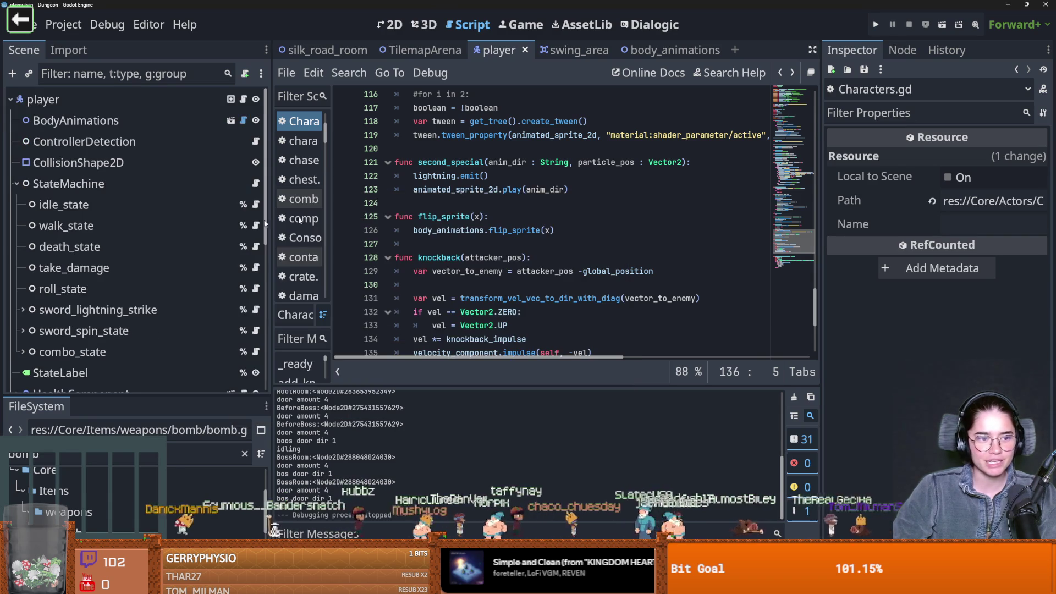
{"action": "left_click", "coordinate": [17, 183]}
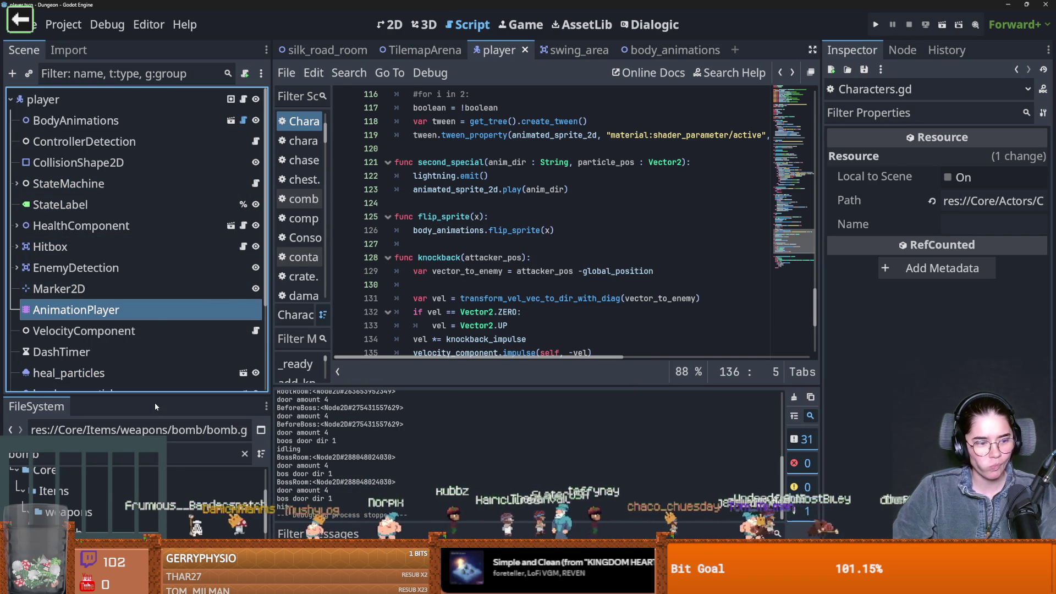
{"action": "mouse_move", "coordinate": [168, 395]}
{"action": "left_mouse_down"}
{"action": "mouse_move", "coordinate": [170, 289]}
{"action": "mouse_move", "coordinate": [174, 394]}
{"action": "mouse_move", "coordinate": [182, 318]}
{"action": "left_mouse_up"}
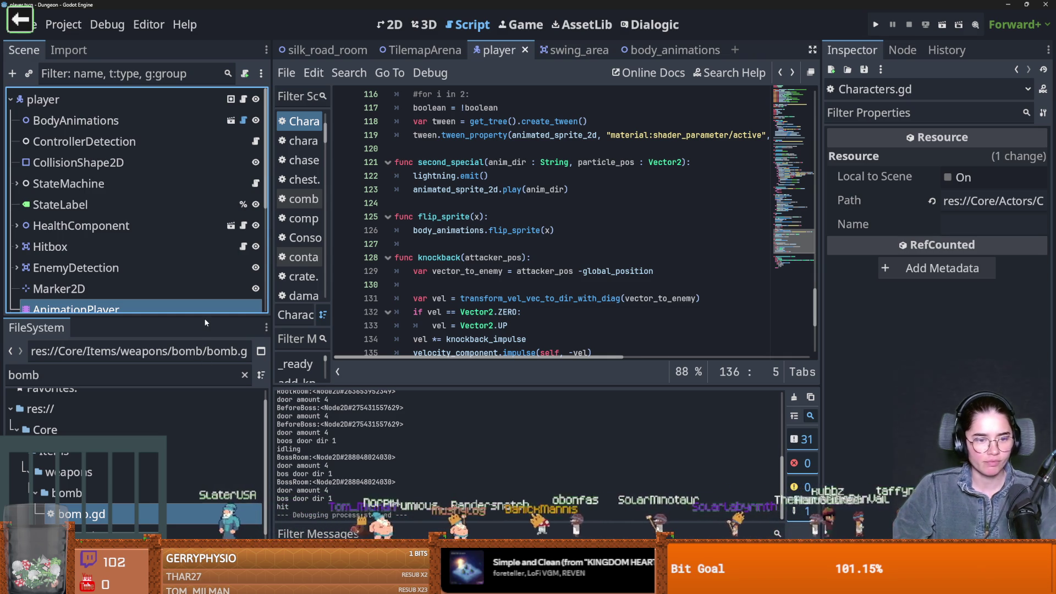
{"action": "left_click_drag", "start_coordinate": [205, 323], "coordinate": [188, 423]}
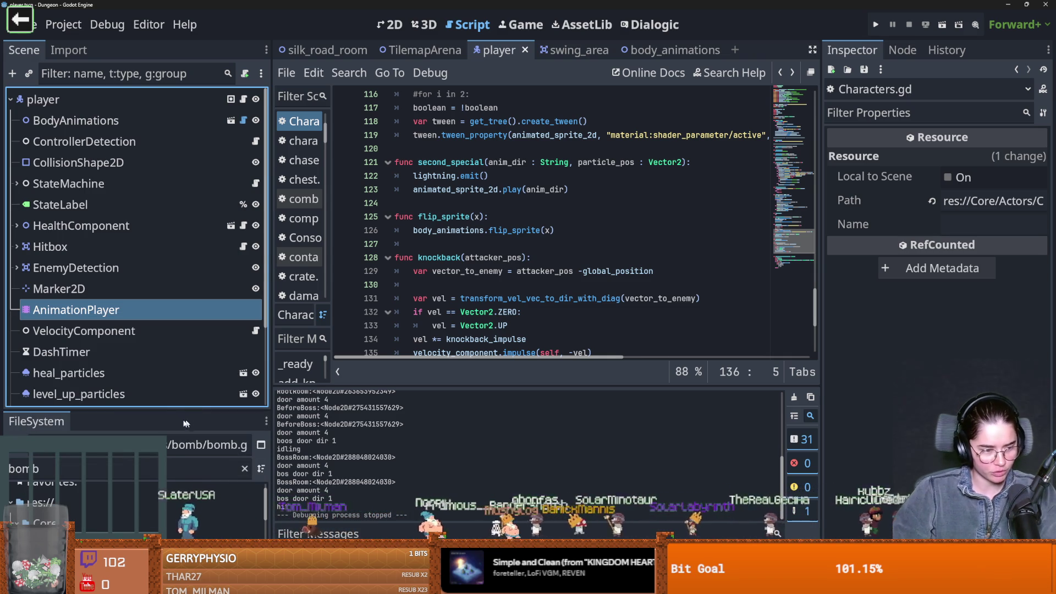
{"action": "double_click", "coordinate": [100, 310]}
{"action": "key", "text": "Escape"}
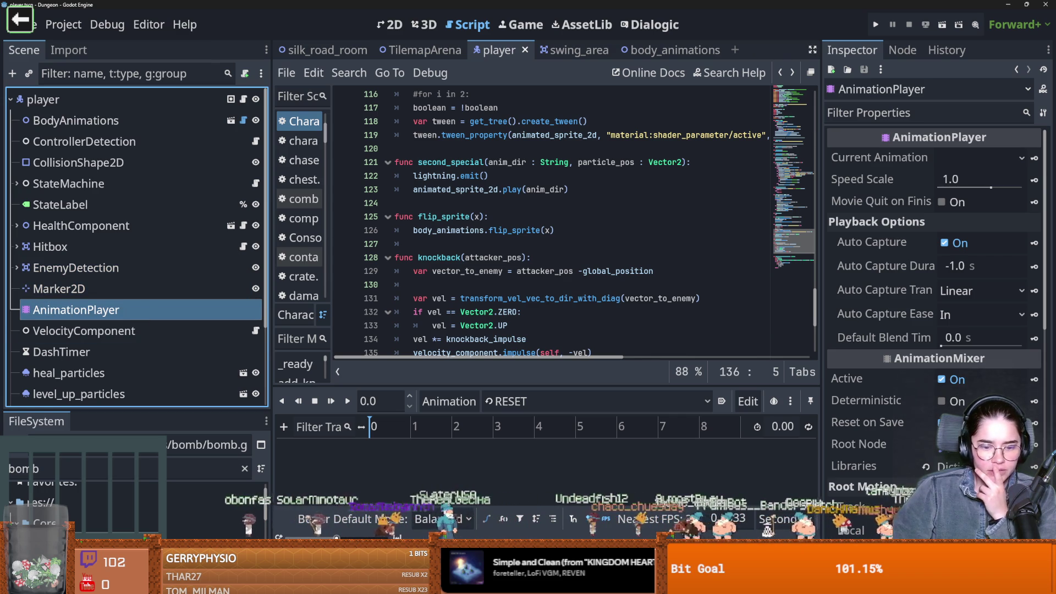
Step through the crusader's sword-swing frames in Aseprite, play the animation, then return to Godot
{"action": "key", "text": "alt+Tab"}
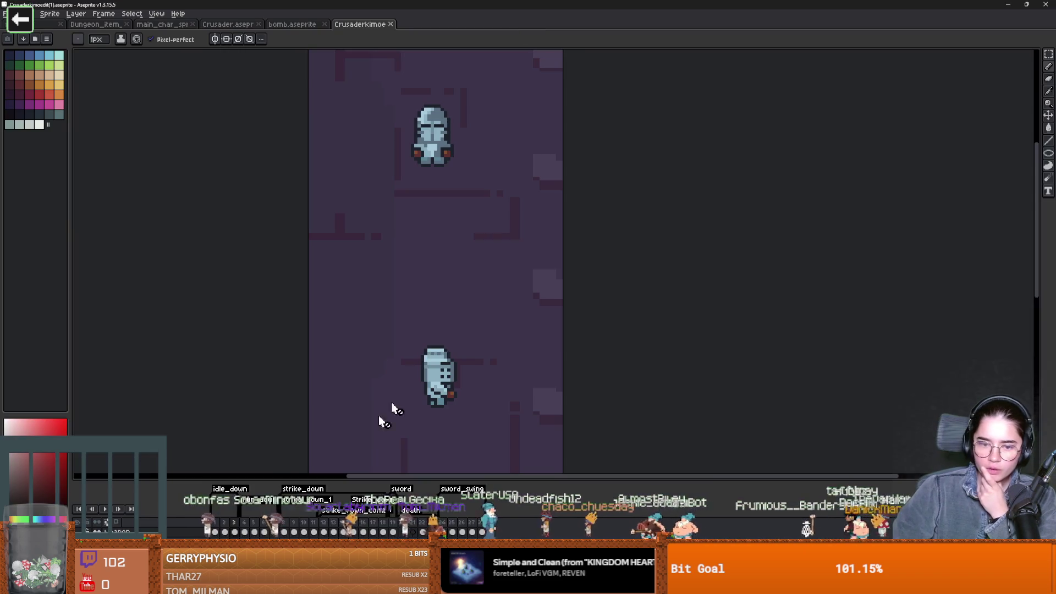
{"action": "left_click", "coordinate": [296, 533]}
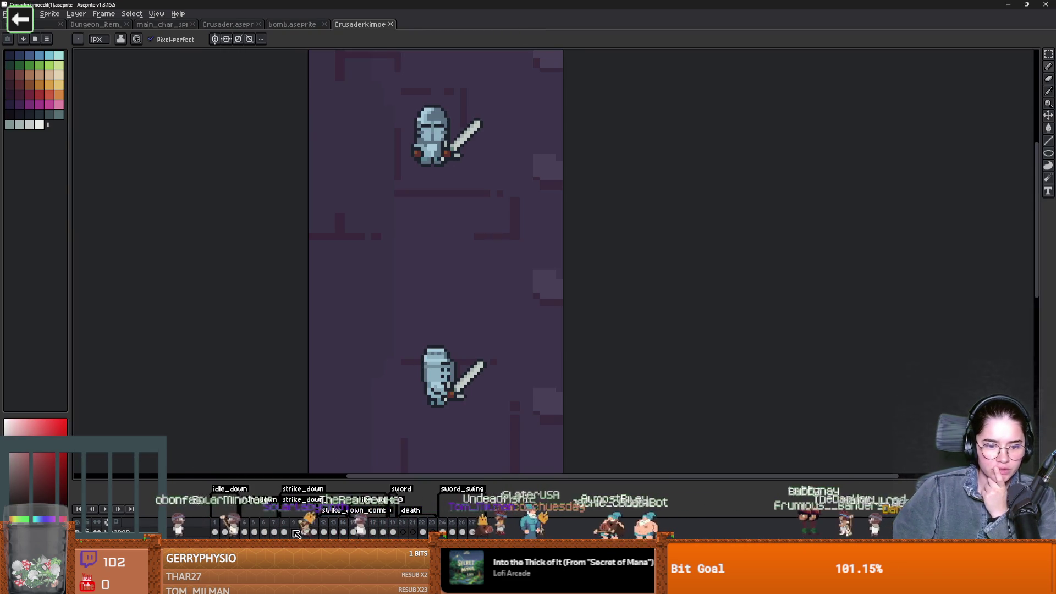
{"action": "left_click", "coordinate": [284, 532]}
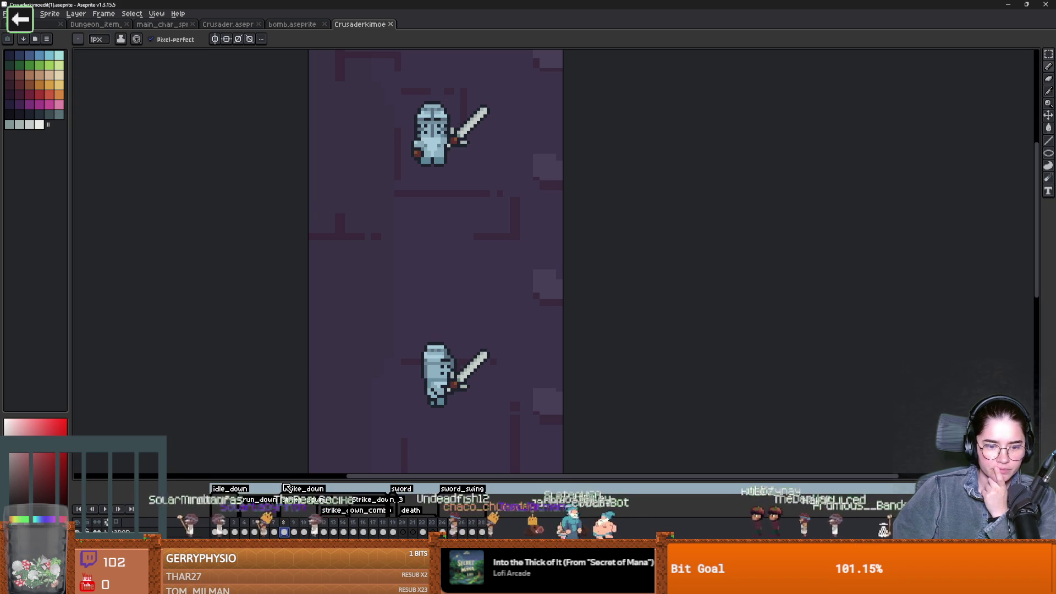
{"action": "mouse_move", "coordinate": [288, 483]}
{"action": "left_mouse_down"}
{"action": "mouse_move", "coordinate": [295, 356]}
{"action": "mouse_move", "coordinate": [300, 472]}
{"action": "mouse_move", "coordinate": [314, 445]}
{"action": "left_mouse_up"}
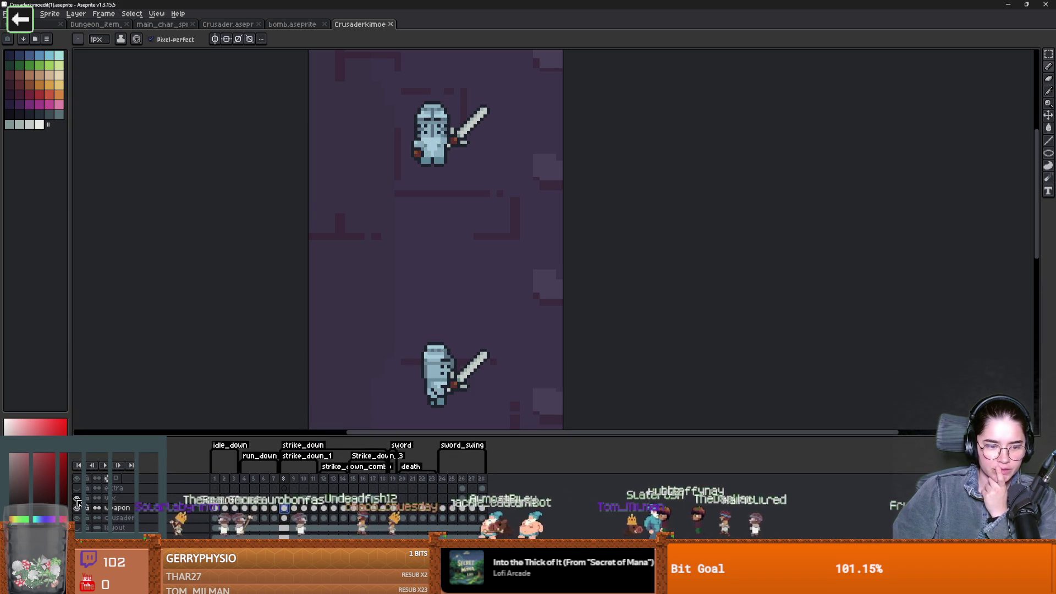
{"action": "key", "text": "Return"}
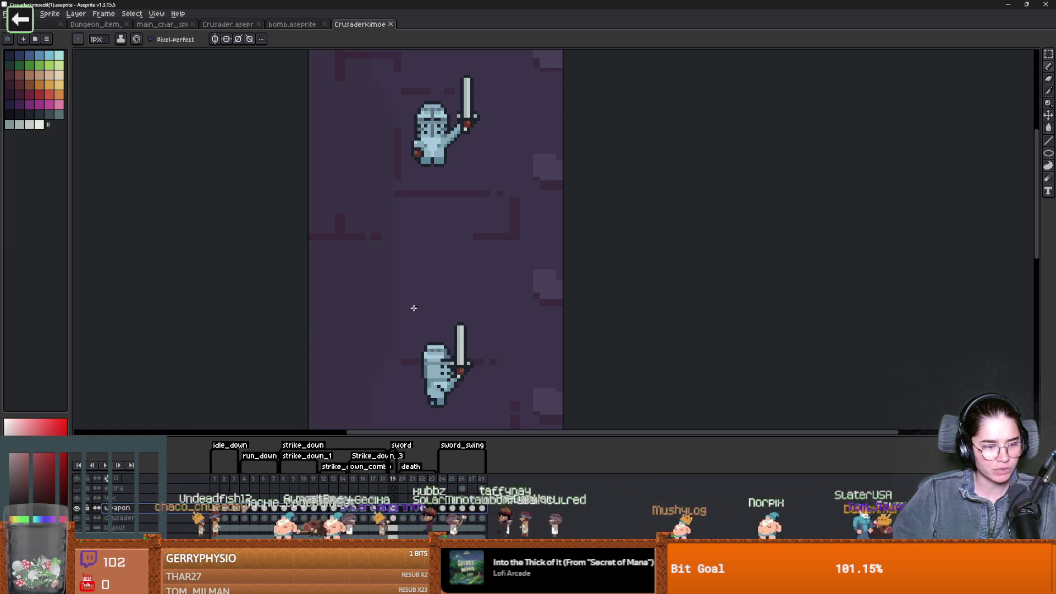
{"action": "key", "text": "alt+Tab"}
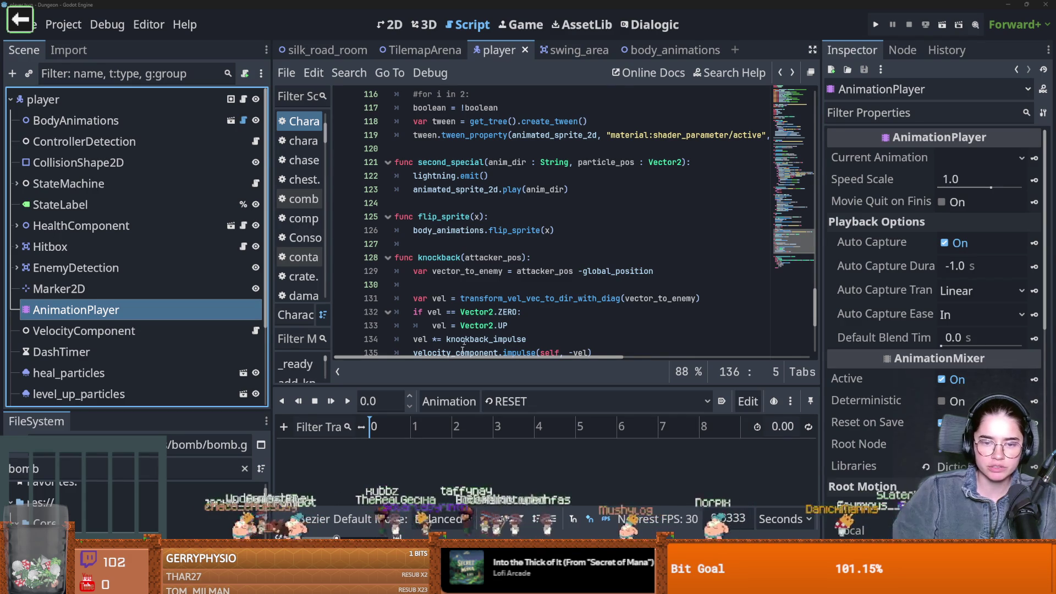
{"action": "left_click", "coordinate": [456, 352]}
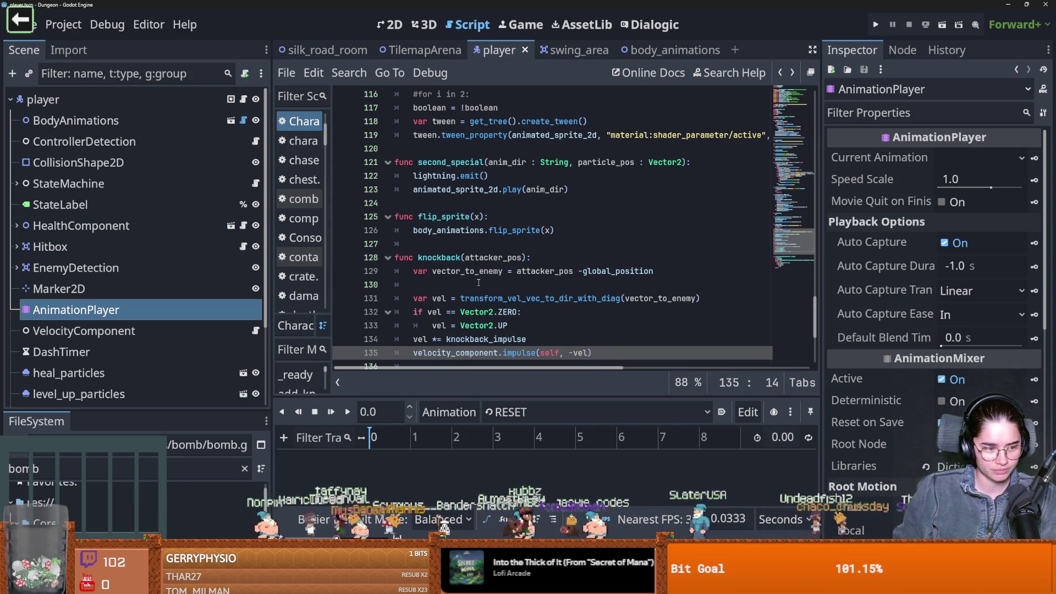
{"action": "left_click", "coordinate": [450, 298]}
{"action": "key", "text": "ctrl+s"}
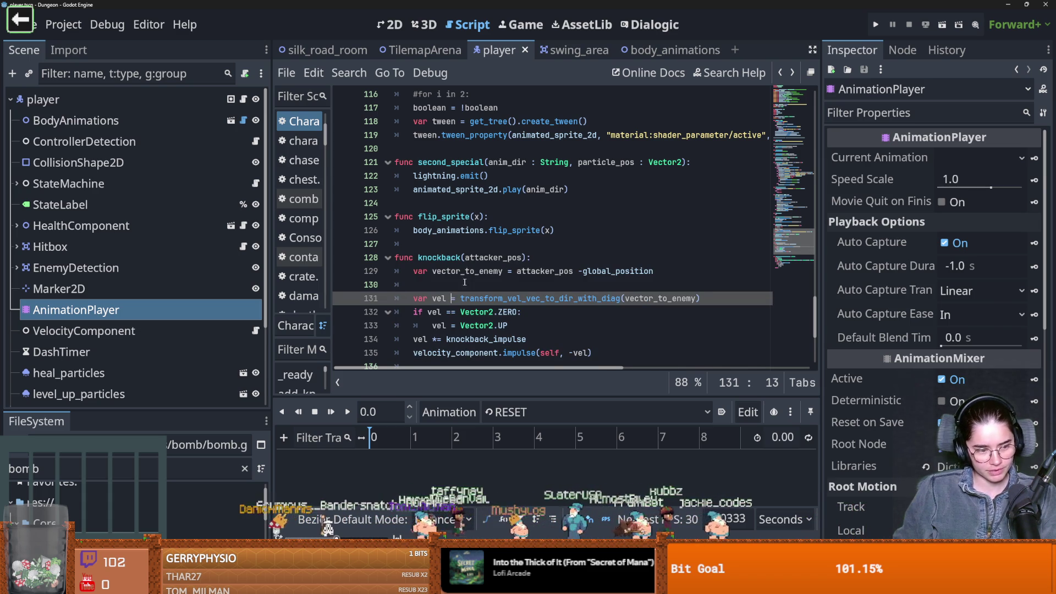
{"action": "left_click", "coordinate": [477, 269]}
{"action": "key", "text": "ctrl+s"}
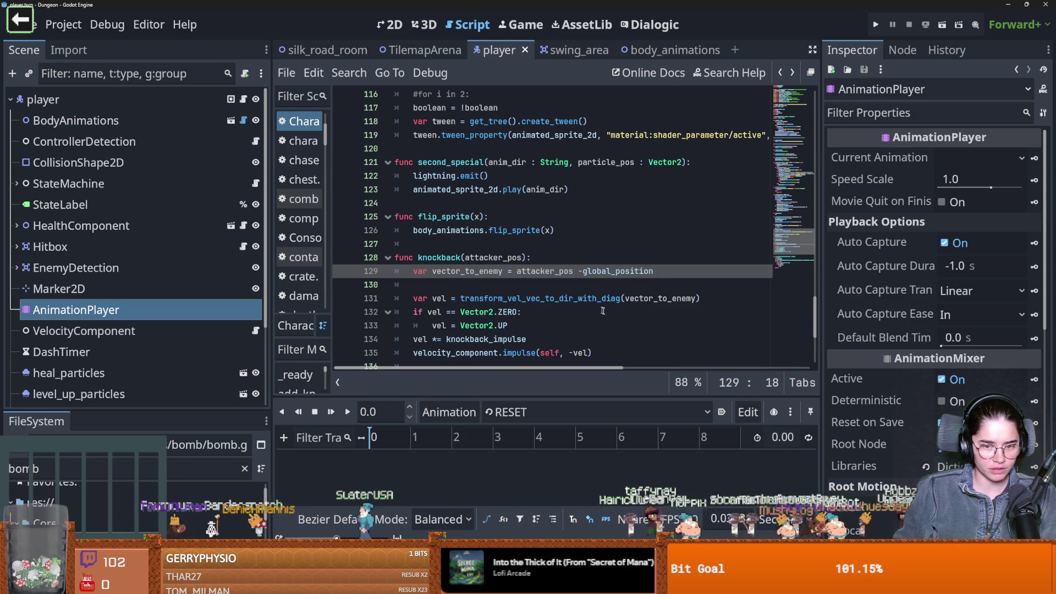
{"action": "key", "text": "Down"}
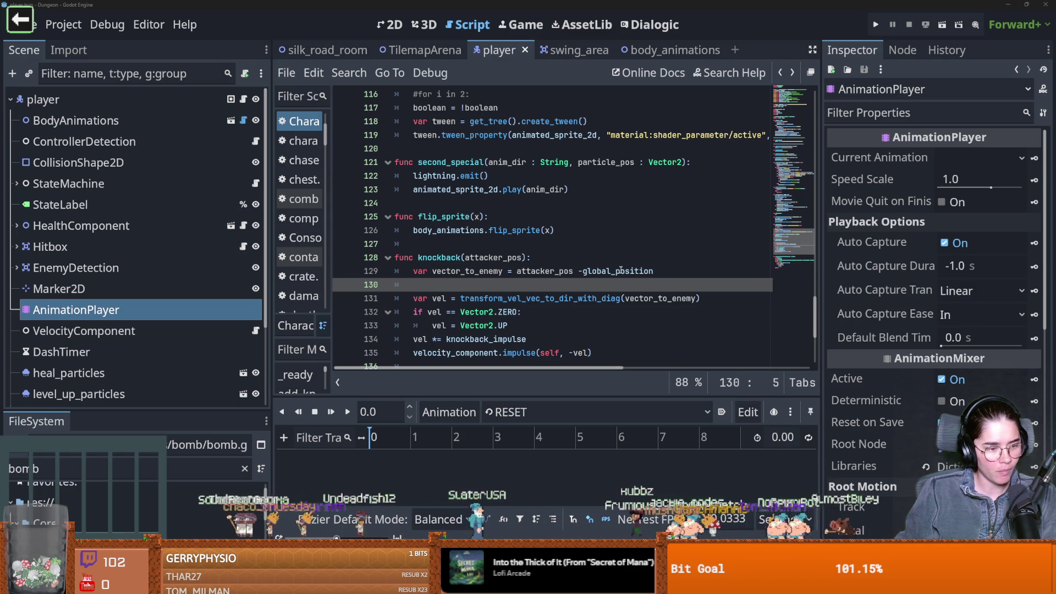
{"action": "mouse_move", "coordinate": [621, 270]}
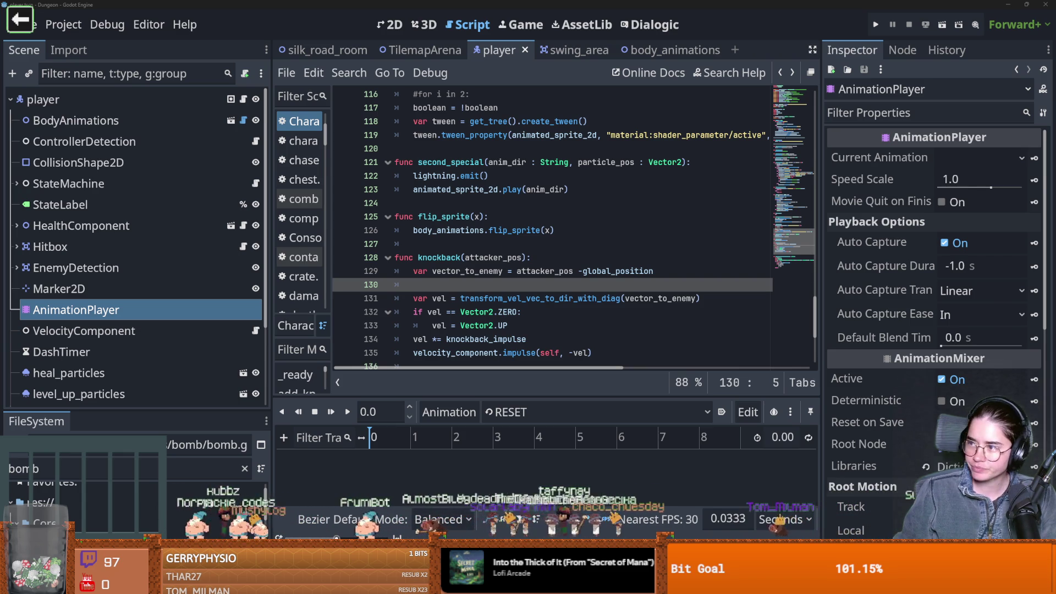
Check the browser, come back to Godot, and save the knockback script
{"action": "key", "text": "alt+Tab"}
{"action": "key", "text": "alt+Tab"}
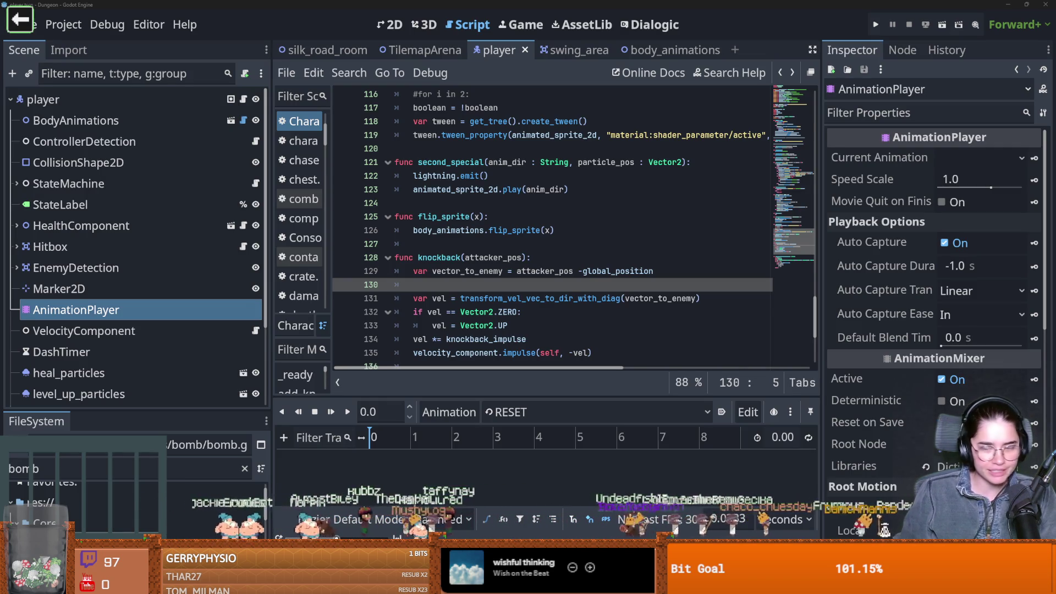
{"action": "key", "text": "alt+Tab"}
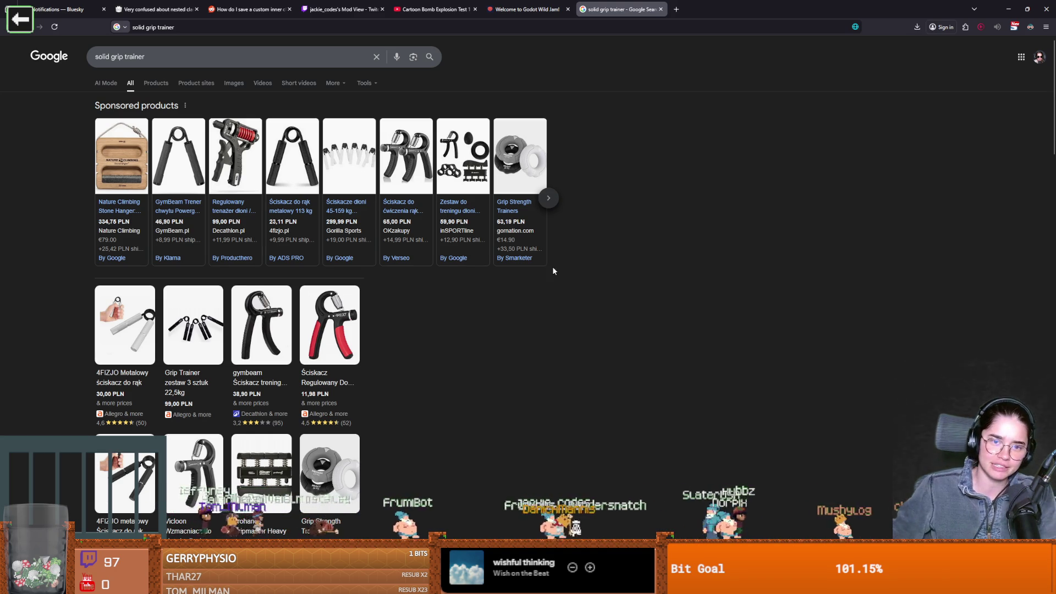
{"action": "key", "text": "alt+Tab"}
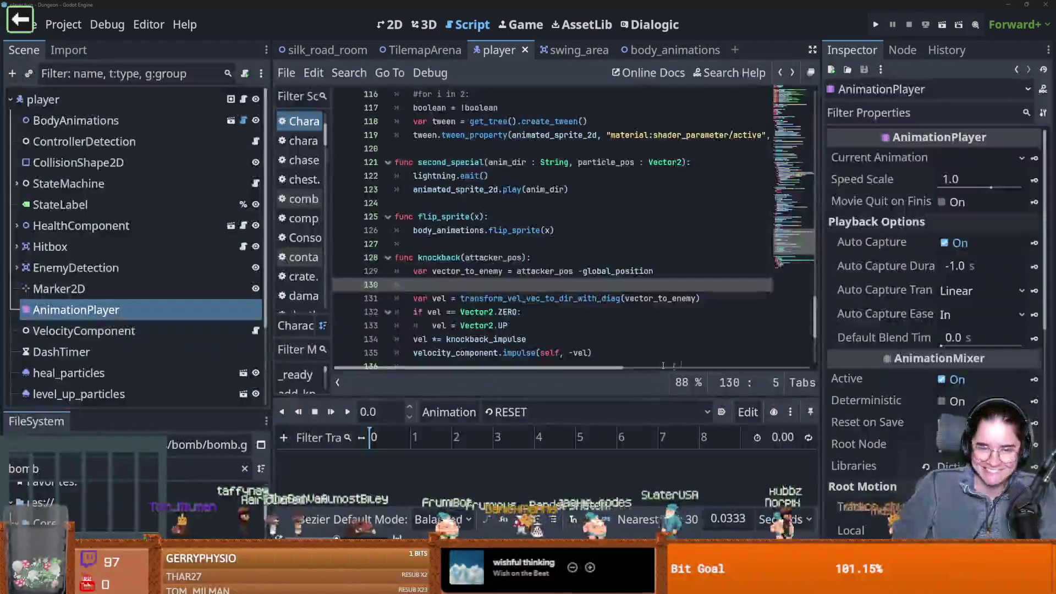
{"action": "left_click", "coordinate": [523, 312]}
{"action": "key", "text": "ctrl+s"}
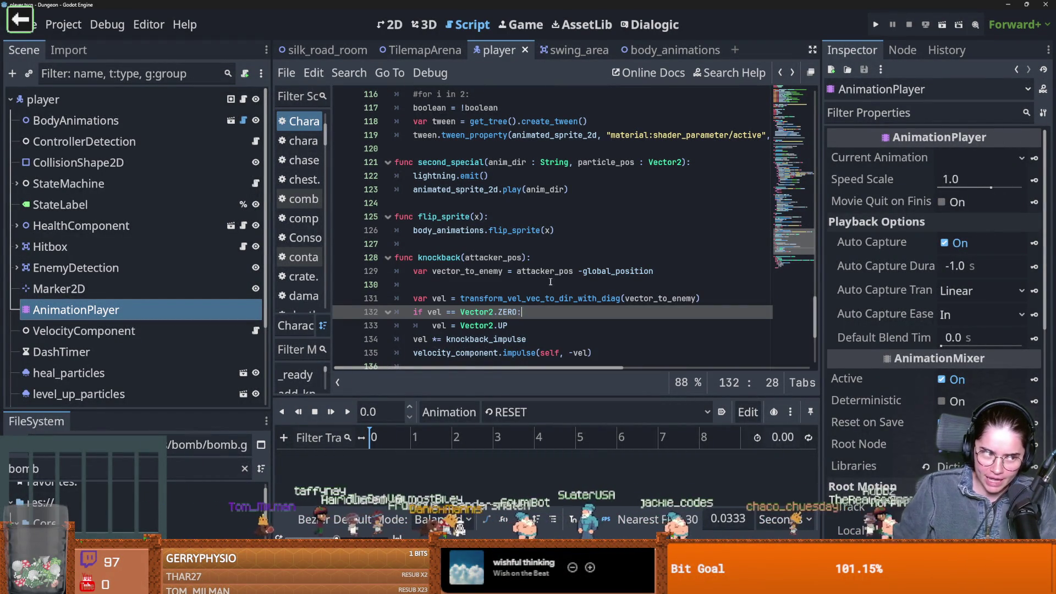
{"action": "key", "text": "ctrl+s"}
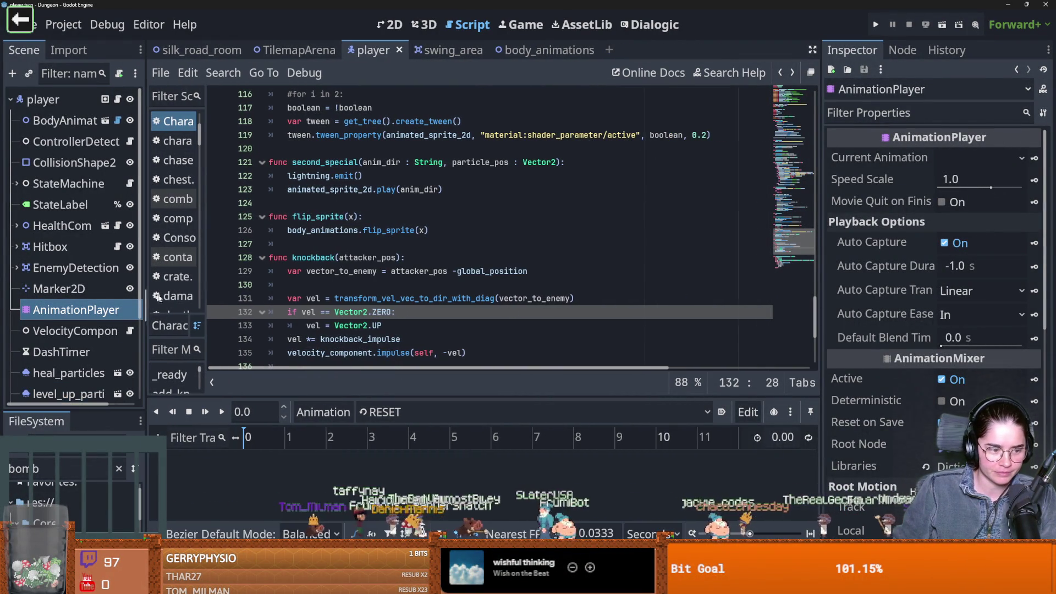
{"action": "left_click", "coordinate": [412, 287]}
{"action": "key", "text": "ctrl+s"}
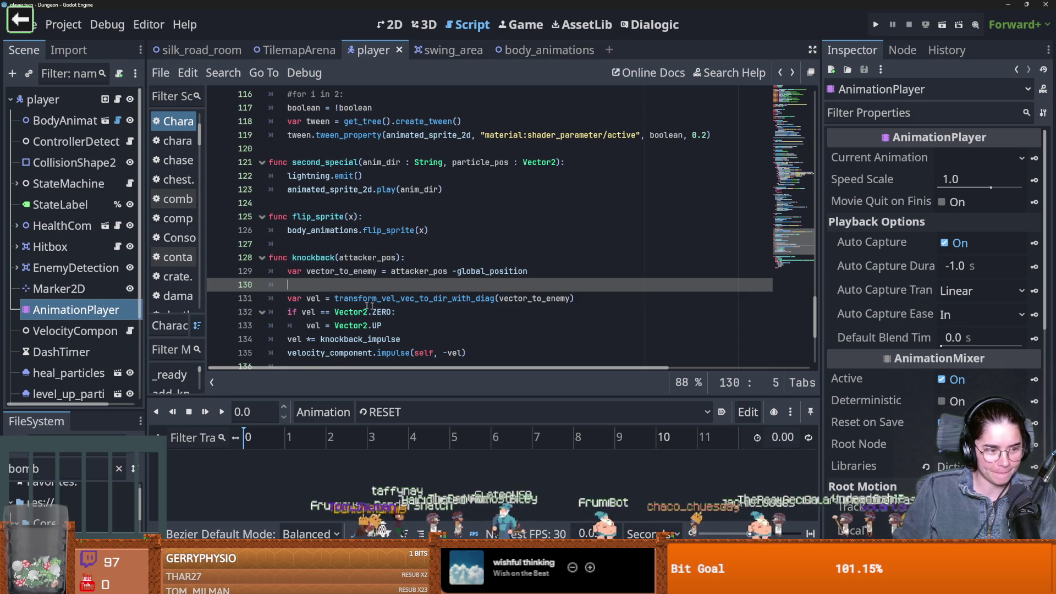
Delete the extra blank line before transform_vel_vec_to_dir_with_diag and save the script
{"action": "scroll", "coordinate": [399, 311], "scroll_direction": "down", "scroll_amount": 1}
{"action": "left_click", "coordinate": [336, 271]}
{"action": "left_click", "coordinate": [364, 248]}
{"action": "left_click", "coordinate": [376, 337]}
{"action": "key", "text": "BackSpace"}
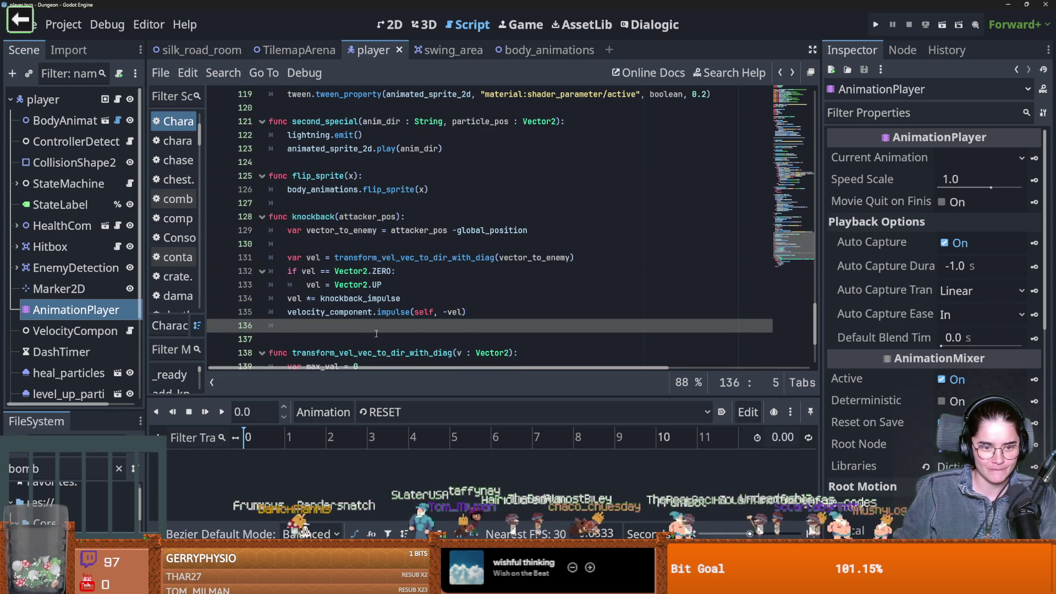
{"action": "key", "text": "BackSpace"}
{"action": "key", "text": "BackSpace"}
{"action": "key", "text": "ctrl+s"}
Widen the scene tree and enlarge the FileSystem dock to show the bomb folder
{"action": "left_click", "coordinate": [334, 244]}
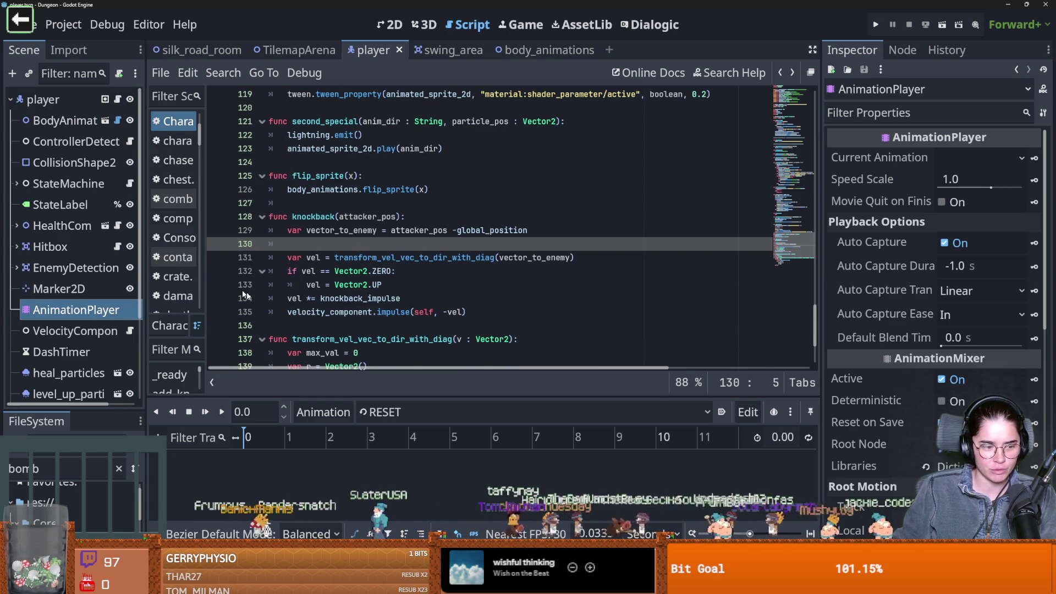
{"action": "left_click_drag", "start_coordinate": [142, 299], "coordinate": [215, 285]}
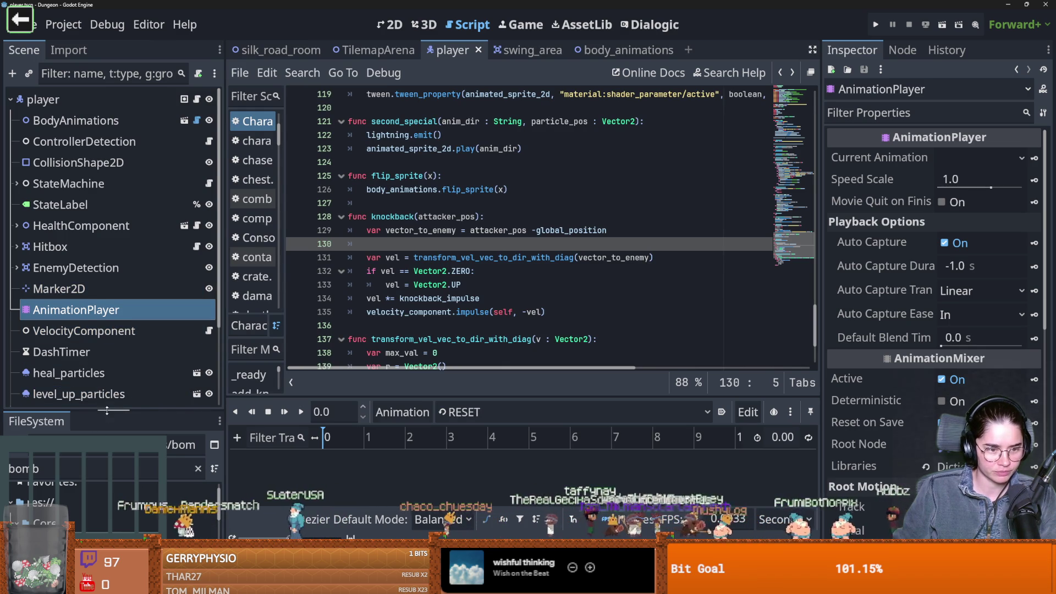
{"action": "left_click_drag", "start_coordinate": [107, 410], "coordinate": [106, 268]}
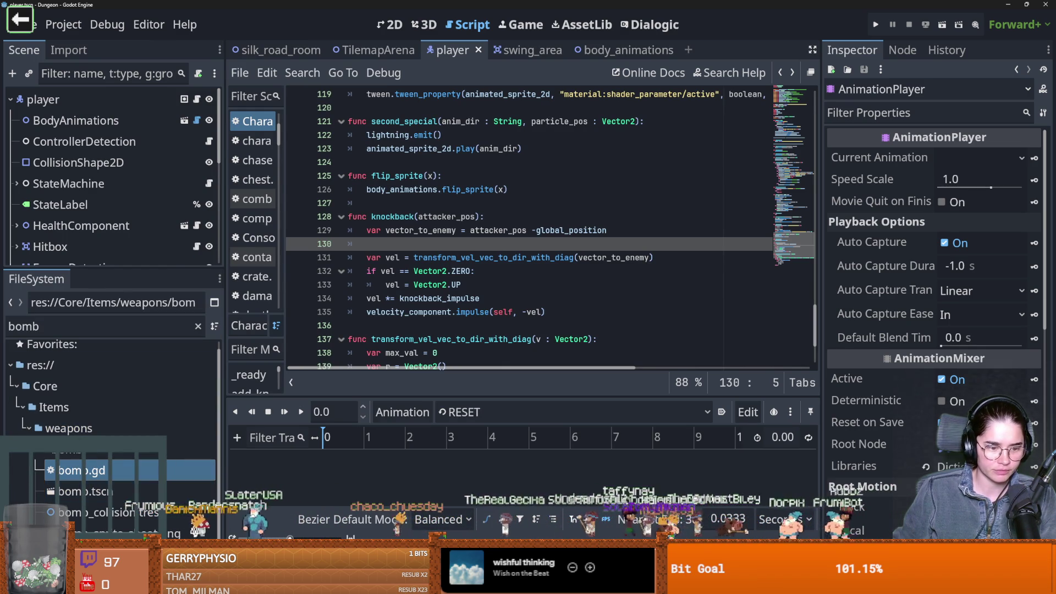
Set bomb_weapon.tres Knockback Time to 0.68 and run the project
{"action": "left_click", "coordinate": [110, 533]}
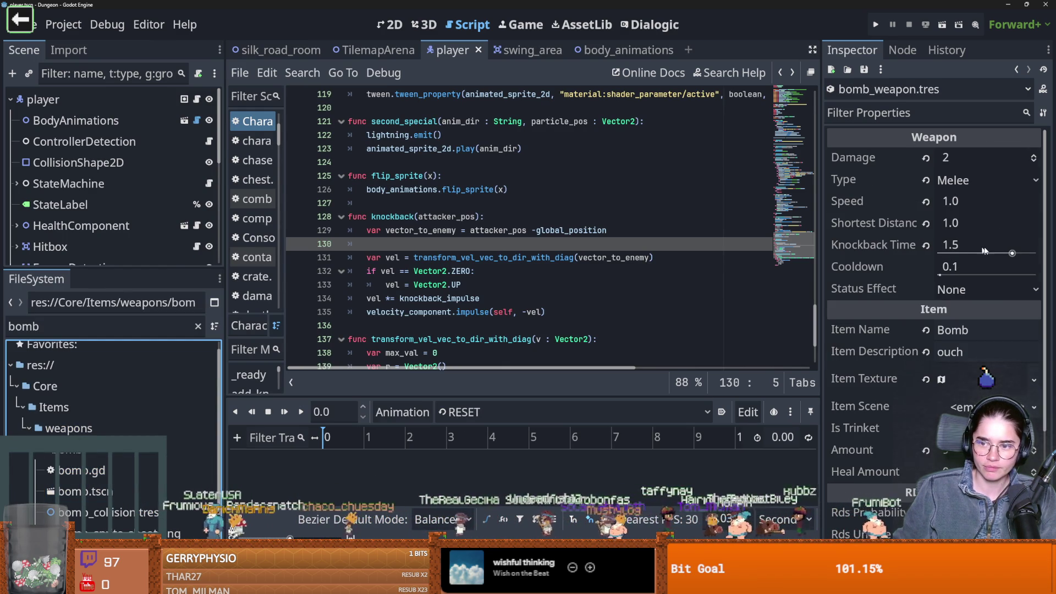
{"action": "left_click_drag", "start_coordinate": [1012, 253], "coordinate": [973, 254]}
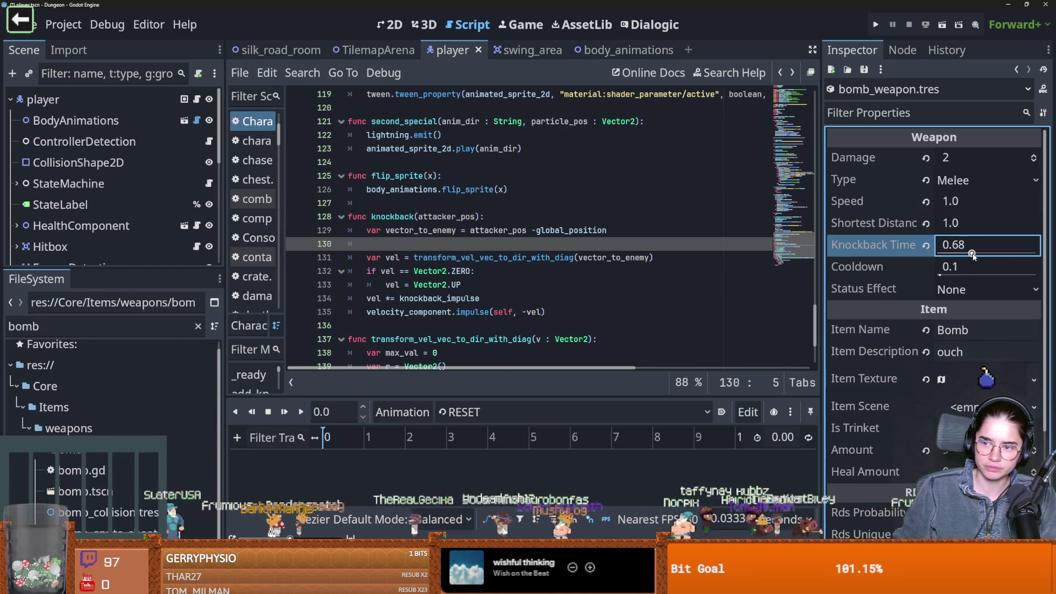
{"action": "left_click", "coordinate": [872, 26]}
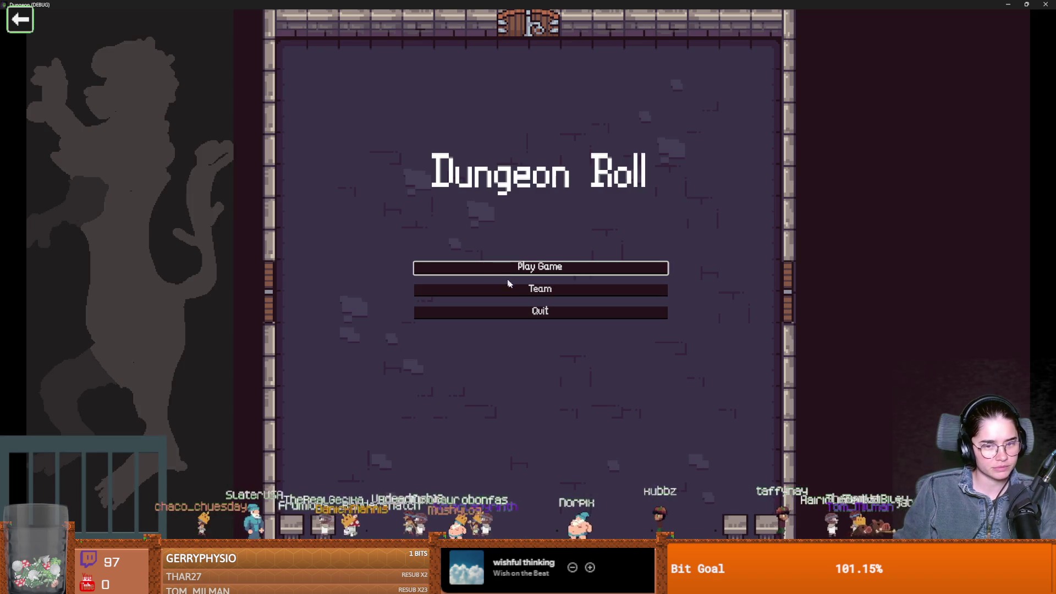
Start as Team > Warrior and walk the knight past the spikes and around the room
{"action": "left_click", "coordinate": [541, 290]}
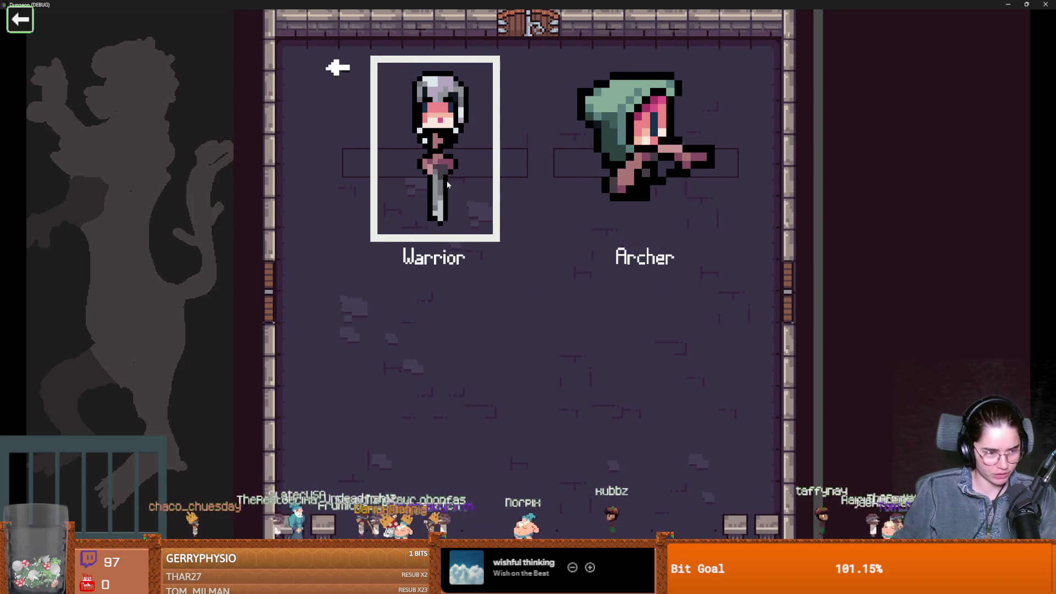
{"action": "left_click", "coordinate": [446, 184]}
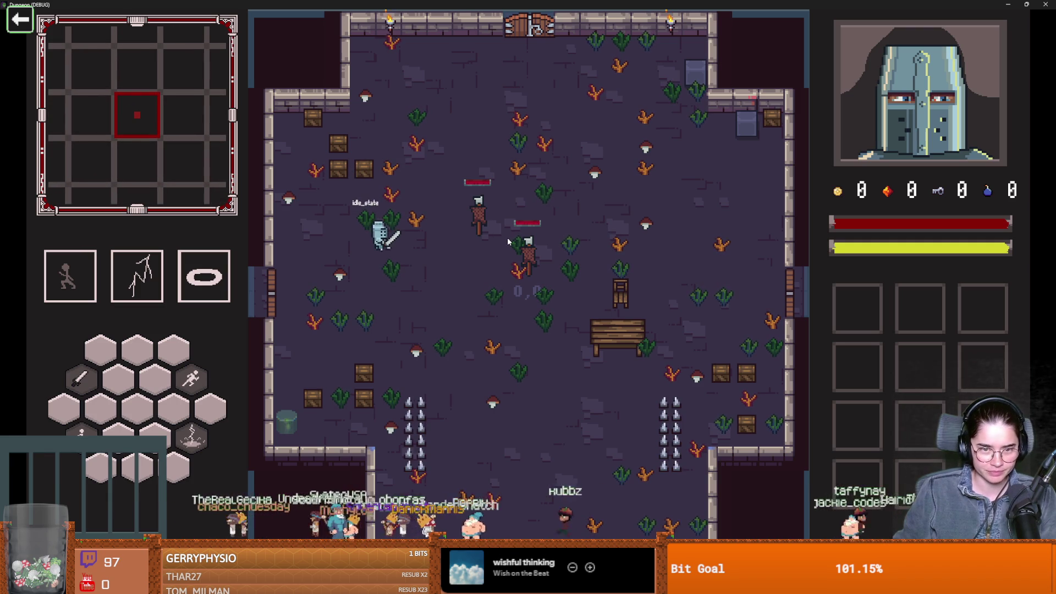
{"action": "key", "text": "s"}
{"action": "key", "text": "d"}
{"action": "key", "text": "w"}
{"action": "key", "text": "w"}
{"action": "key", "text": "d"}
{"action": "key", "text": "s"}
{"action": "key", "text": "super+Down"}
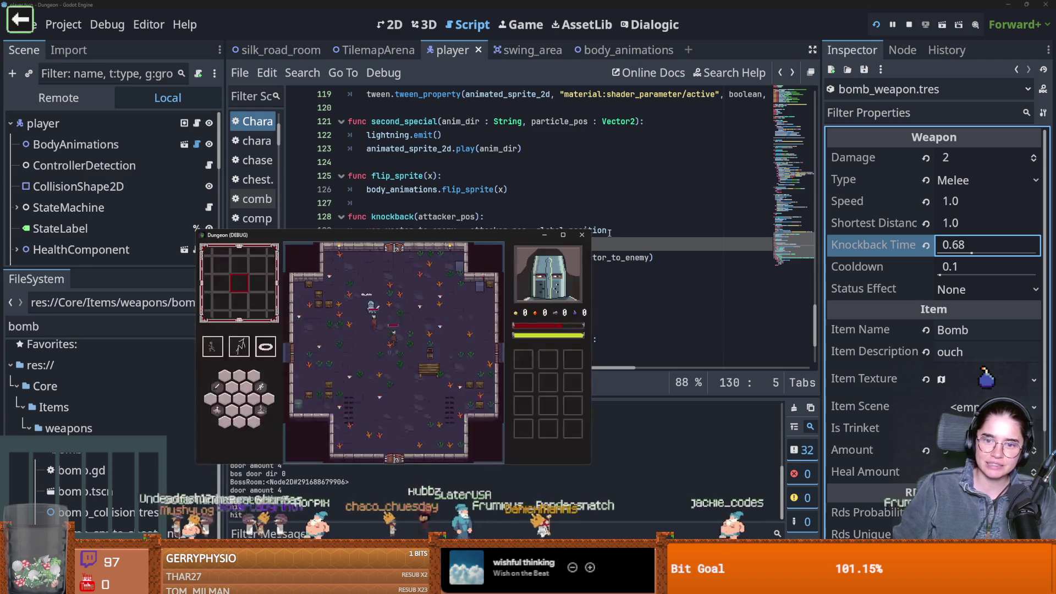
Close the running game and set the bomb's Knockback Time to 0.2
{"action": "left_click", "coordinate": [582, 235]}
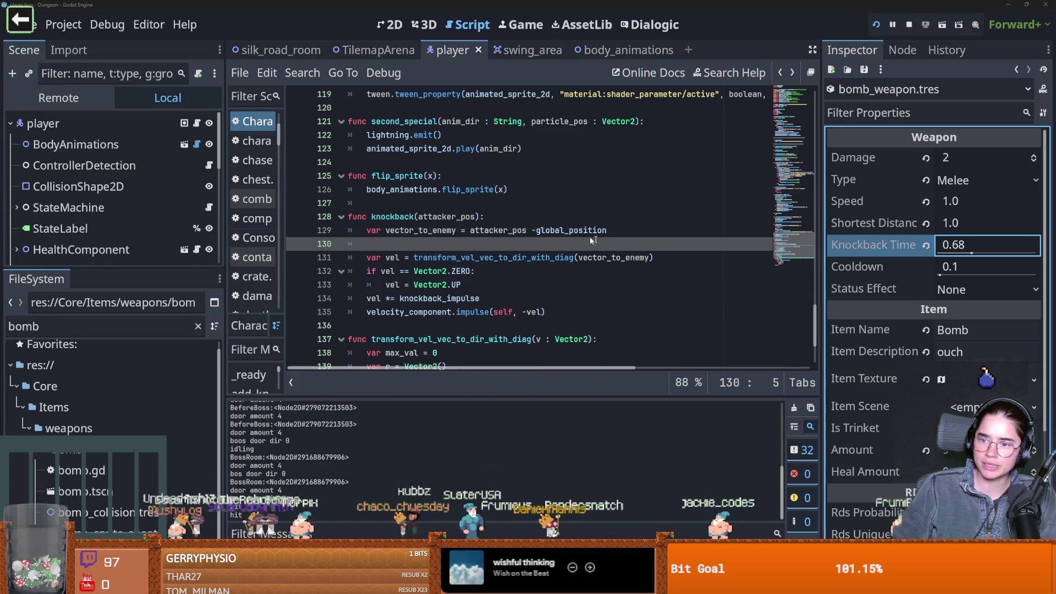
{"action": "left_click", "coordinate": [964, 243]}
{"action": "type", "text": "."}
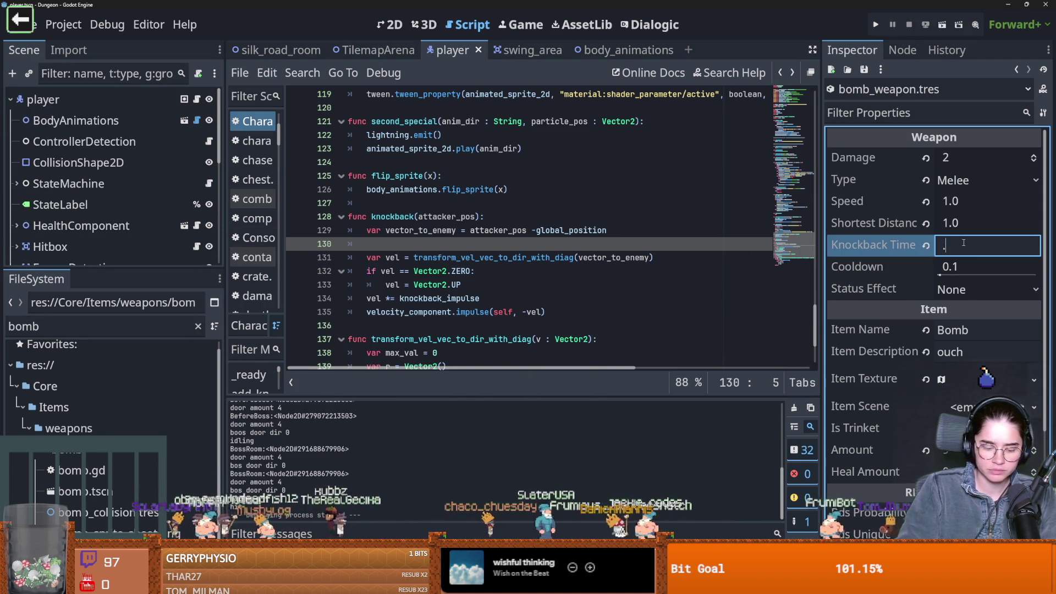
{"action": "type", "text": "2"}
{"action": "key", "text": "Return"}
Relaunch with F5, pick Team > Warrior, and walk the knight right to drop a bomb
{"action": "key", "text": "F5"}
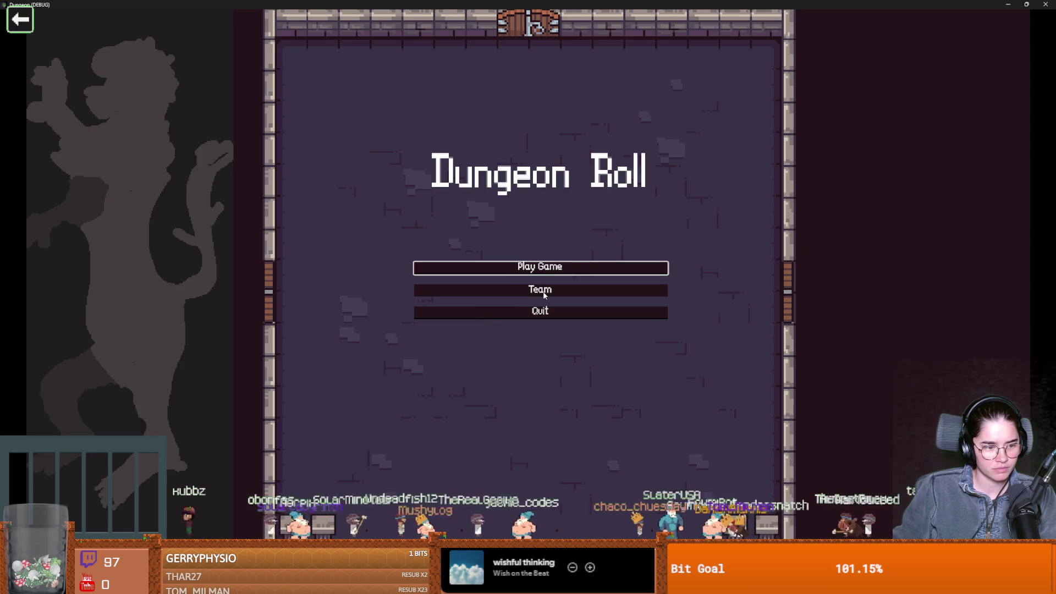
{"action": "left_click", "coordinate": [553, 287]}
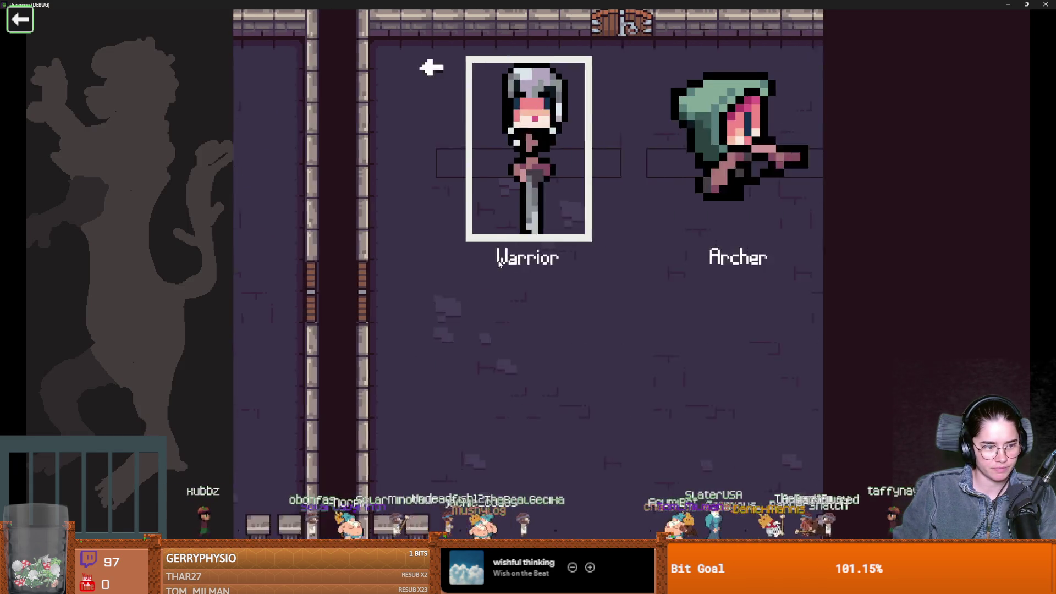
{"action": "left_click", "coordinate": [425, 238]}
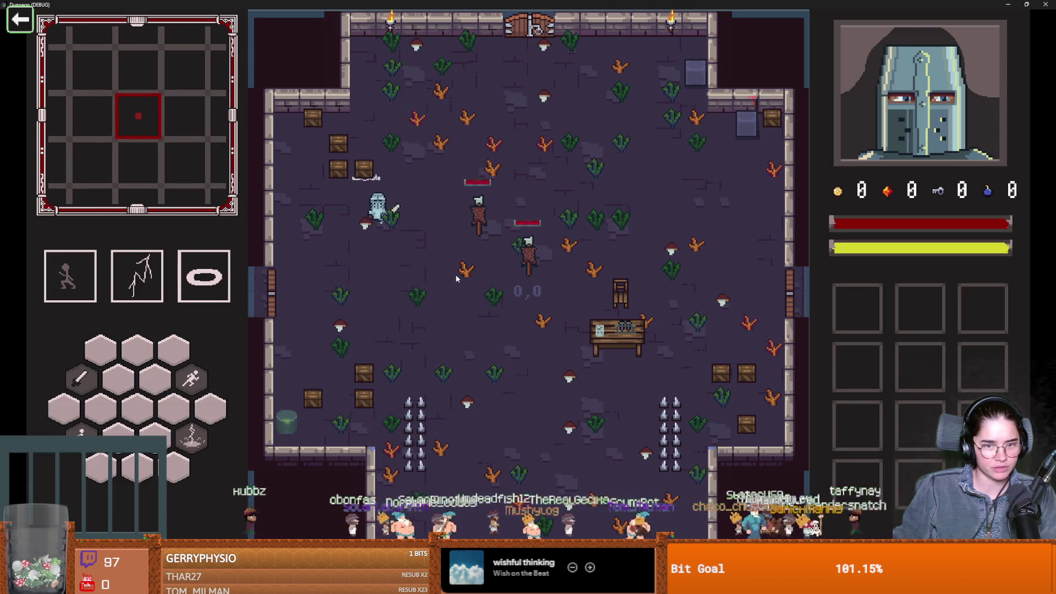
{"action": "key", "text": "w"}
{"action": "key", "text": "s"}
{"action": "key", "text": "d"}
{"action": "key", "text": "d"}
{"action": "key", "text": "w"}
Move the knight around the blast area, then shrink and close the game window
{"action": "key", "text": "a"}
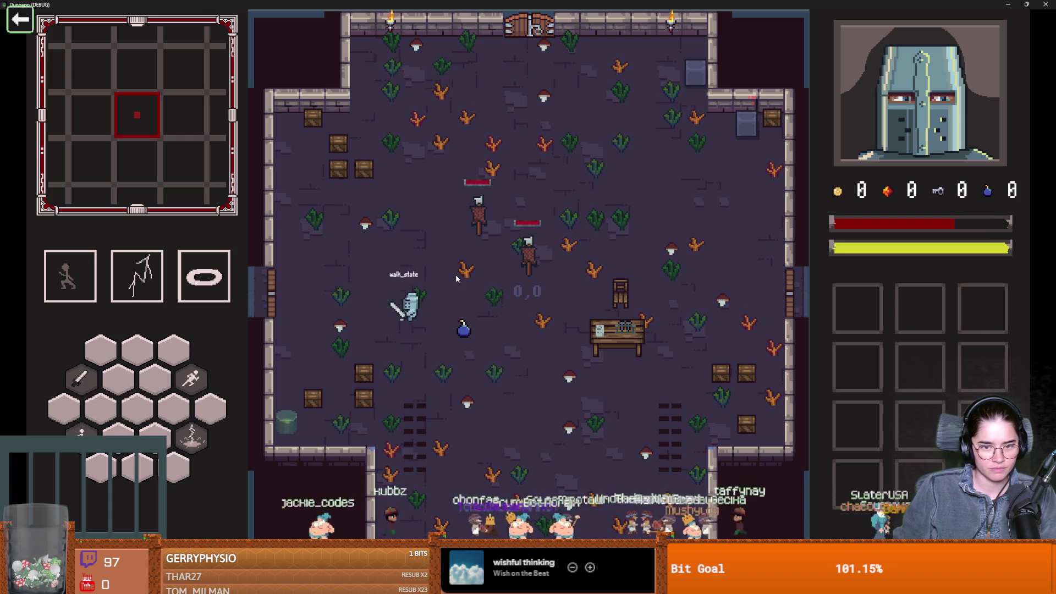
{"action": "key", "text": "w"}
{"action": "key", "text": "a"}
{"action": "key", "text": "s"}
{"action": "key", "text": "d"}
{"action": "key", "text": "d"}
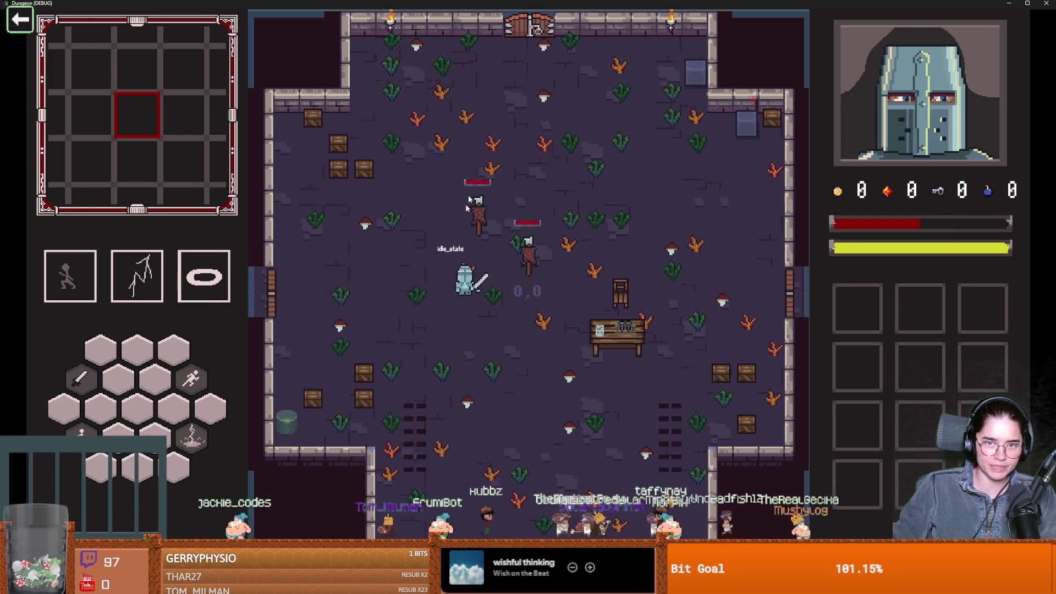
{"action": "key", "text": "super+Down"}
{"action": "left_click", "coordinate": [655, 193]}
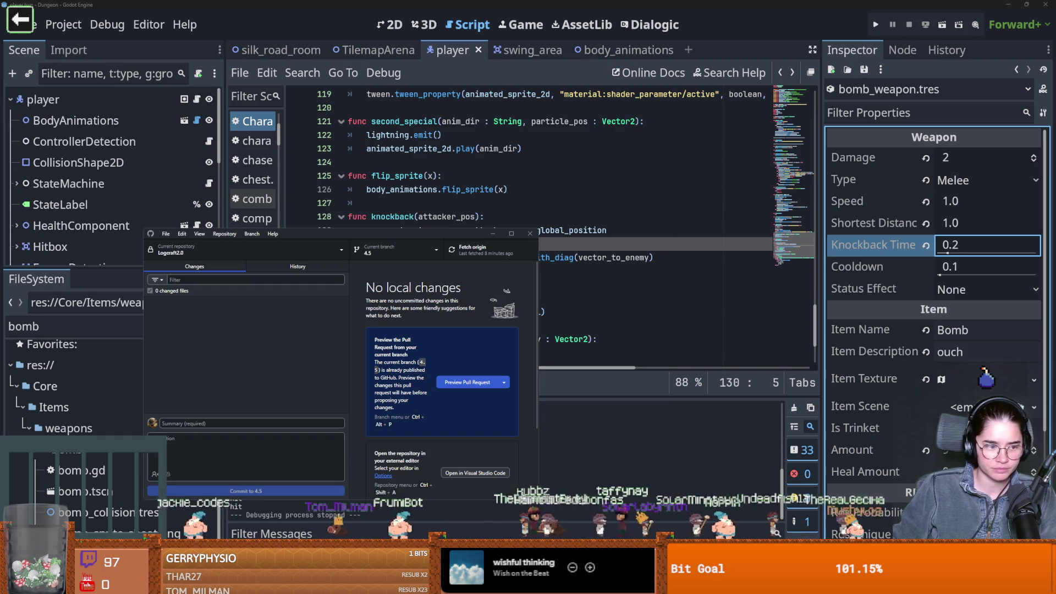
Maximize GitHub Desktop and open the game's repository from the repository list
{"action": "left_click", "coordinate": [511, 234]}
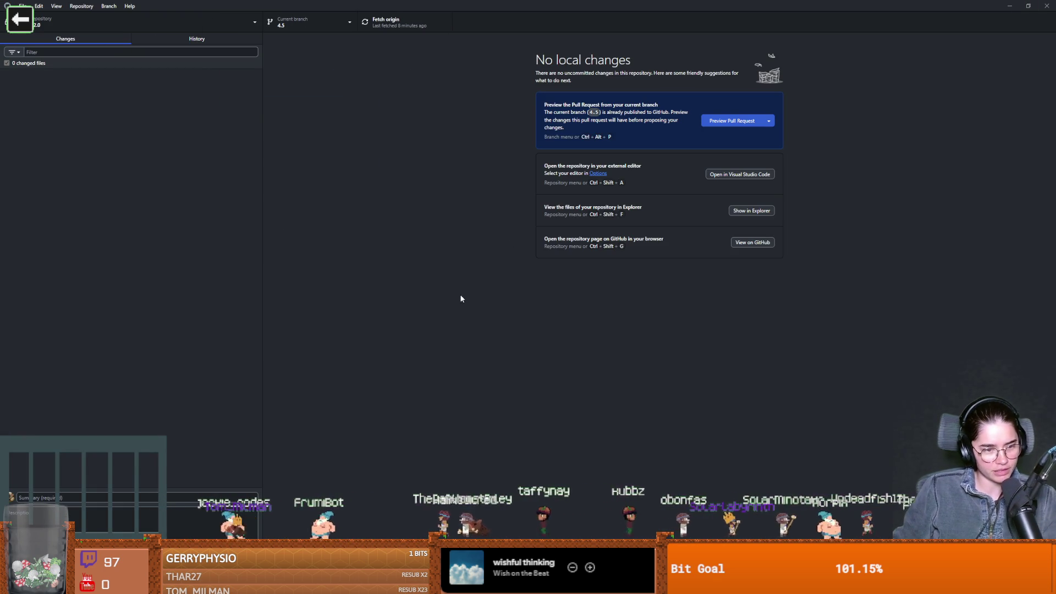
{"action": "left_click", "coordinate": [83, 22]}
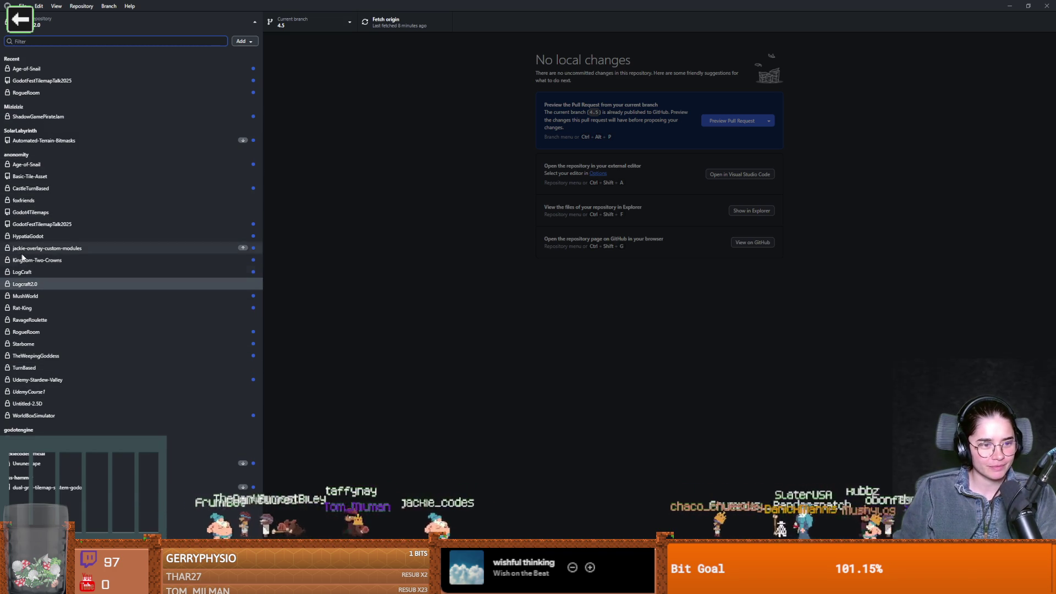
{"action": "left_click", "coordinate": [37, 283]}
{"action": "left_click", "coordinate": [51, 23]}
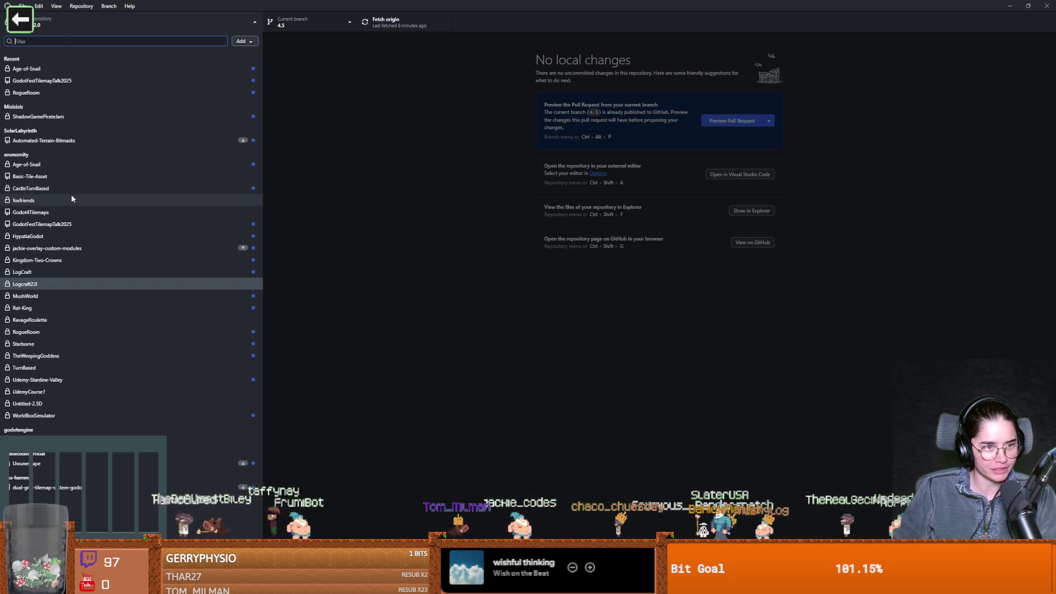
{"action": "left_click", "coordinate": [33, 92]}
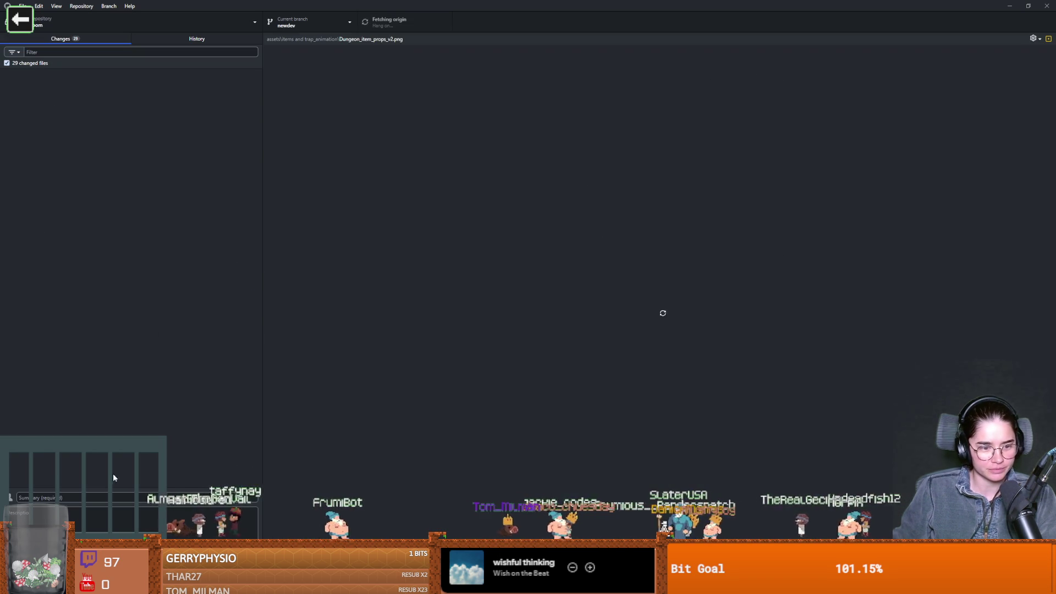
Type a 'bom' summary, commit the 29 changed files to newdev, and push to origin
{"action": "type", "text": "bom"}
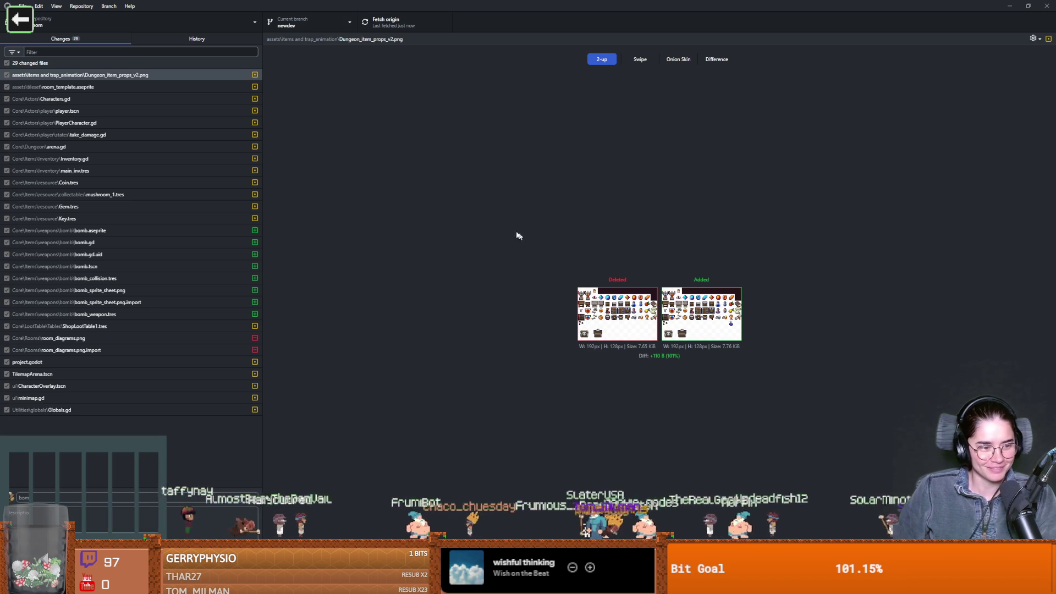
{"action": "key", "text": "ctrl+p"}
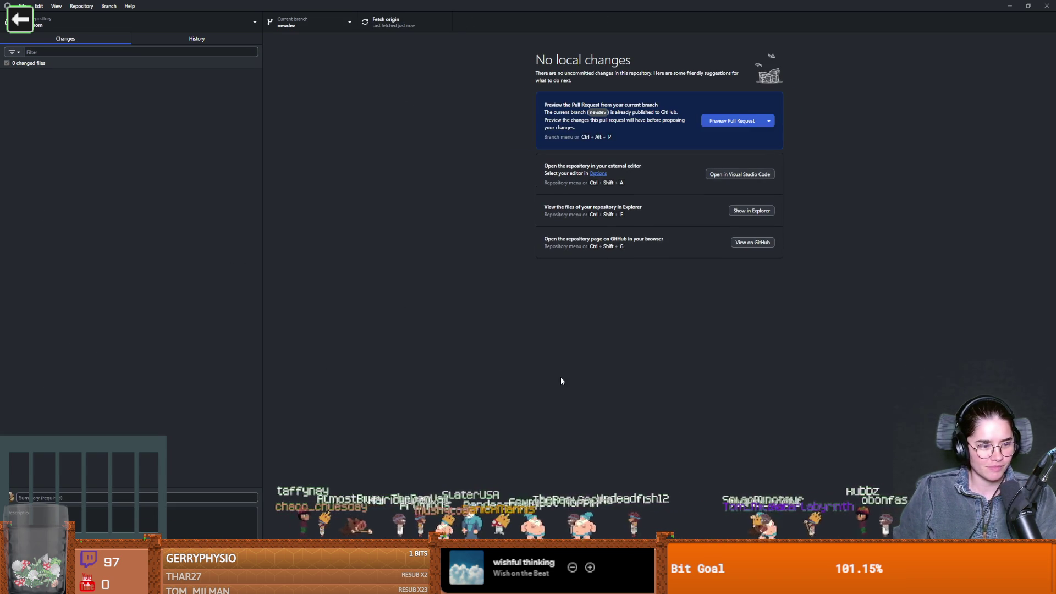
{"action": "key", "text": "alt+Tab"}
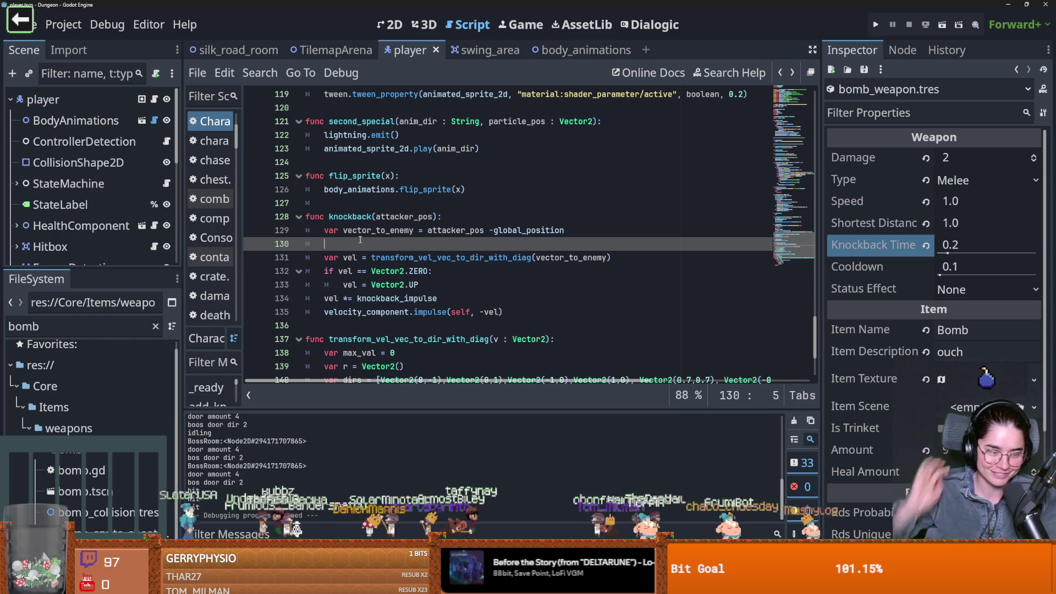
Save and review the knockback's zero-velocity check and Vector2.UP fallback
{"action": "left_click", "coordinate": [409, 271]}
{"action": "key", "text": "ctrl+s"}
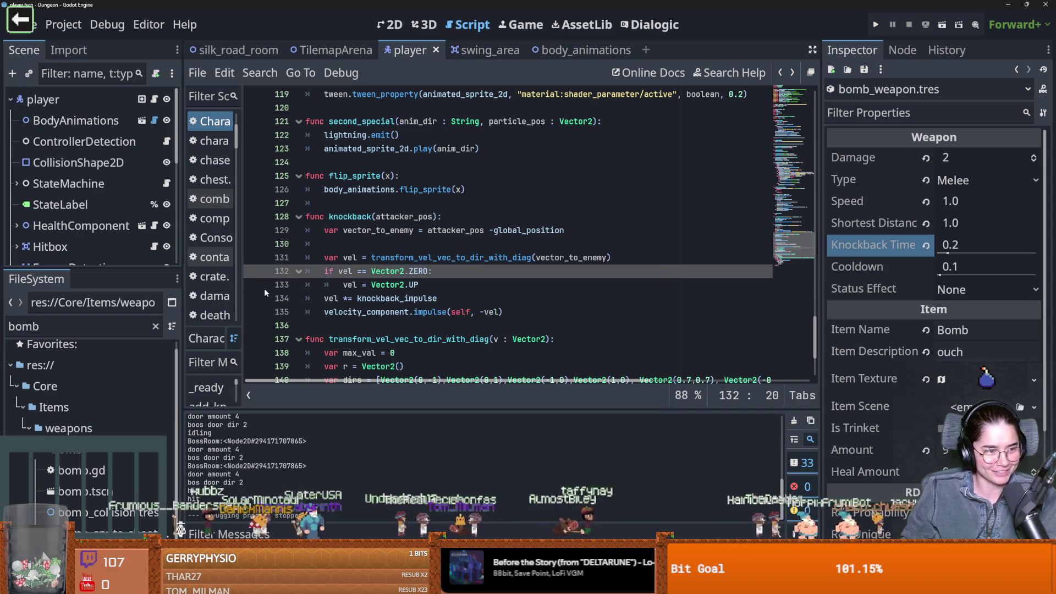
{"action": "left_click", "coordinate": [404, 287]}
{"action": "scroll", "coordinate": [403, 286], "scroll_direction": "up", "scroll_amount": 1}
{"action": "scroll", "coordinate": [385, 287], "scroll_direction": "down", "scroll_amount": 1}
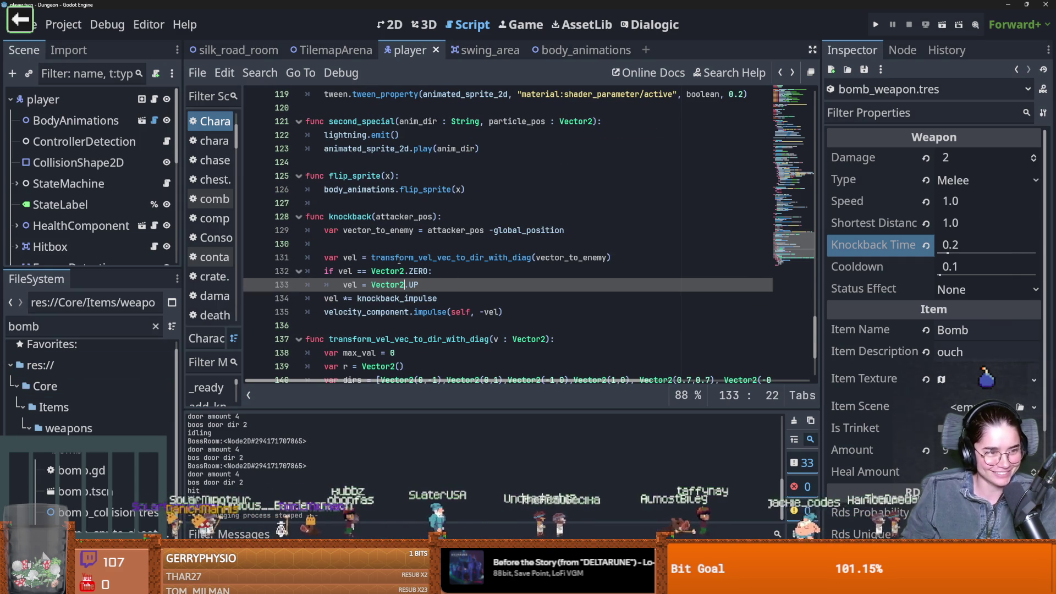
Review the second_special code around the lightning.emit() line
{"action": "mouse_move", "coordinate": [398, 260]}
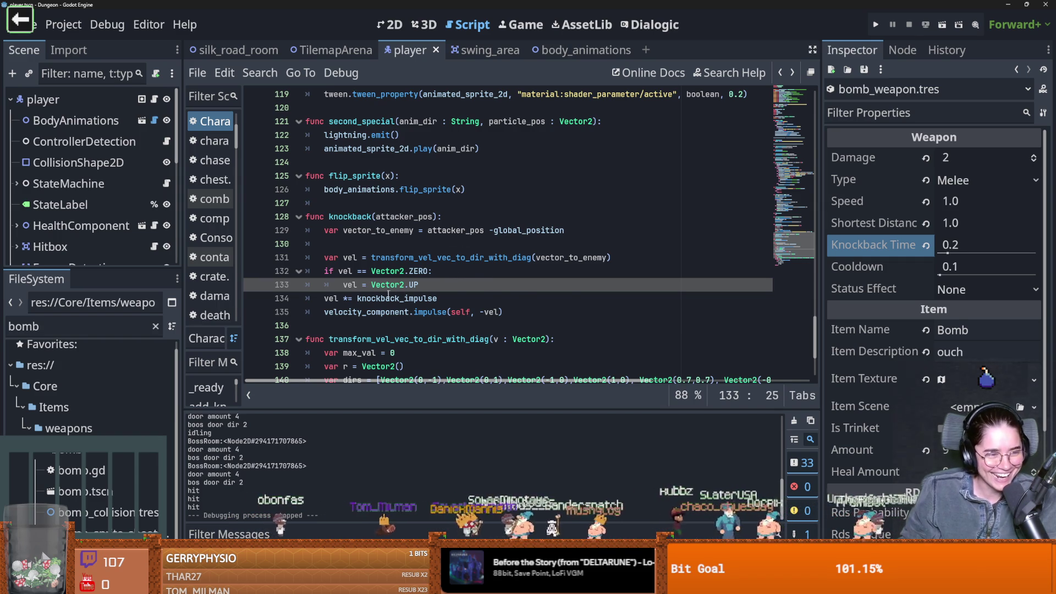
{"action": "scroll", "coordinate": [389, 295], "scroll_direction": "up", "scroll_amount": 3}
{"action": "left_click", "coordinate": [426, 261]}
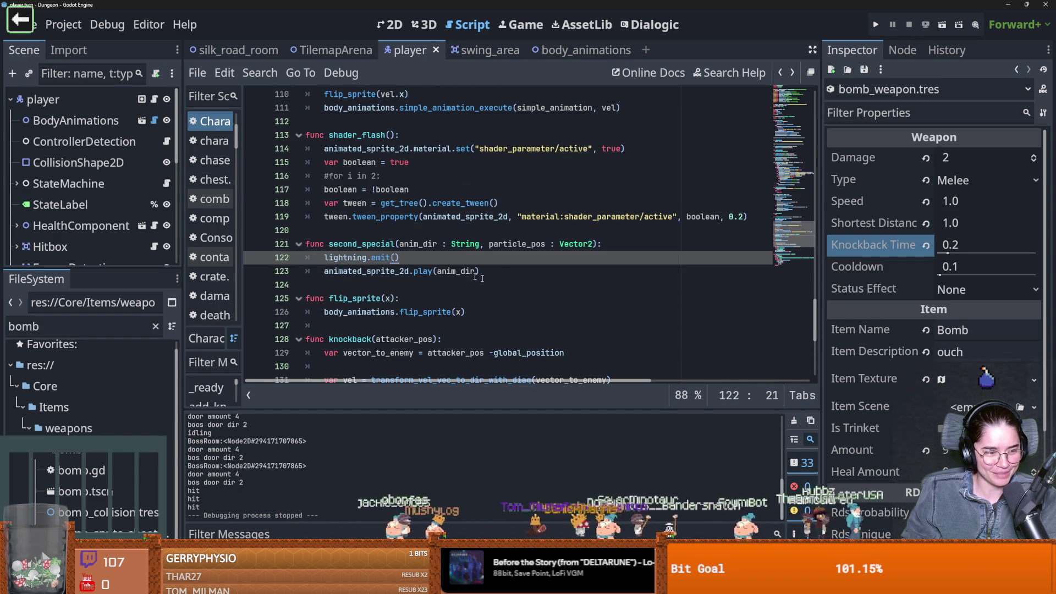
{"action": "left_click", "coordinate": [487, 284]}
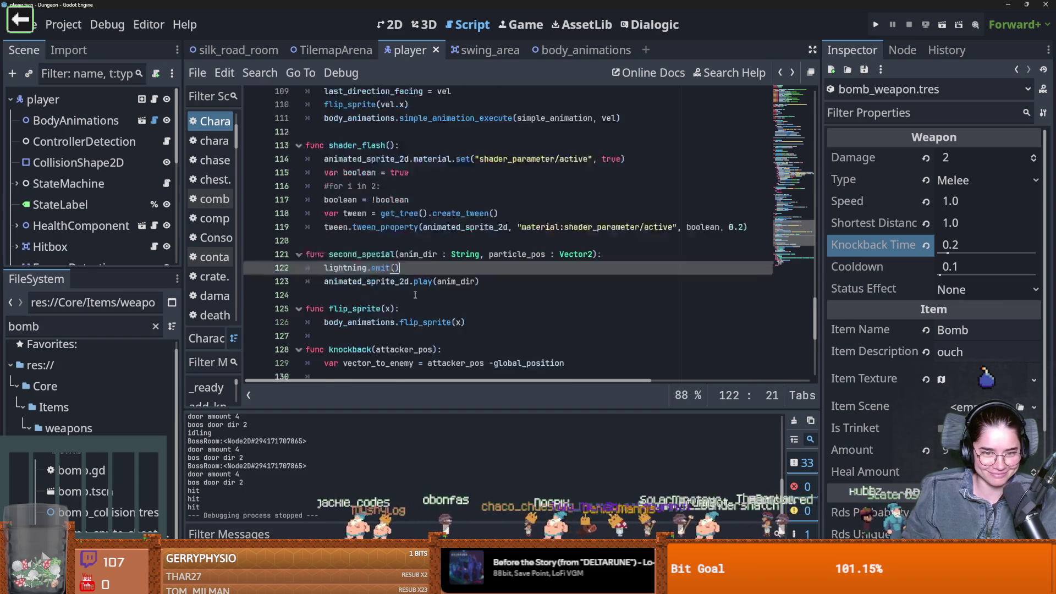
{"action": "scroll", "coordinate": [487, 284], "scroll_direction": "down", "scroll_amount": 1}
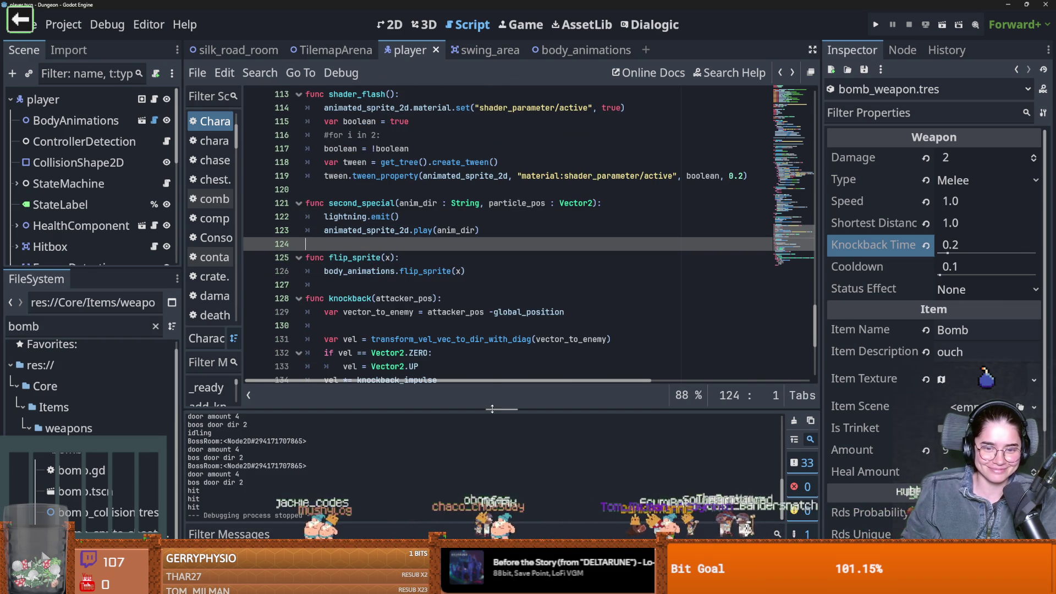
{"action": "scroll", "coordinate": [461, 313], "scroll_direction": "down", "scroll_amount": 3}
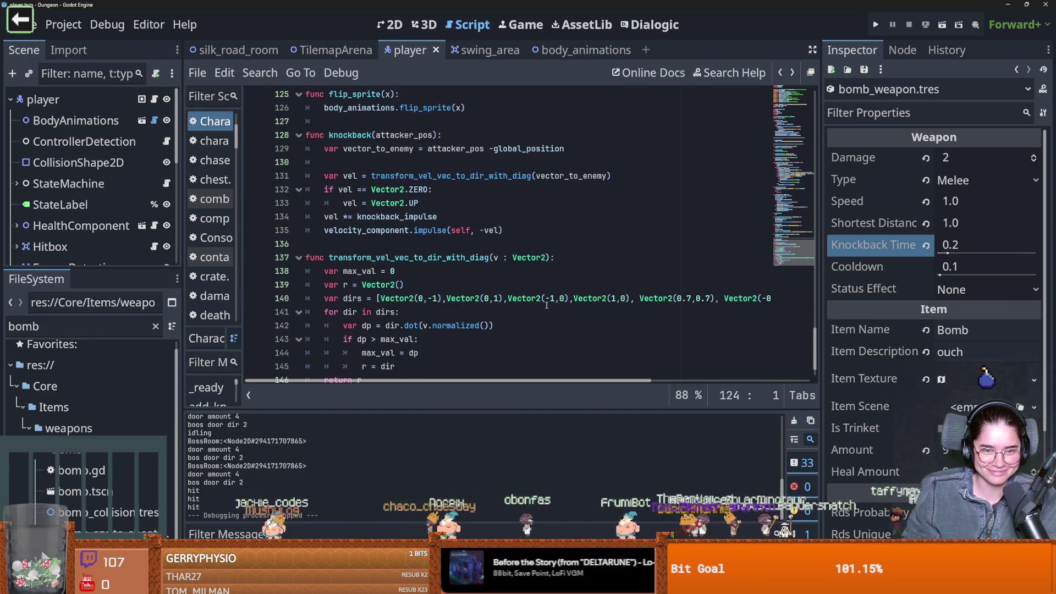
{"action": "scroll", "coordinate": [461, 314], "scroll_direction": "up", "scroll_amount": 4}
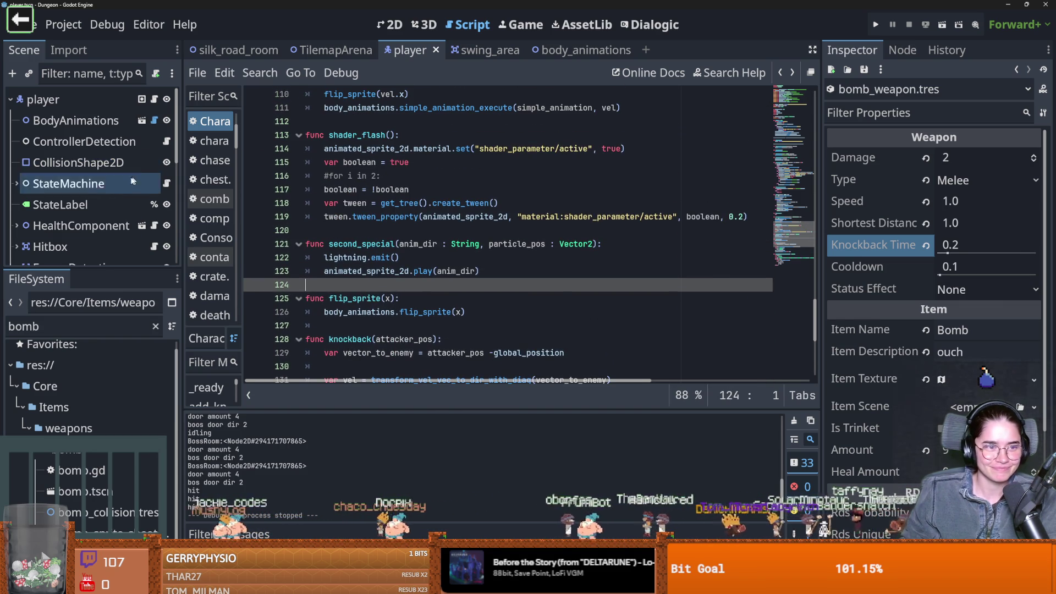
Enlarge the scene tree, select the AnimationPlayer node, and switch to Aseprite
{"action": "left_click_drag", "start_coordinate": [110, 267], "coordinate": [109, 466]}
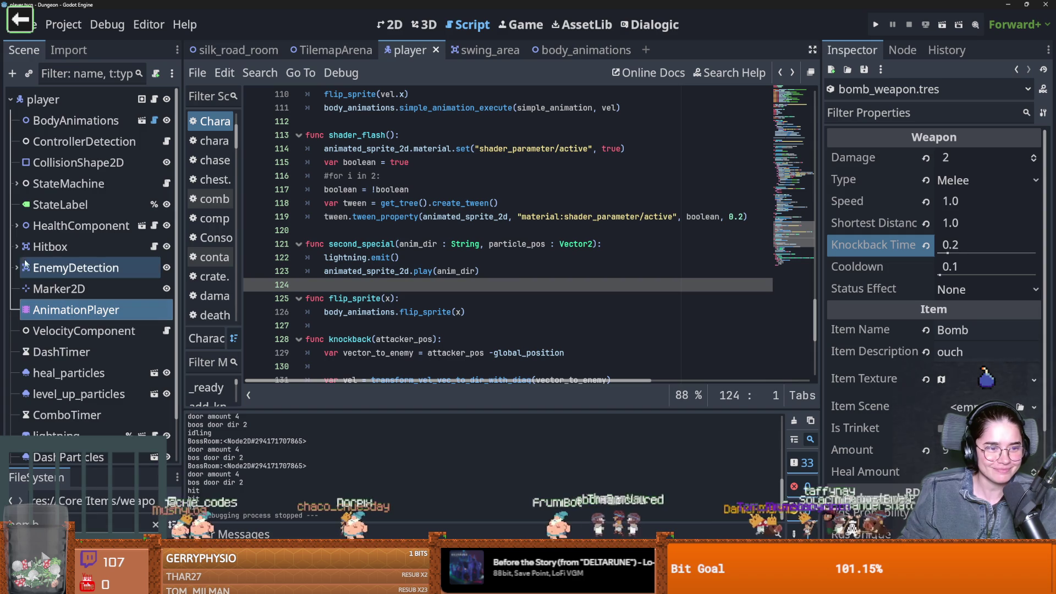
{"action": "scroll", "coordinate": [101, 263], "scroll_direction": "down", "scroll_amount": 1}
{"action": "left_click", "coordinate": [102, 263]}
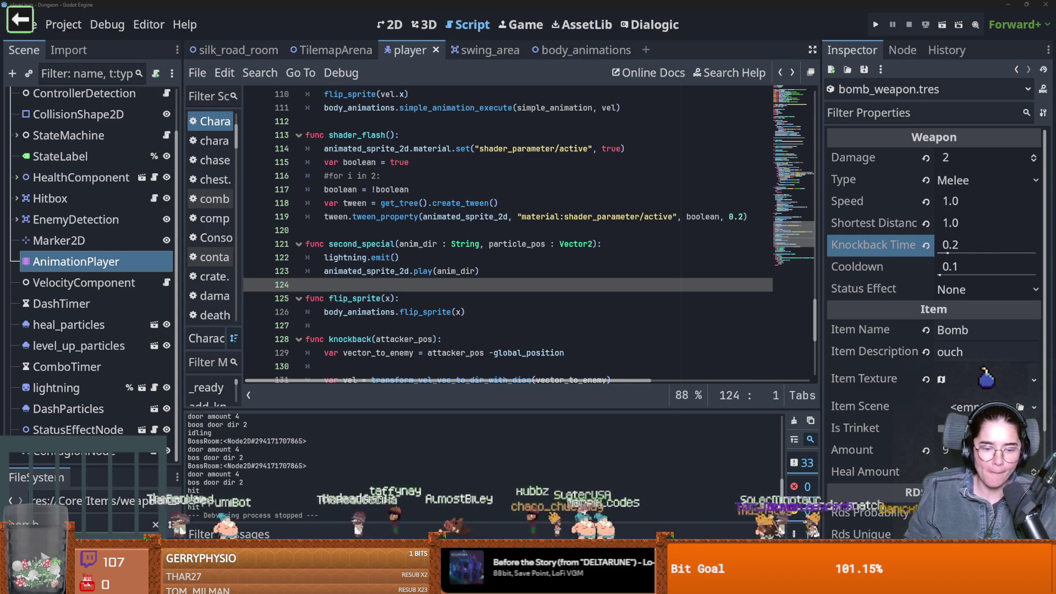
{"action": "key", "text": "alt+Tab"}
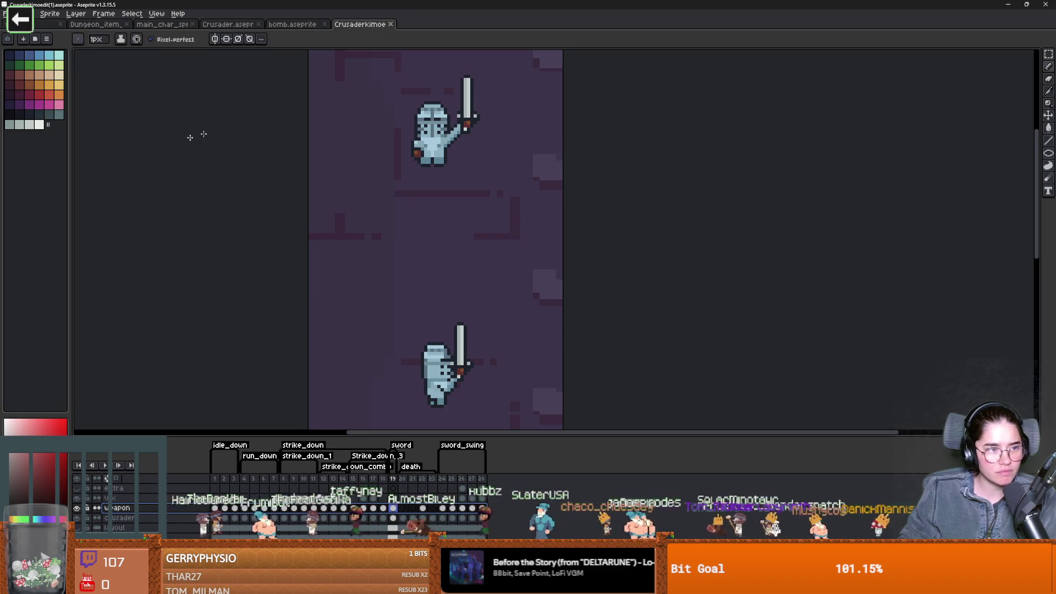
Switch to the Dungeon_item_props sheet and zoom in on the purple bomb and its empty neighbouring cell
{"action": "left_click", "coordinate": [293, 24]}
{"action": "left_click", "coordinate": [228, 24]}
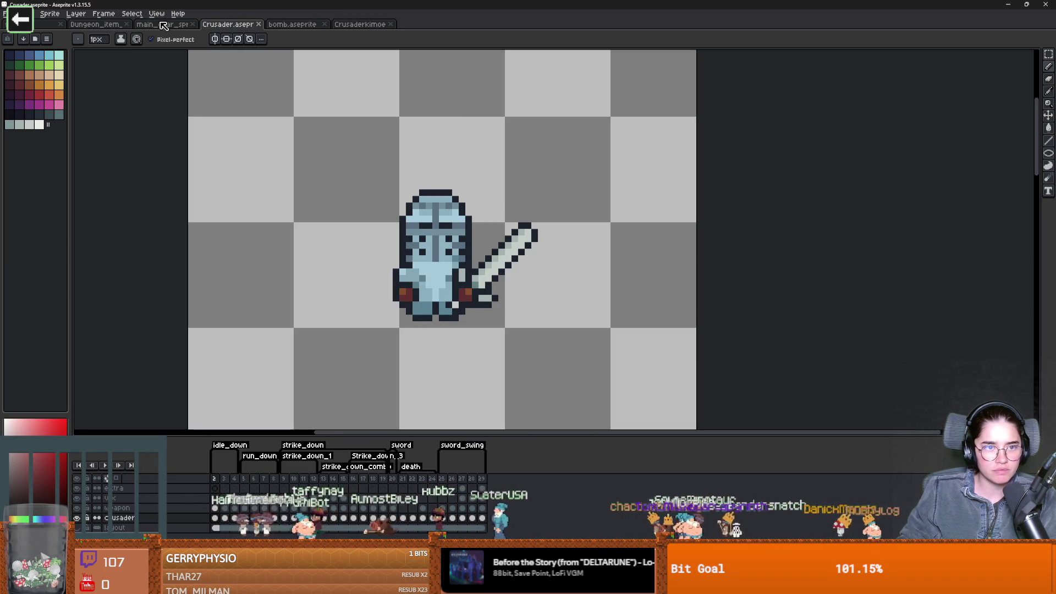
{"action": "left_click", "coordinate": [163, 24]}
{"action": "left_click", "coordinate": [105, 25]}
{"action": "scroll", "coordinate": [404, 180], "scroll_direction": "up", "scroll_amount": 1}
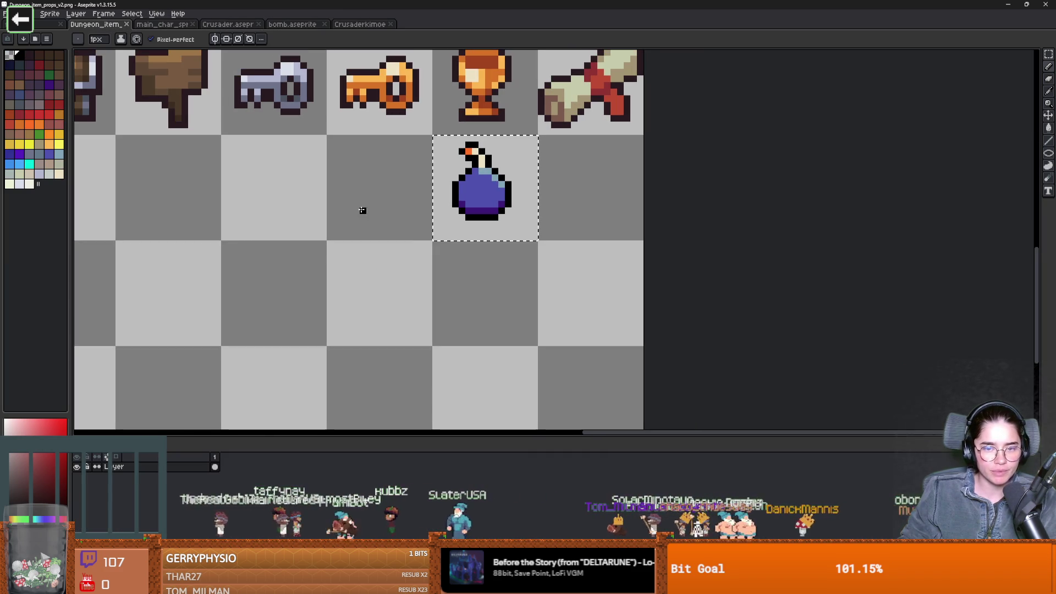
{"action": "key", "text": "m"}
{"action": "scroll", "coordinate": [377, 220], "scroll_direction": "up", "scroll_amount": 2}
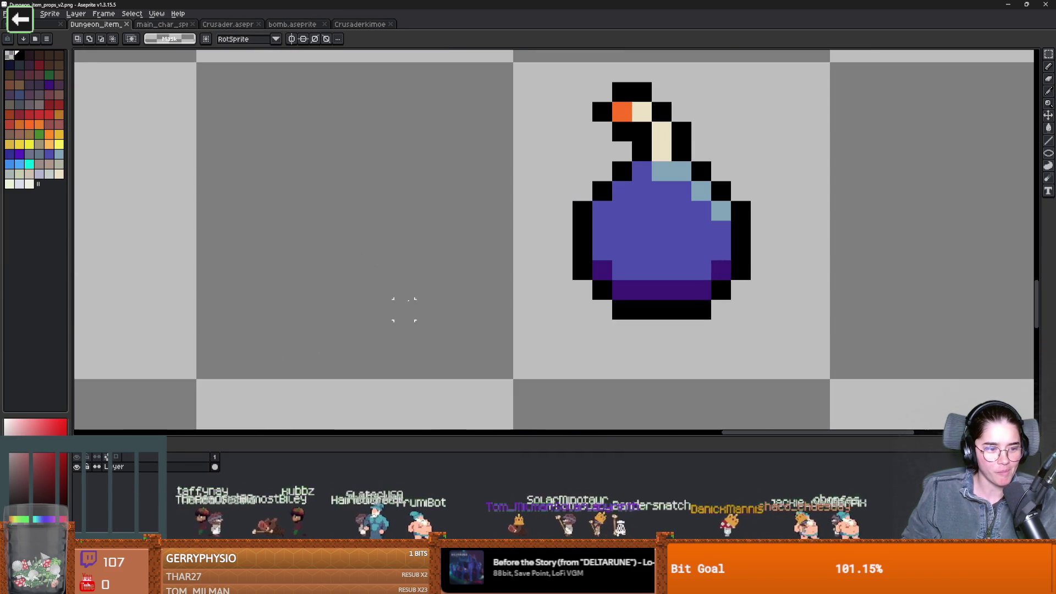
{"action": "scroll", "coordinate": [354, 311], "scroll_direction": "up", "scroll_amount": 1}
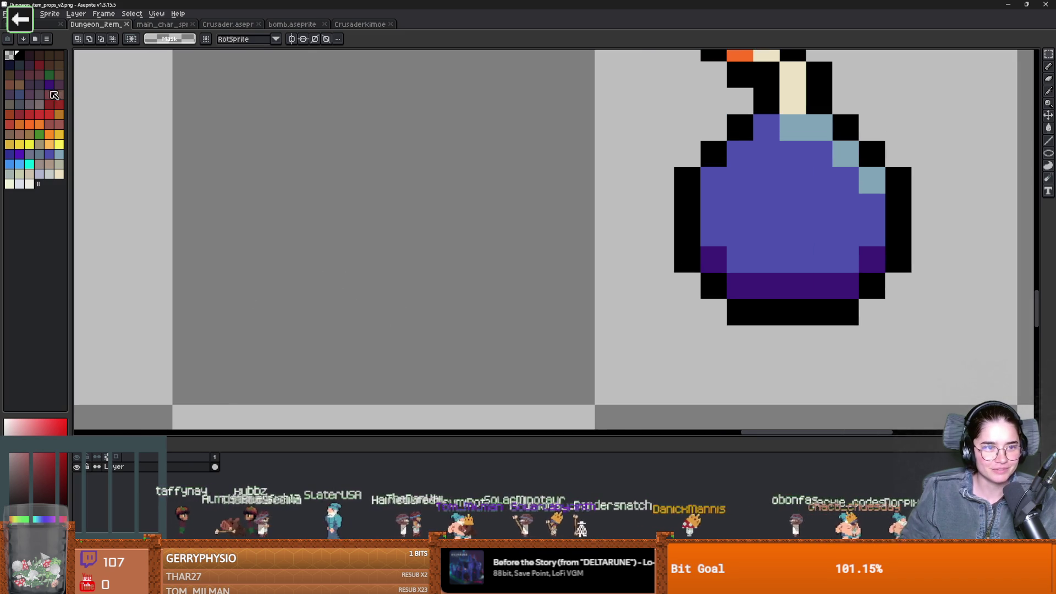
Paint a dark blue blob with a 3px pencil in the empty cell beside the bomb
{"action": "left_click", "coordinate": [17, 163]}
{"action": "key", "text": "b"}
{"action": "left_click", "coordinate": [264, 234]}
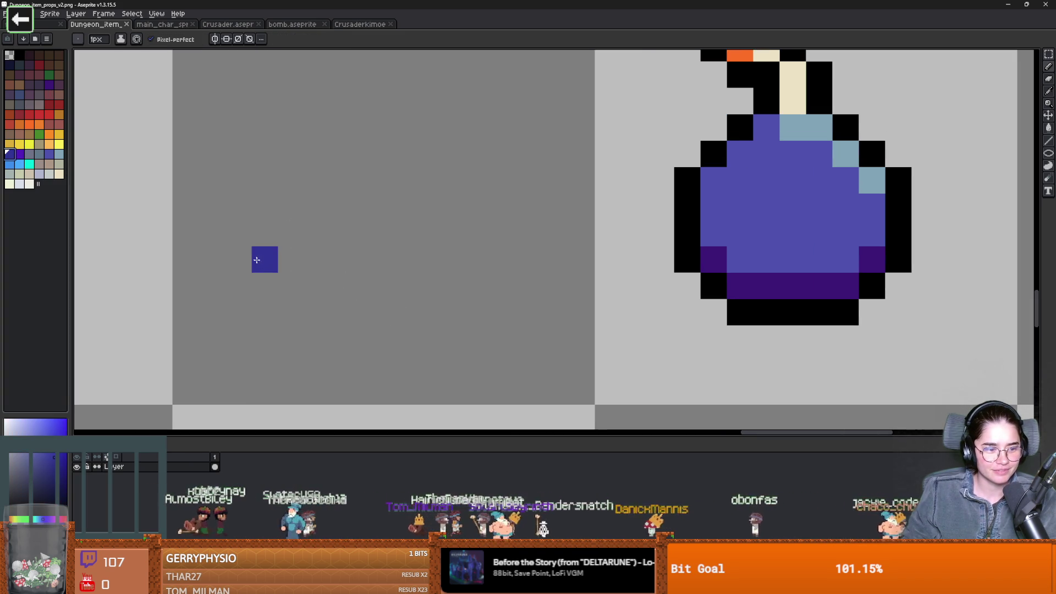
{"action": "key", "text": "plus"}
{"action": "key", "text": "plus"}
{"action": "scroll", "coordinate": [279, 268], "scroll_direction": "down", "scroll_amount": 1}
{"action": "scroll", "coordinate": [279, 267], "scroll_direction": "down", "scroll_amount": 1}
{"action": "mouse_move", "coordinate": [265, 222]}
{"action": "left_mouse_down"}
{"action": "mouse_move", "coordinate": [254, 205]}
{"action": "mouse_move", "coordinate": [270, 238]}
{"action": "left_mouse_up"}
Add a diagonal blue shape with a 1px brush and erase a stray edge pixel
{"action": "key", "text": "minus"}
{"action": "key", "text": "minus"}
{"action": "mouse_move", "coordinate": [360, 217]}
{"action": "left_mouse_down"}
{"action": "mouse_move", "coordinate": [359, 253]}
{"action": "mouse_move", "coordinate": [336, 234]}
{"action": "mouse_move", "coordinate": [350, 266]}
{"action": "mouse_move", "coordinate": [322, 284]}
{"action": "left_mouse_up"}
{"action": "scroll", "coordinate": [354, 252], "scroll_direction": "up", "scroll_amount": 2}
{"action": "key", "text": "e"}
{"action": "left_click", "coordinate": [287, 236]}
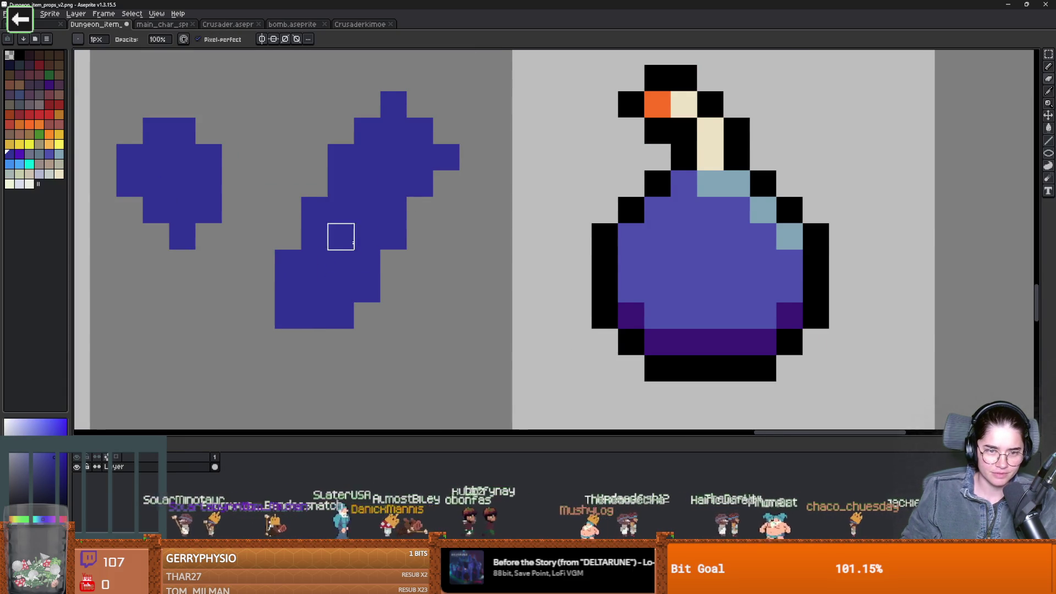
{"action": "scroll", "coordinate": [341, 236], "scroll_direction": "up", "scroll_amount": 1}
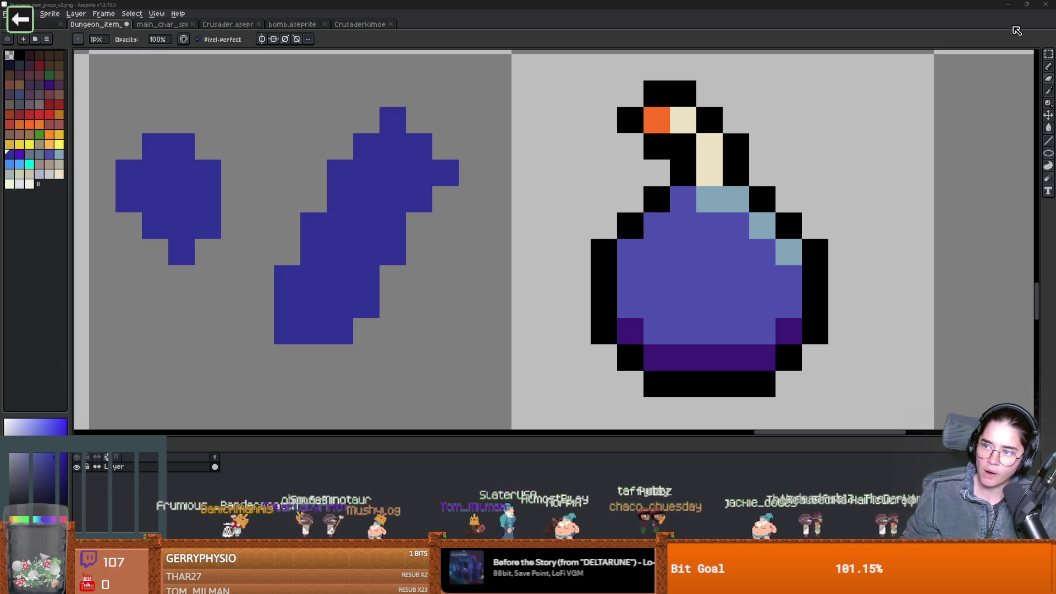
{"action": "key", "text": "alt+Tab"}
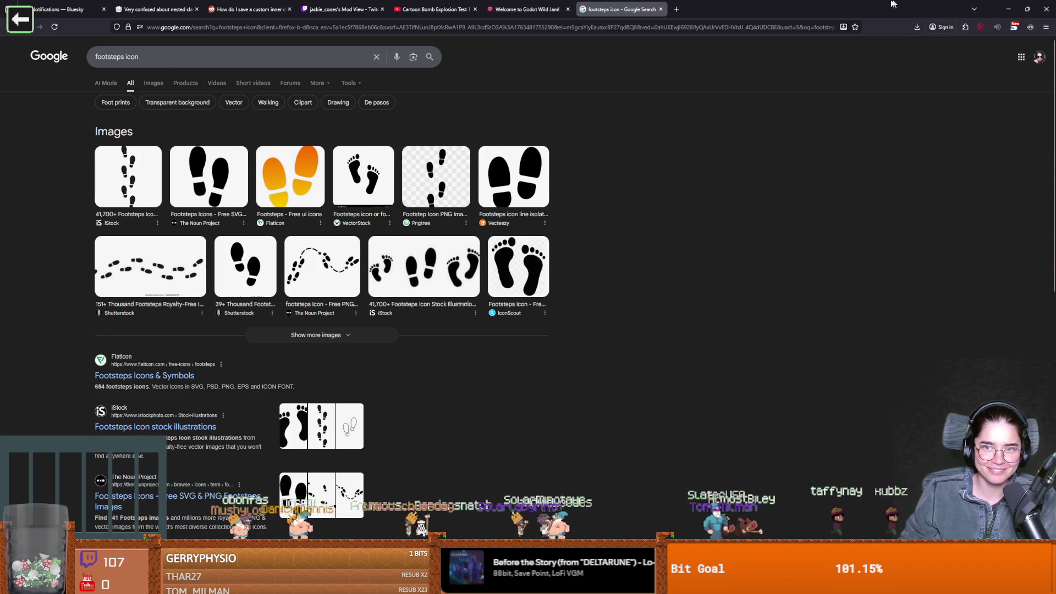
{"action": "key", "text": "alt+Tab"}
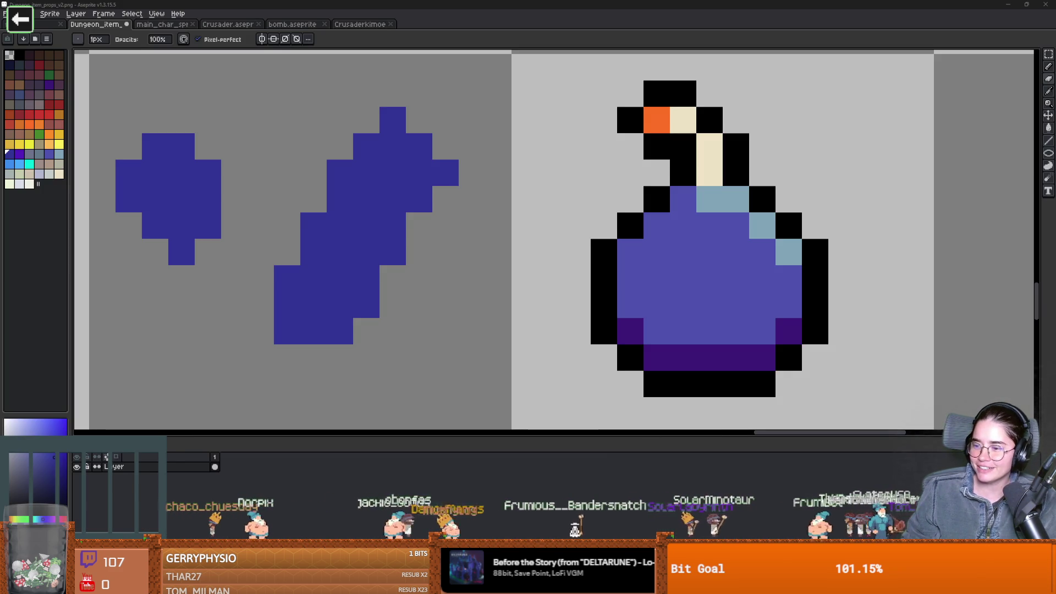
{"action": "key", "text": "alt+Tab"}
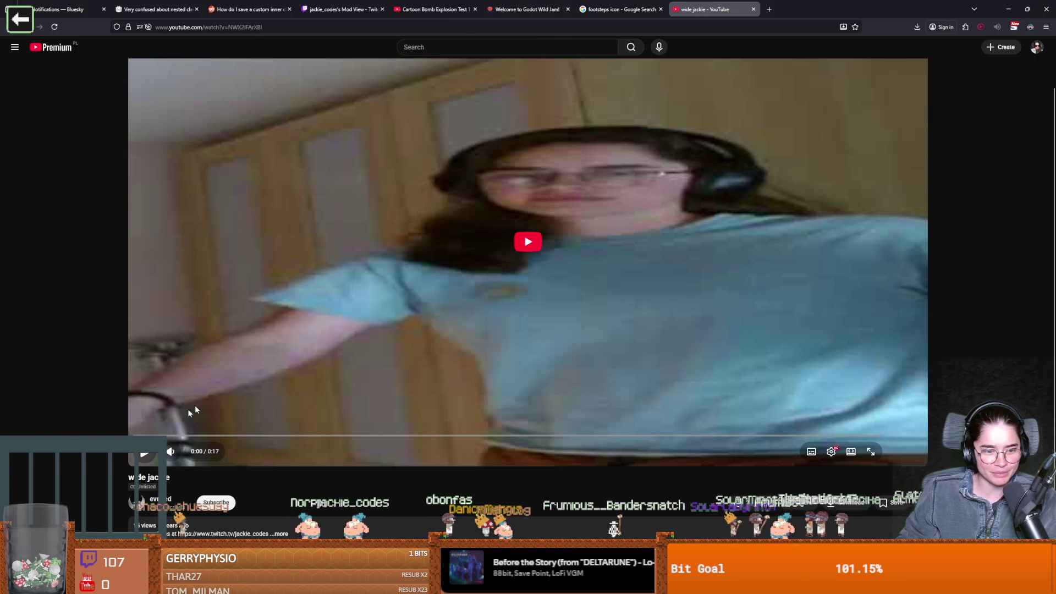
{"action": "left_click", "coordinate": [385, 370]}
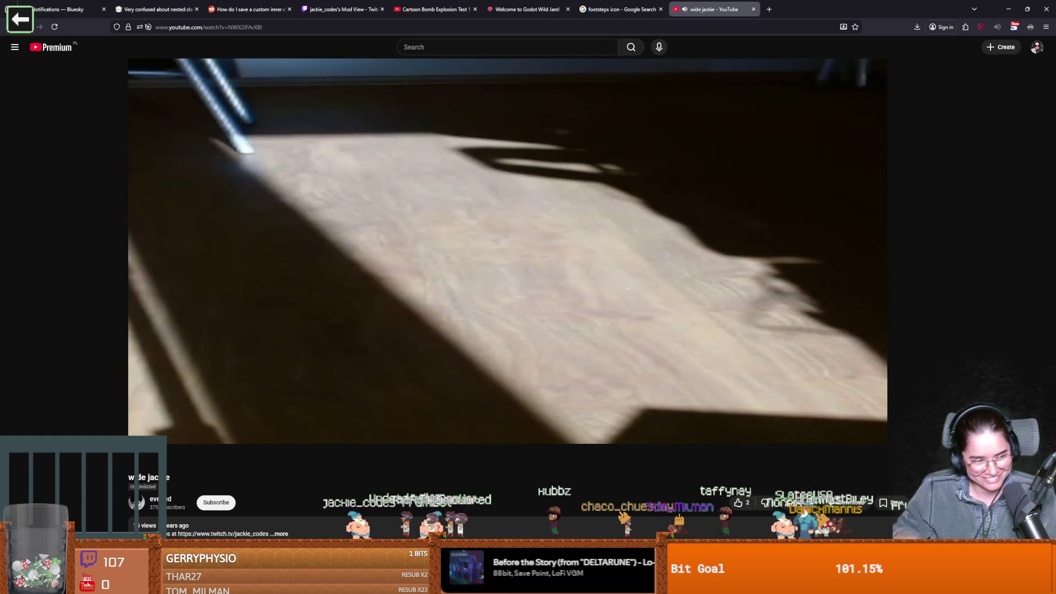
{"action": "key", "text": "alt+Tab"}
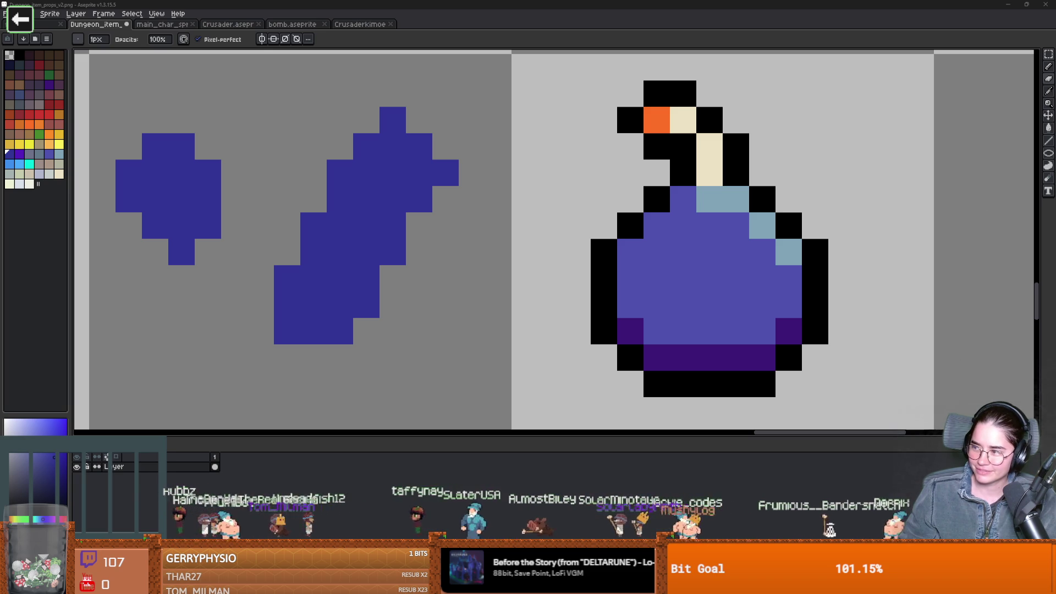
Clear the earlier blue blobs with a 4px eraser
{"action": "scroll", "coordinate": [385, 254], "scroll_direction": "down", "scroll_amount": 2}
{"action": "scroll", "coordinate": [390, 254], "scroll_direction": "up", "scroll_amount": 1}
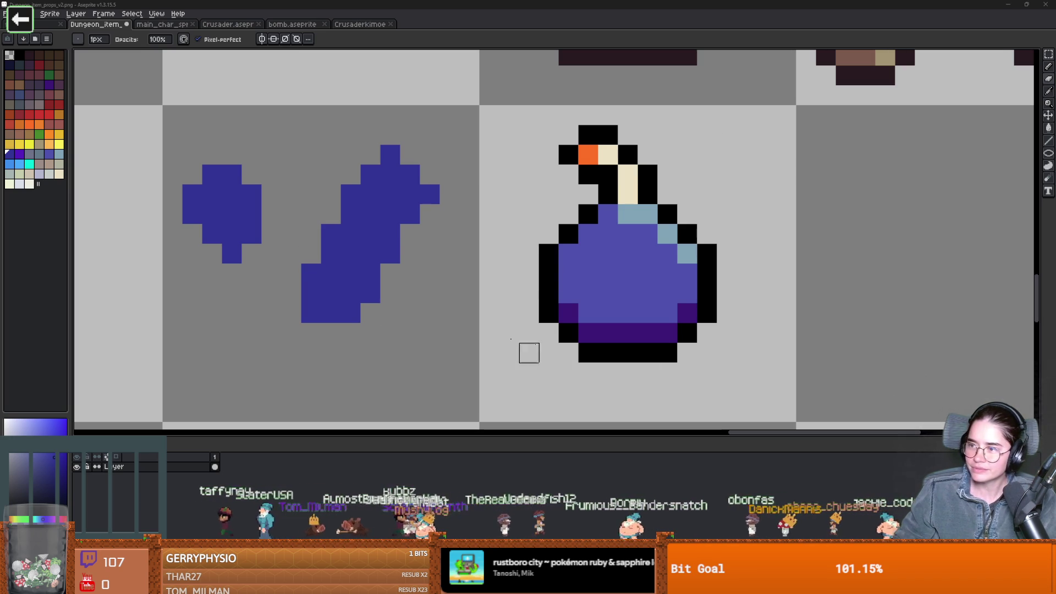
{"action": "scroll", "coordinate": [392, 292], "scroll_direction": "up", "scroll_amount": 2}
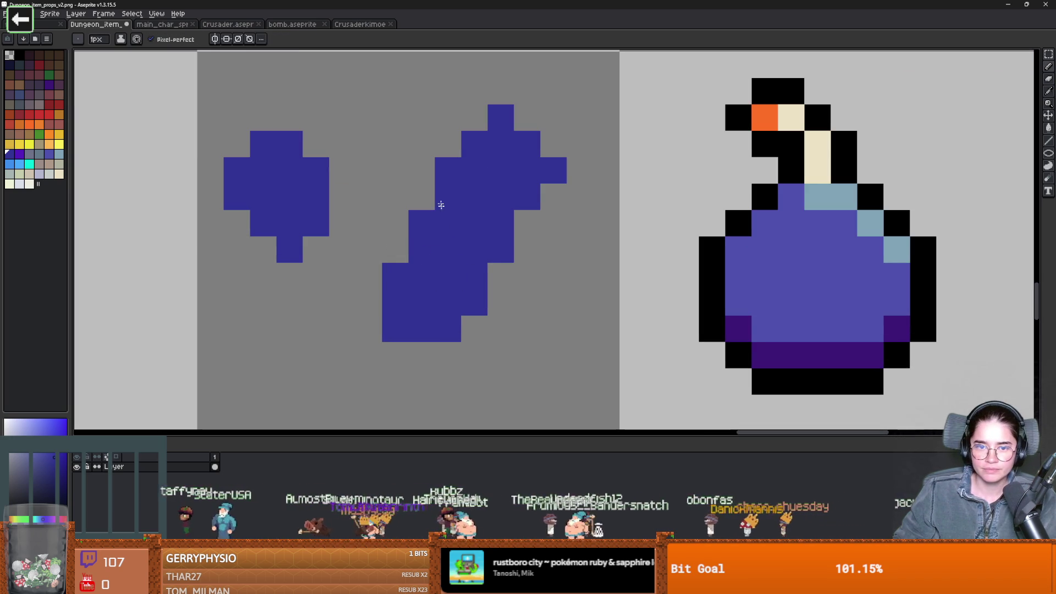
{"action": "key", "text": "plus"}
{"action": "key", "text": "plus"}
{"action": "key", "text": "plus"}
{"action": "mouse_move", "coordinate": [451, 276]}
{"action": "left_mouse_down"}
{"action": "mouse_move", "coordinate": [355, 315]}
{"action": "mouse_move", "coordinate": [408, 210]}
{"action": "mouse_move", "coordinate": [382, 343]}
{"action": "mouse_move", "coordinate": [456, 187]}
{"action": "mouse_move", "coordinate": [374, 241]}
{"action": "left_mouse_up"}
Stamp large round dark blue blobs with a 6px pencil for the two soles
{"action": "key", "text": "minus"}
{"action": "key", "text": "minus"}
{"action": "key", "text": "minus"}
{"action": "key", "text": "b"}
{"action": "left_click", "coordinate": [429, 200]}
{"action": "key", "text": "plus"}
{"action": "key", "text": "plus"}
{"action": "key", "text": "plus"}
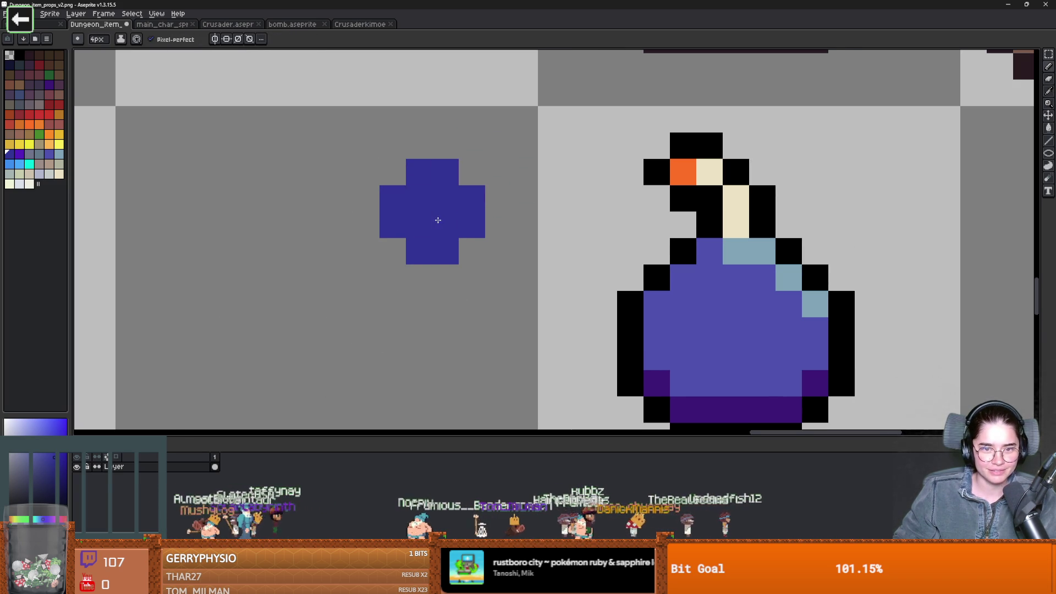
{"action": "left_click", "coordinate": [452, 262]}
{"action": "left_click_drag", "start_coordinate": [321, 271], "coordinate": [372, 236]}
{"action": "scroll", "coordinate": [369, 231], "scroll_direction": "down", "scroll_amount": 1}
{"action": "left_click", "coordinate": [330, 241]}
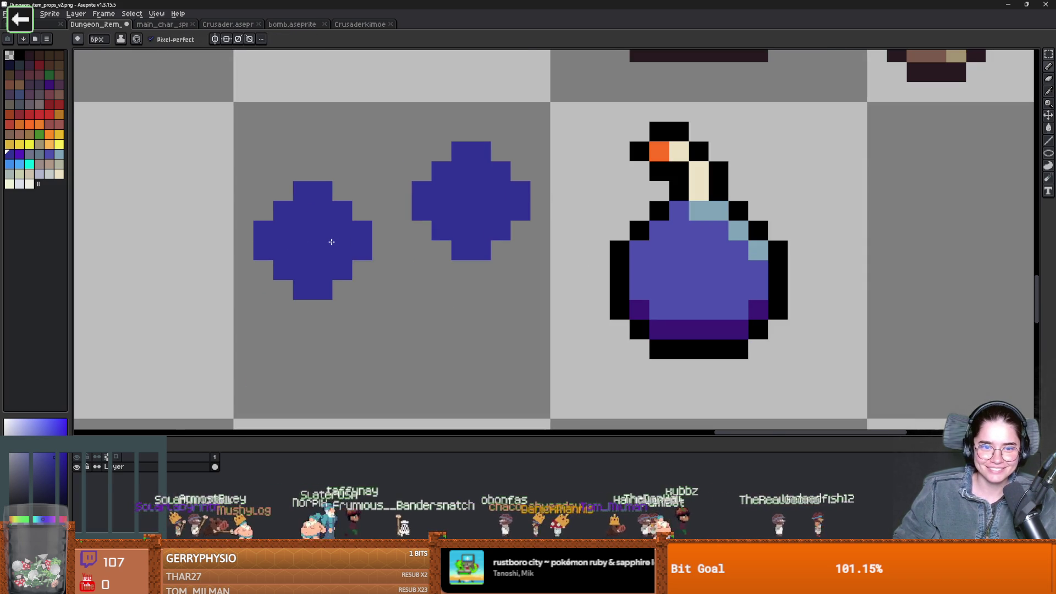
Round out the left and right sole edges with a 1px pencil
{"action": "key", "text": "minus"}
{"action": "key", "text": "minus"}
{"action": "key", "text": "minus"}
{"action": "mouse_move", "coordinate": [348, 279]}
{"action": "left_mouse_down"}
{"action": "mouse_move", "coordinate": [307, 302]}
{"action": "mouse_move", "coordinate": [267, 276]}
{"action": "mouse_move", "coordinate": [327, 301]}
{"action": "mouse_move", "coordinate": [360, 283]}
{"action": "left_mouse_up"}
{"action": "left_click_drag", "start_coordinate": [440, 250], "coordinate": [424, 226]}
{"action": "left_click", "coordinate": [458, 273]}
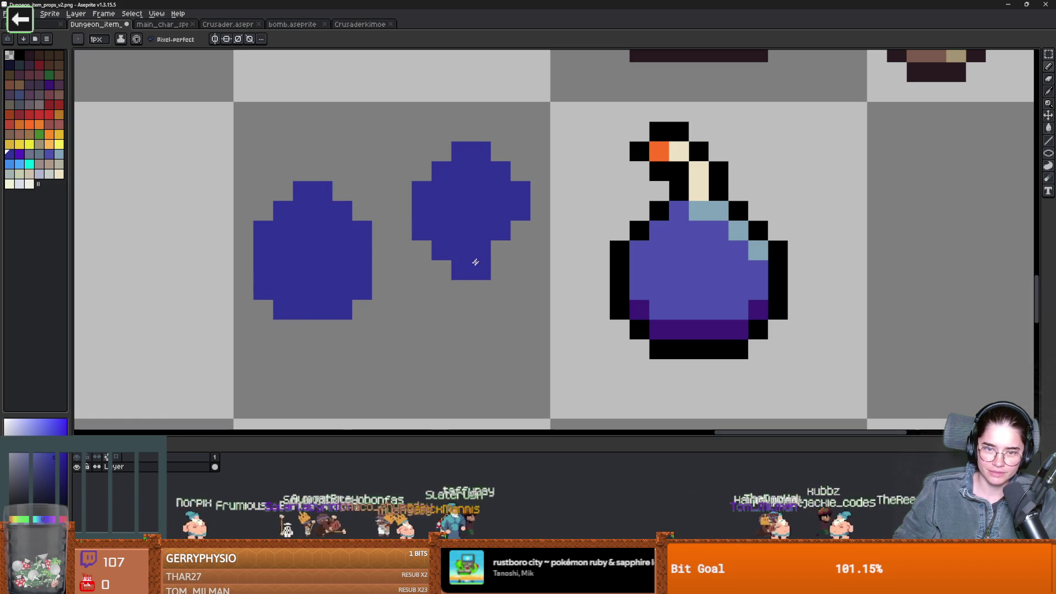
{"action": "left_click_drag", "start_coordinate": [482, 270], "coordinate": [505, 243]}
{"action": "key", "text": "plus"}
{"action": "key", "text": "plus"}
{"action": "key", "text": "plus"}
{"action": "key", "text": "minus"}
{"action": "key", "text": "minus"}
{"action": "key", "text": "minus"}
{"action": "key", "text": "ctrl+z"}
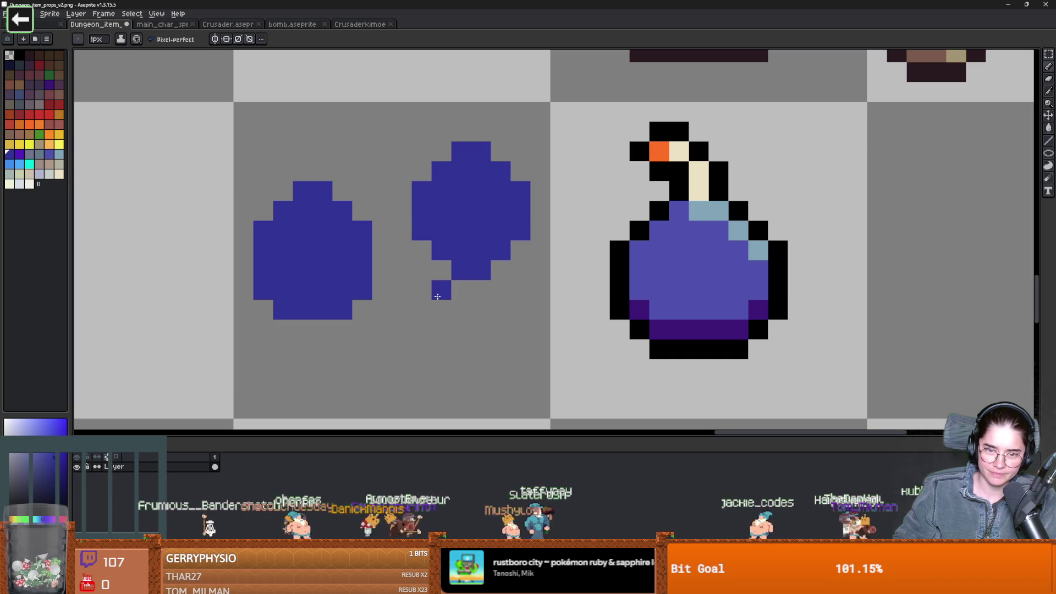
Draw a separate heel below the right sole and trim it into shape with the eraser
{"action": "mouse_move", "coordinate": [421, 310]}
{"action": "left_mouse_down"}
{"action": "mouse_move", "coordinate": [499, 310]}
{"action": "mouse_move", "coordinate": [502, 358]}
{"action": "mouse_move", "coordinate": [517, 313]}
{"action": "mouse_move", "coordinate": [479, 349]}
{"action": "mouse_move", "coordinate": [507, 337]}
{"action": "left_mouse_up"}
{"action": "key", "text": "e"}
{"action": "mouse_move", "coordinate": [421, 308]}
{"action": "left_mouse_down"}
{"action": "mouse_move", "coordinate": [420, 349]}
{"action": "mouse_move", "coordinate": [456, 370]}
{"action": "left_mouse_up"}
{"action": "key", "text": "b"}
{"action": "left_click", "coordinate": [477, 369]}
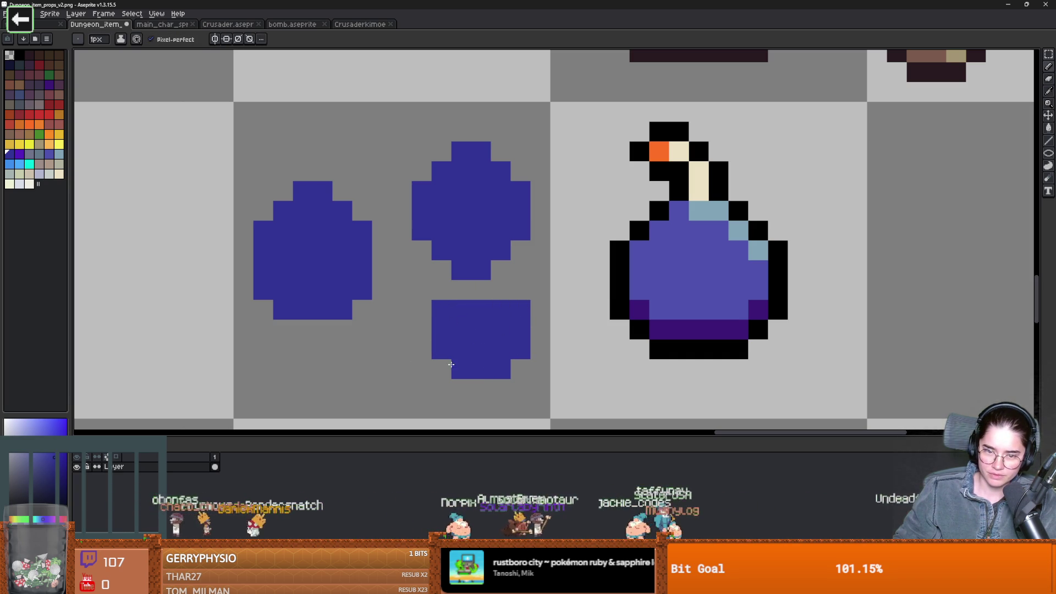
{"action": "key", "text": "e"}
{"action": "left_click_drag", "start_coordinate": [520, 309], "coordinate": [520, 363]}
{"action": "scroll", "coordinate": [520, 363], "scroll_direction": "down", "scroll_amount": 1}
{"action": "scroll", "coordinate": [495, 352], "scroll_direction": "up", "scroll_amount": 2}
{"action": "left_click", "coordinate": [494, 378]}
{"action": "scroll", "coordinate": [547, 323], "scroll_direction": "down", "scroll_amount": 6}
{"action": "scroll", "coordinate": [502, 306], "scroll_direction": "up", "scroll_amount": 4}
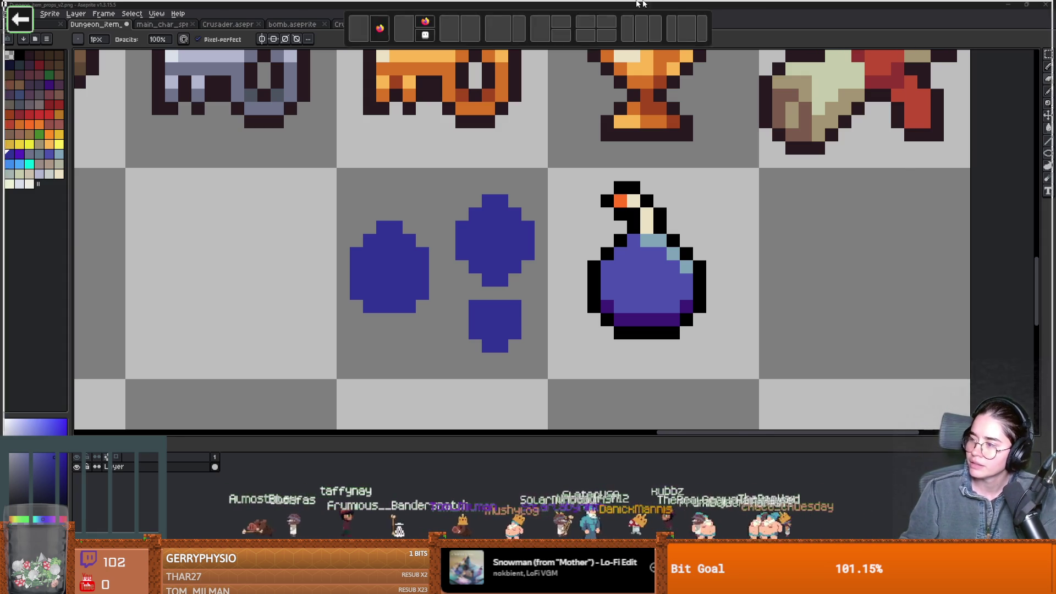
{"action": "key", "text": "alt+Tab"}
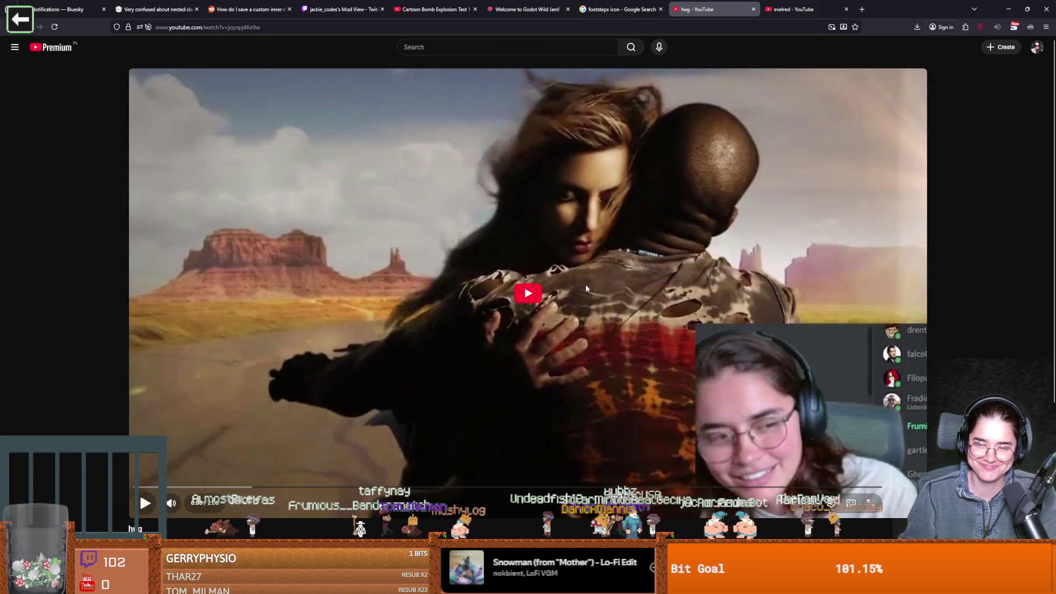
{"action": "left_click", "coordinate": [583, 287]}
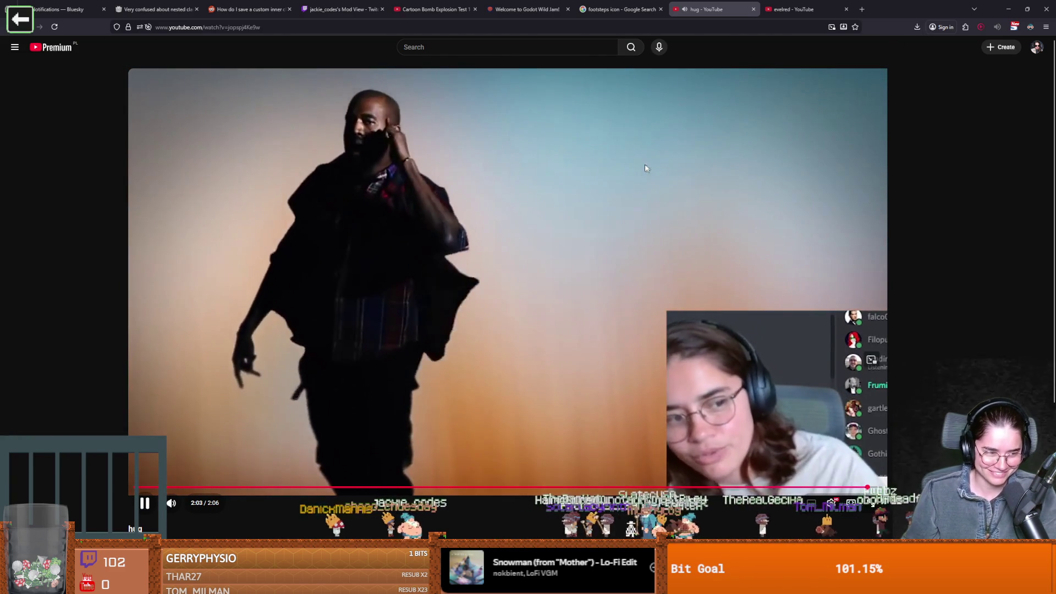
{"action": "key", "text": "space"}
{"action": "key", "text": "alt+Tab"}
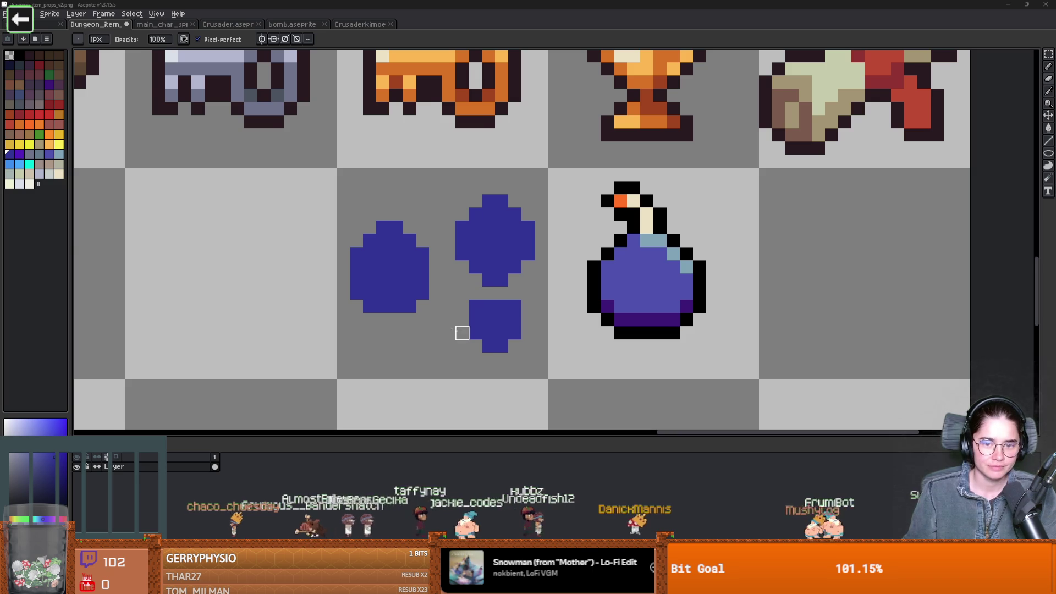
Try a blue pixel below the left footprint, then undo it
{"action": "scroll", "coordinate": [473, 319], "scroll_direction": "up", "scroll_amount": 2}
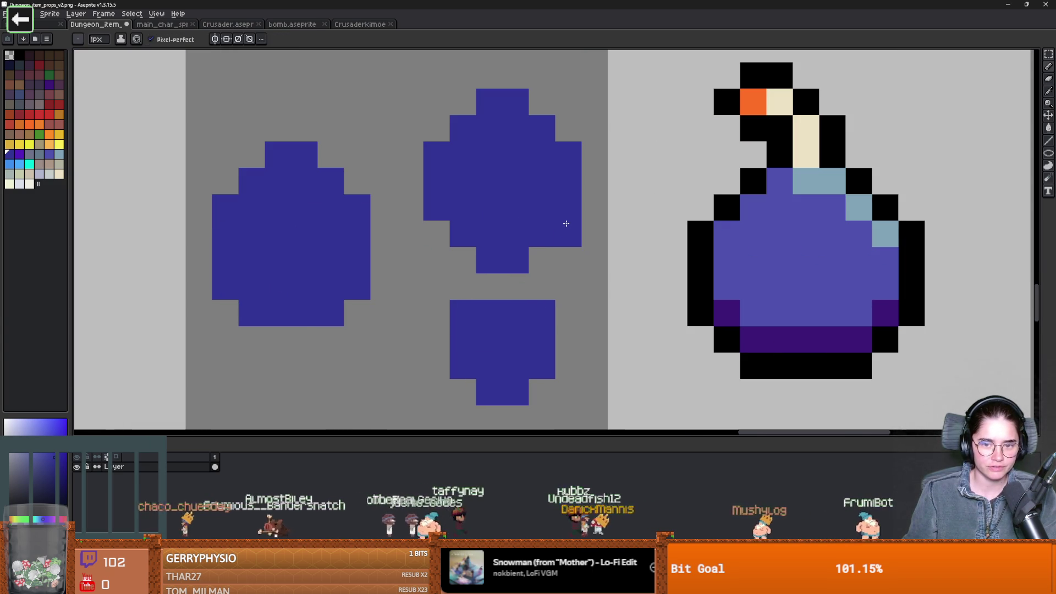
{"action": "scroll", "coordinate": [462, 253], "scroll_direction": "down", "scroll_amount": 4}
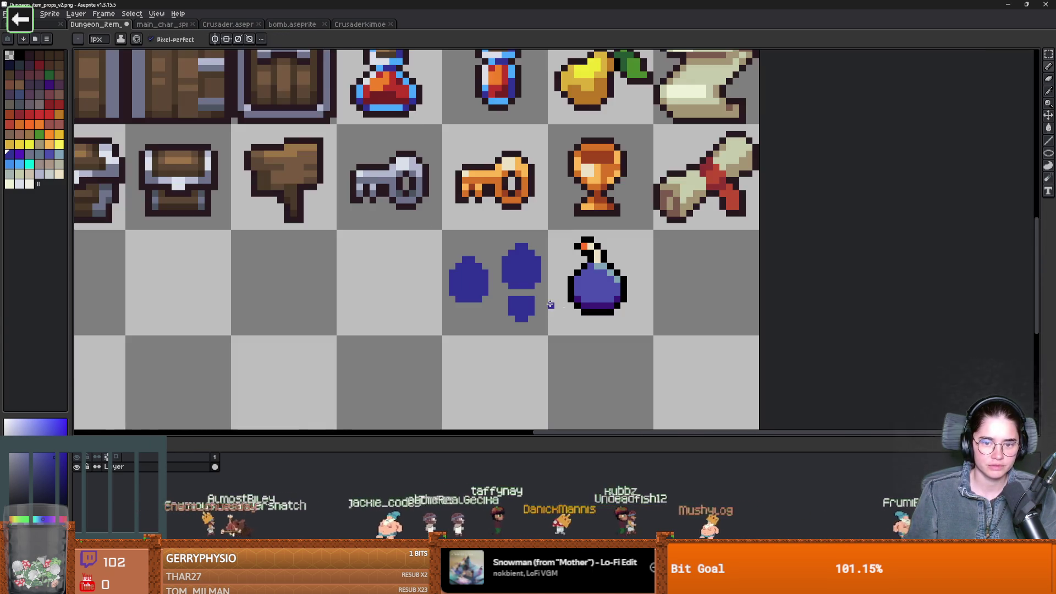
{"action": "scroll", "coordinate": [490, 352], "scroll_direction": "up", "scroll_amount": 3}
{"action": "left_click", "coordinate": [491, 352]}
{"action": "scroll", "coordinate": [451, 331], "scroll_direction": "down", "scroll_amount": 1}
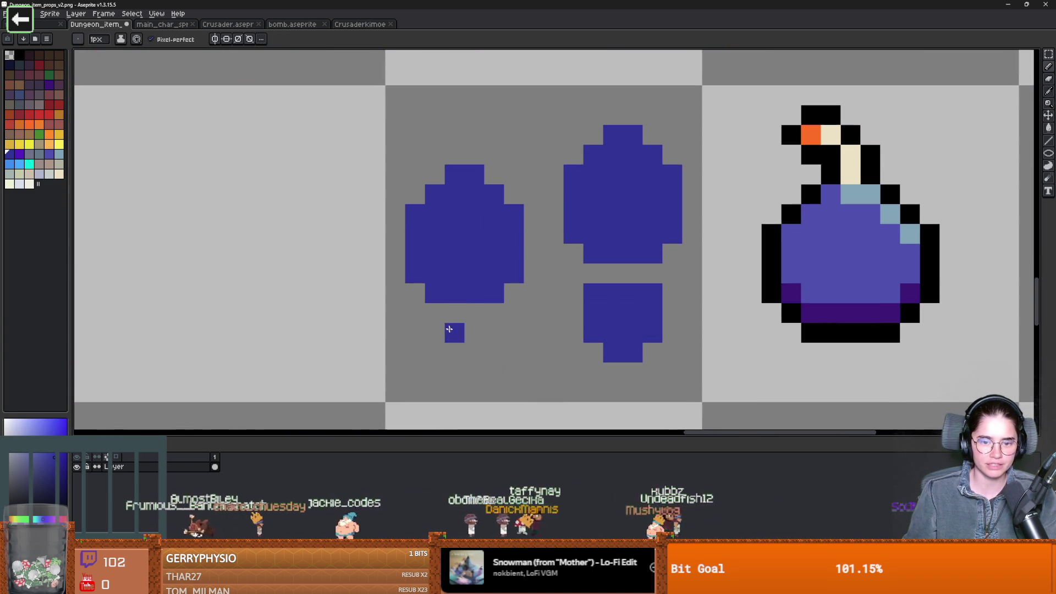
{"action": "key", "text": "ctrl+z"}
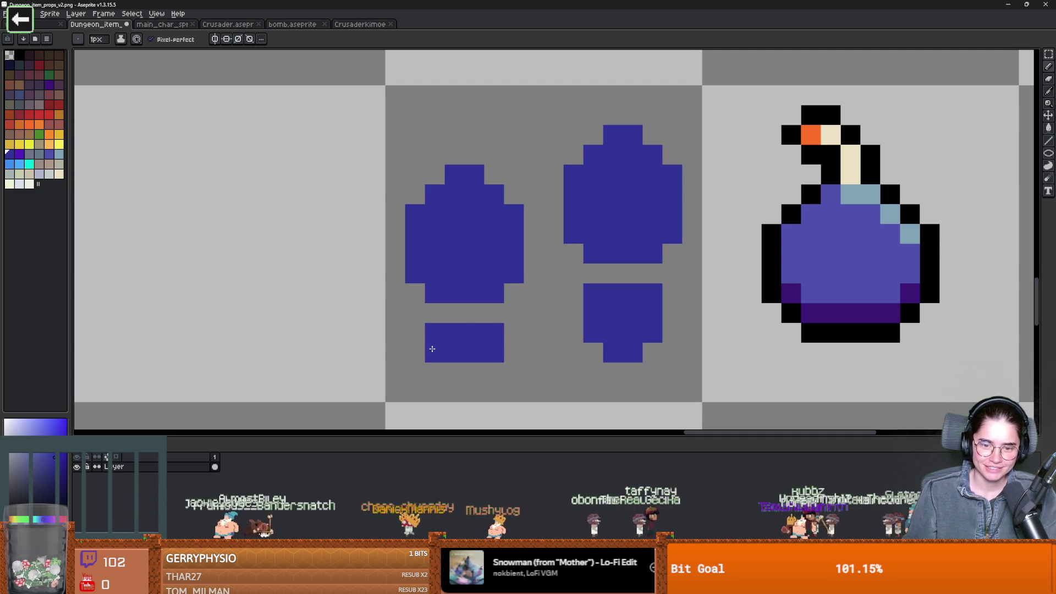
{"action": "scroll", "coordinate": [475, 386], "scroll_direction": "down", "scroll_amount": 8}
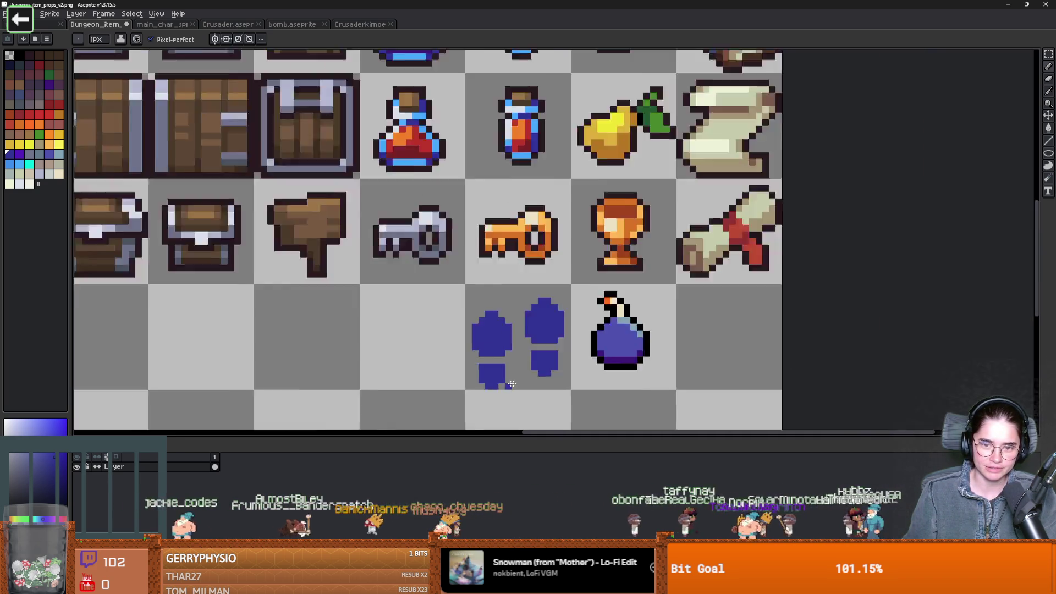
{"action": "scroll", "coordinate": [571, 389], "scroll_direction": "up", "scroll_amount": 4}
{"action": "scroll", "coordinate": [571, 389], "scroll_direction": "up", "scroll_amount": 3}
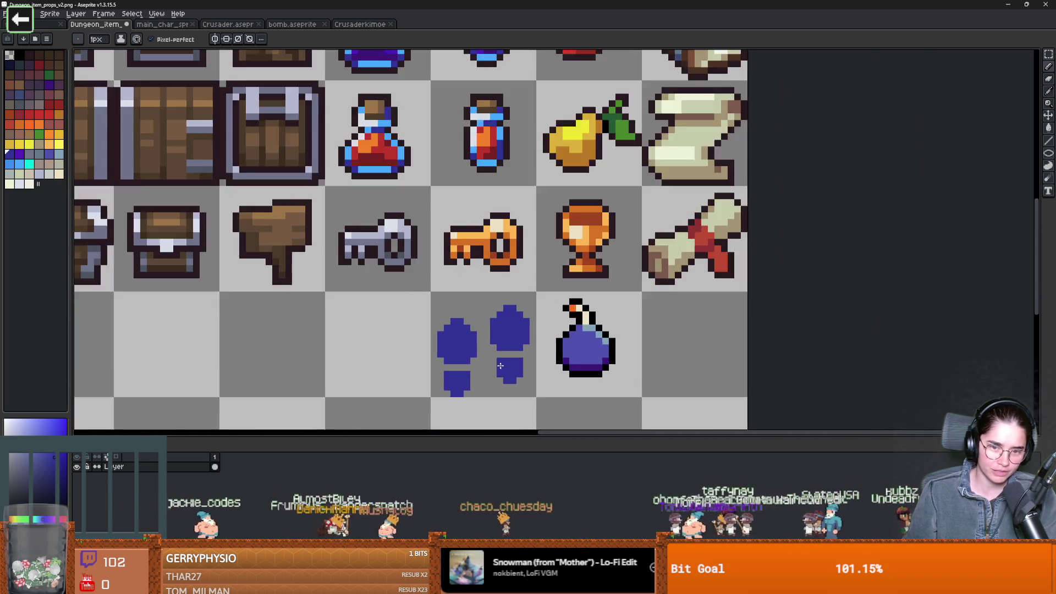
Move the left and right footprints up one pixel each, then deselect
{"action": "key", "text": "m"}
{"action": "left_click_drag", "start_coordinate": [364, 224], "coordinate": [473, 425]}
{"action": "left_click_drag", "start_coordinate": [446, 368], "coordinate": [446, 355]}
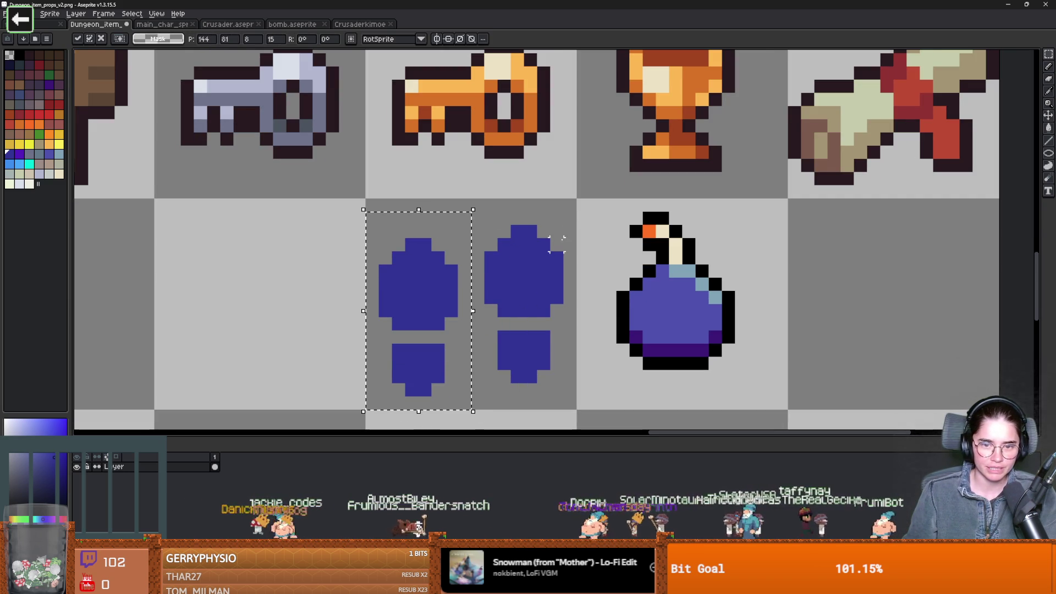
{"action": "mouse_move", "coordinate": [570, 218]}
{"action": "left_mouse_down"}
{"action": "mouse_move", "coordinate": [496, 404]}
{"action": "mouse_move", "coordinate": [484, 407]}
{"action": "left_mouse_up"}
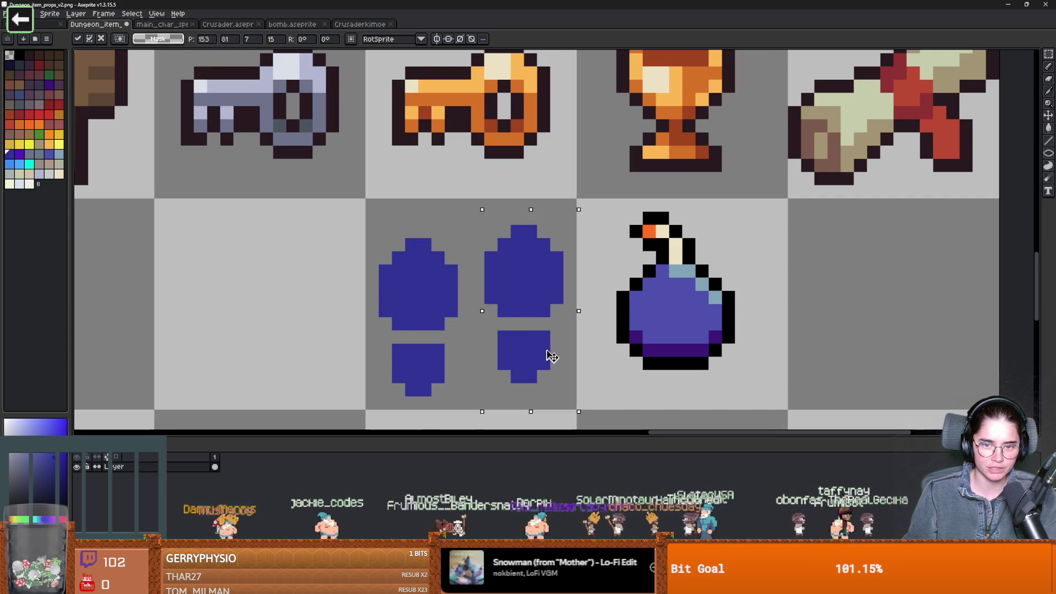
{"action": "left_click_drag", "start_coordinate": [550, 358], "coordinate": [553, 346]}
{"action": "key", "text": "ctrl+d"}
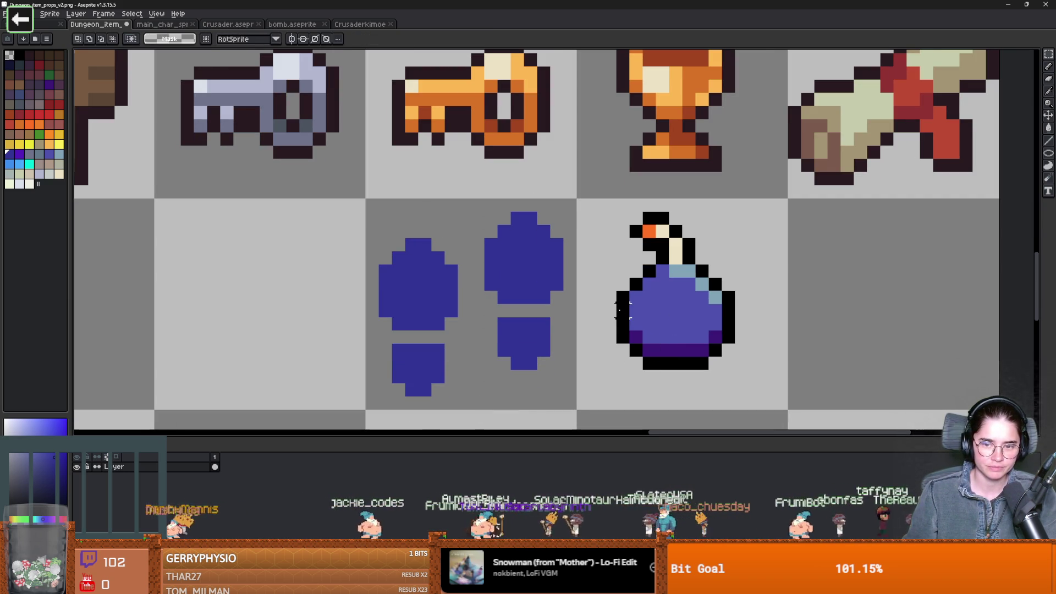
Try black edge pixels on the right footprint, undo them, and select the whole footprints tile
{"action": "key", "text": "b"}
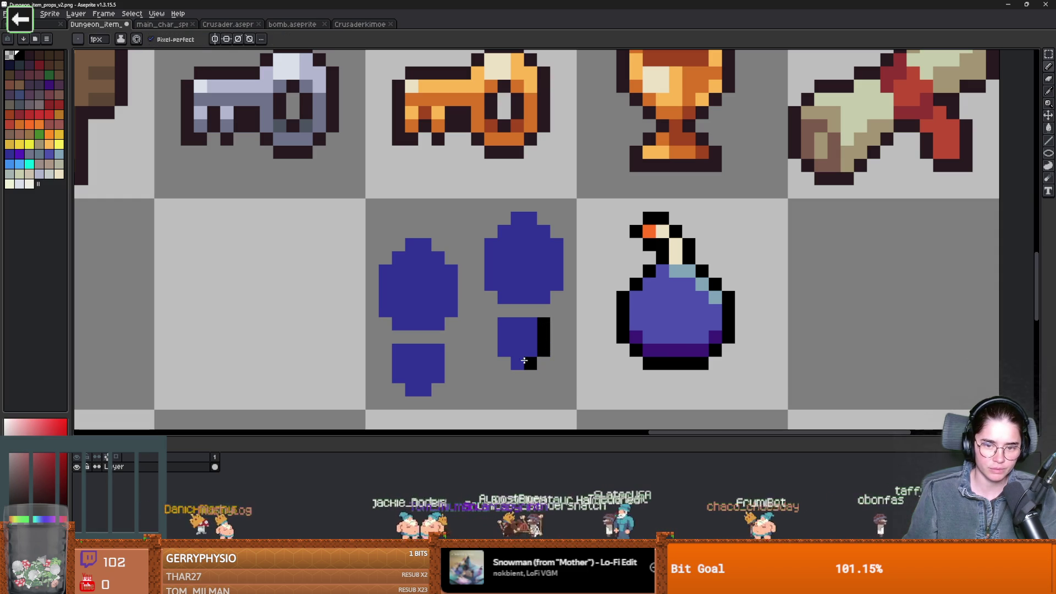
{"action": "left_click", "coordinate": [518, 324]}
{"action": "scroll", "coordinate": [533, 325], "scroll_direction": "down", "scroll_amount": 3}
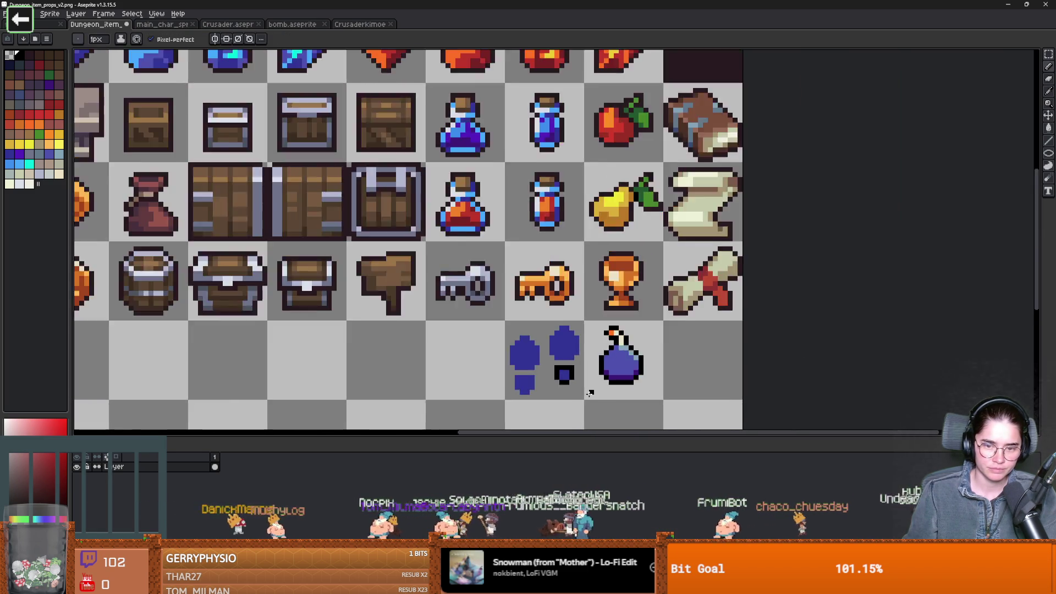
{"action": "scroll", "coordinate": [550, 345], "scroll_direction": "up", "scroll_amount": 3}
{"action": "left_click", "coordinate": [544, 346]}
{"action": "key", "text": "ctrl+z"}
{"action": "key", "text": "ctrl+z"}
{"action": "key", "text": "ctrl+z"}
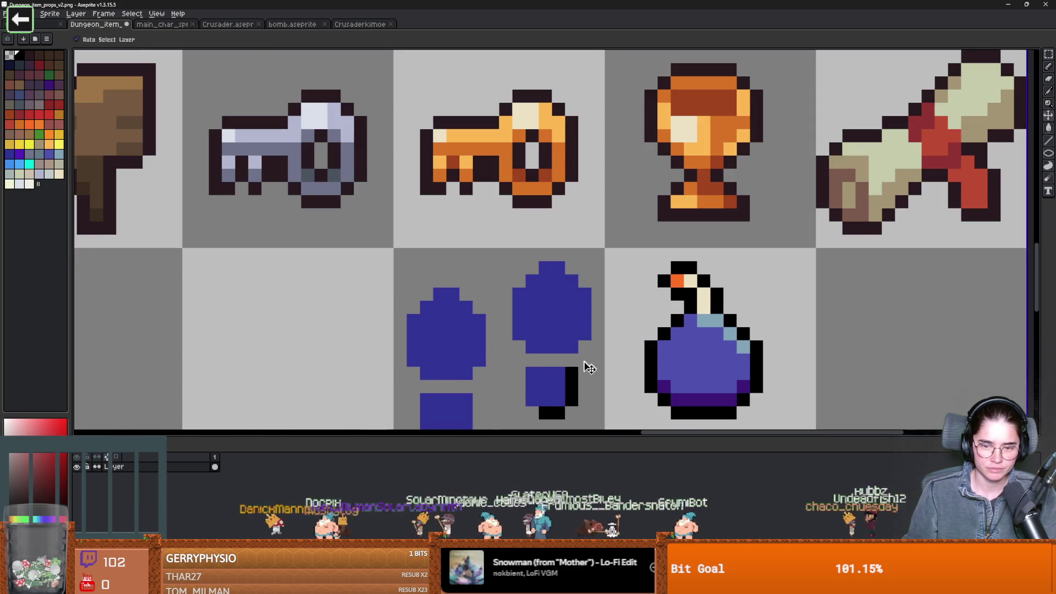
{"action": "scroll", "coordinate": [542, 308], "scroll_direction": "down", "scroll_amount": 2}
{"action": "key", "text": "m"}
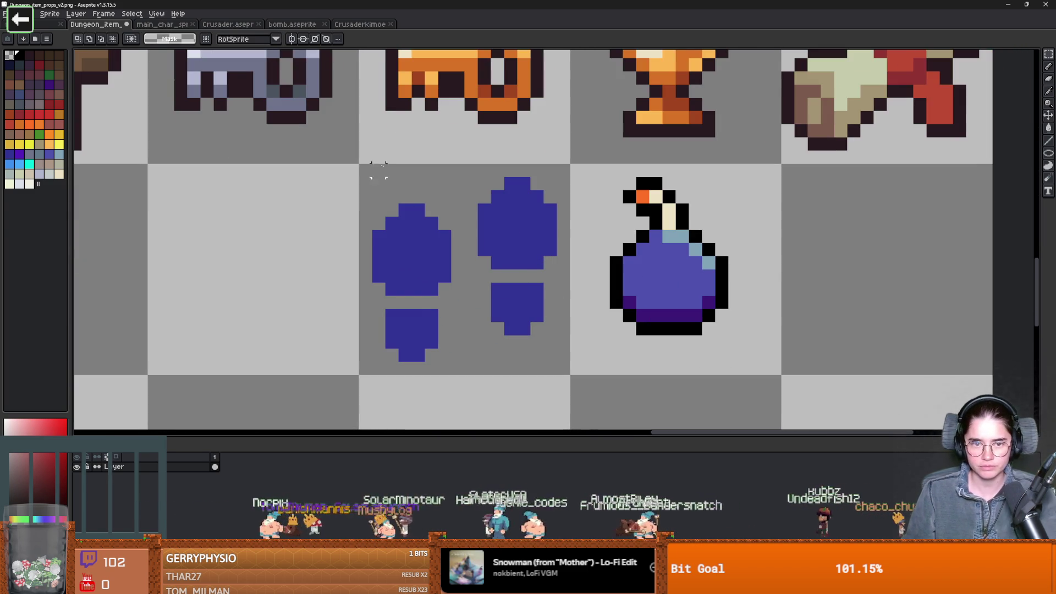
{"action": "mouse_move", "coordinate": [359, 163]}
{"action": "left_mouse_down"}
{"action": "mouse_move", "coordinate": [572, 365]}
{"action": "mouse_move", "coordinate": [573, 377]}
{"action": "left_mouse_up"}
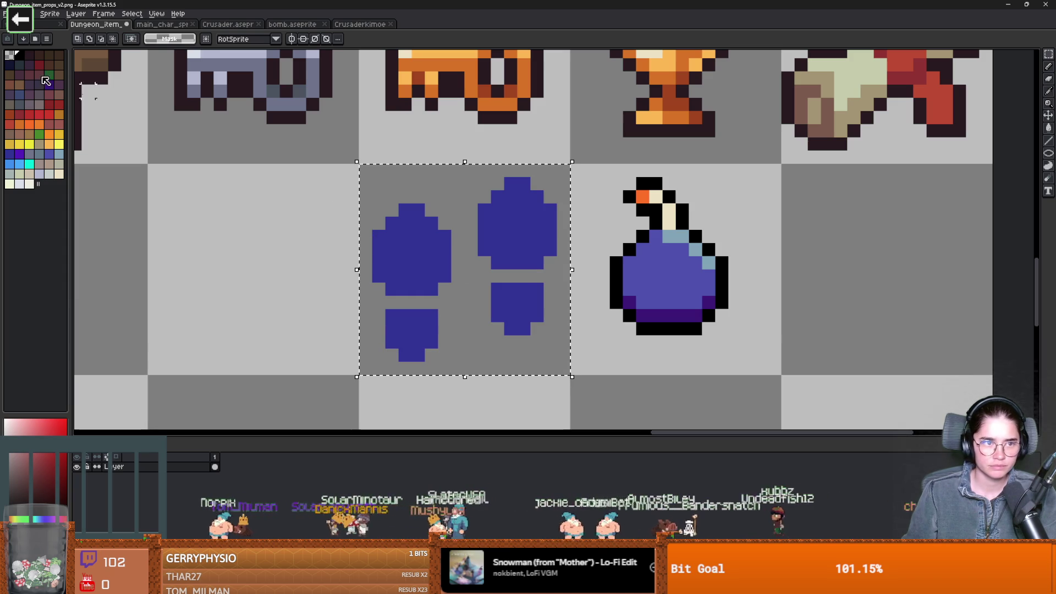
Apply a black Inside outline to the footprints through Edit > FX > Outline
{"action": "left_click", "coordinate": [26, 13]}
{"action": "mouse_move", "coordinate": [76, 234]}
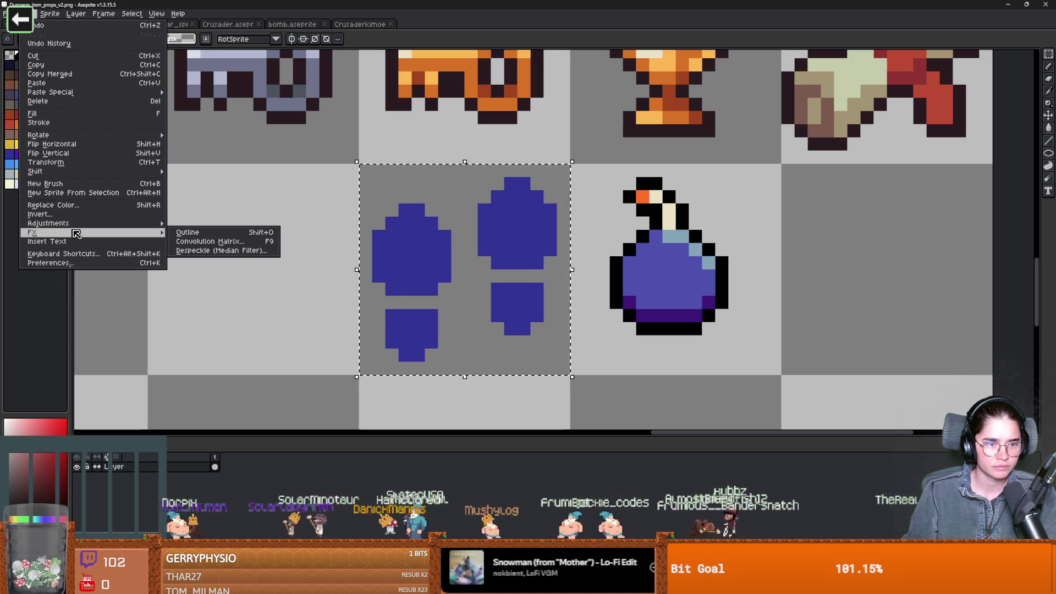
{"action": "left_click", "coordinate": [197, 234]}
{"action": "scroll", "coordinate": [630, 279], "scroll_direction": "down", "scroll_amount": 4}
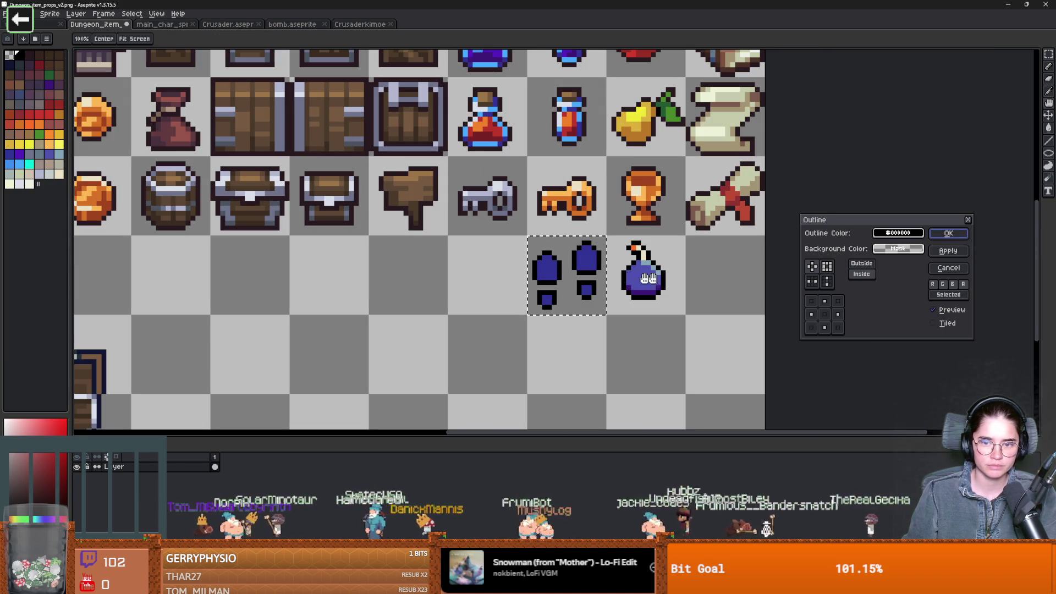
{"action": "left_click", "coordinate": [867, 264]}
{"action": "scroll", "coordinate": [656, 263], "scroll_direction": "up", "scroll_amount": 2}
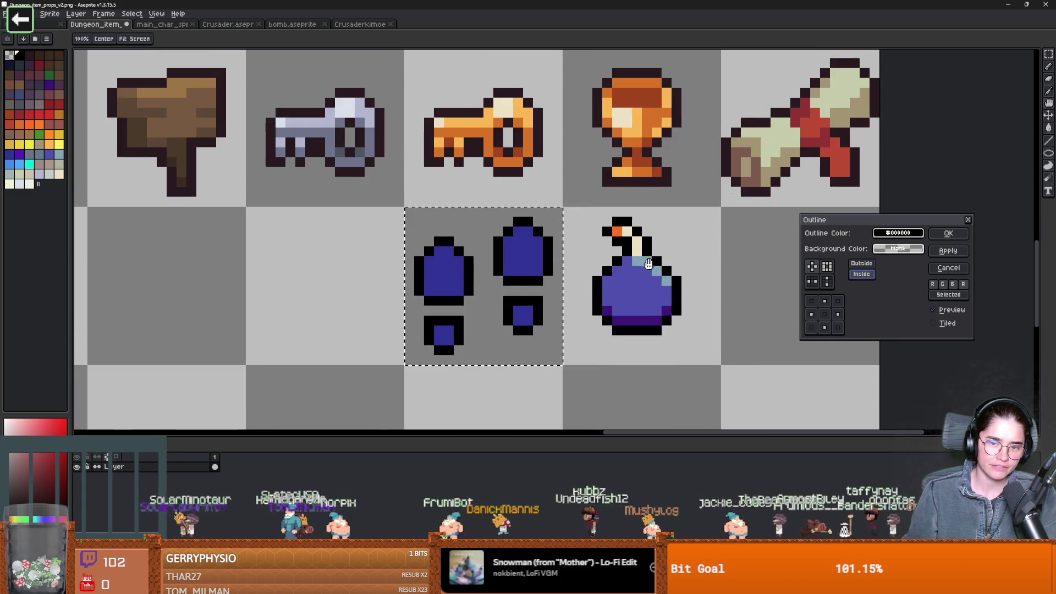
{"action": "left_click", "coordinate": [862, 275]}
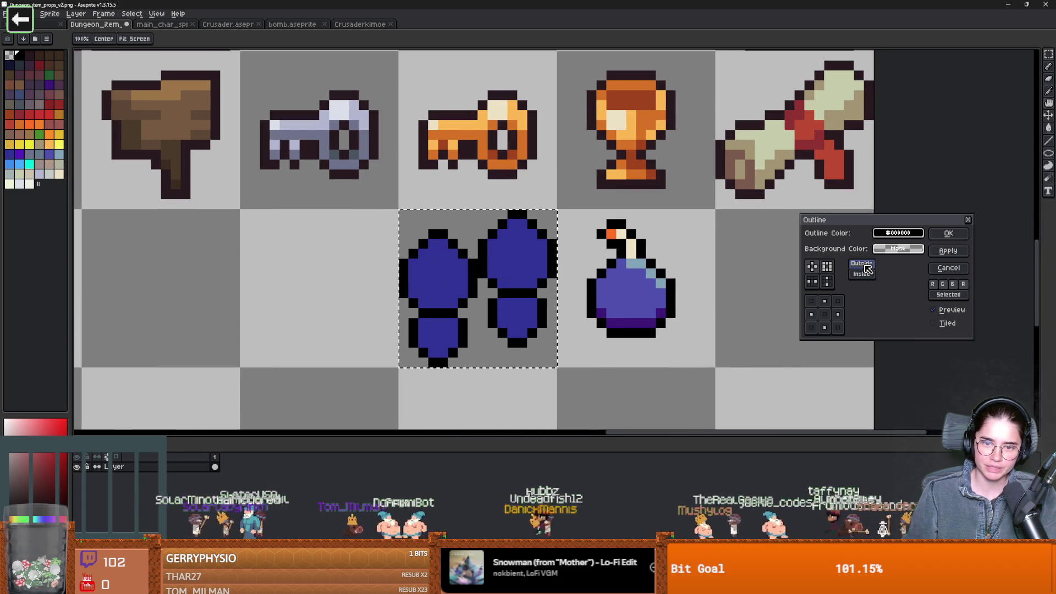
{"action": "left_click", "coordinate": [960, 235]}
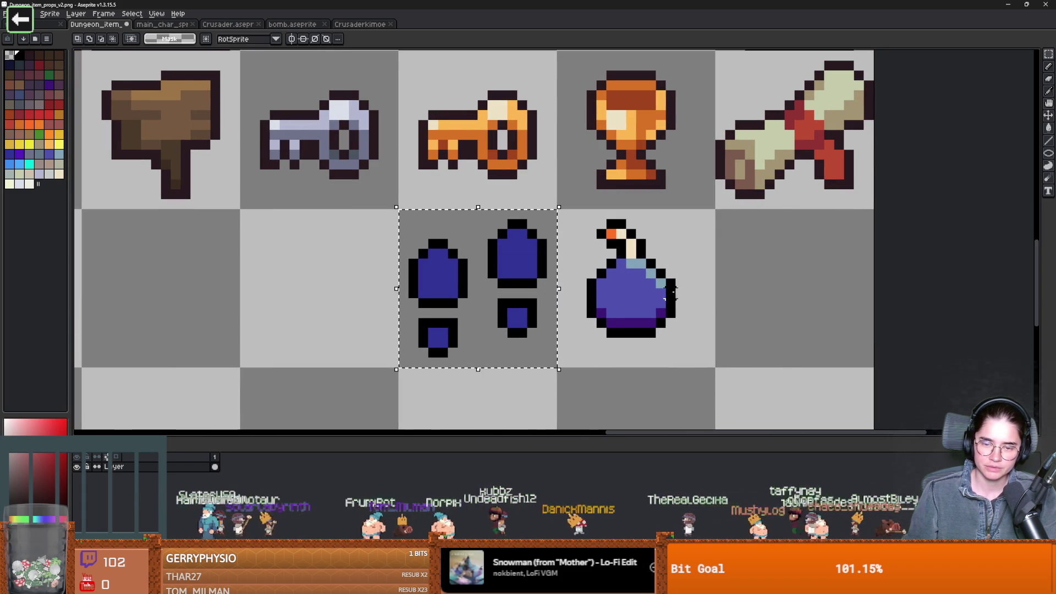
{"action": "scroll", "coordinate": [670, 292], "scroll_direction": "down", "scroll_amount": 3}
{"action": "scroll", "coordinate": [600, 281], "scroll_direction": "up", "scroll_amount": 1}
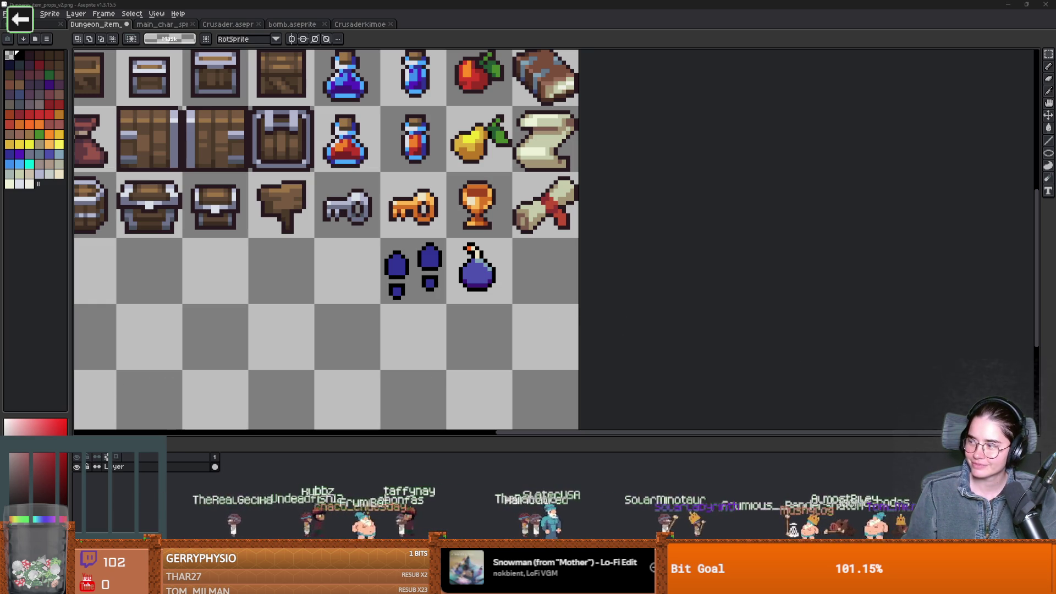
{"action": "key", "text": "alt+Tab"}
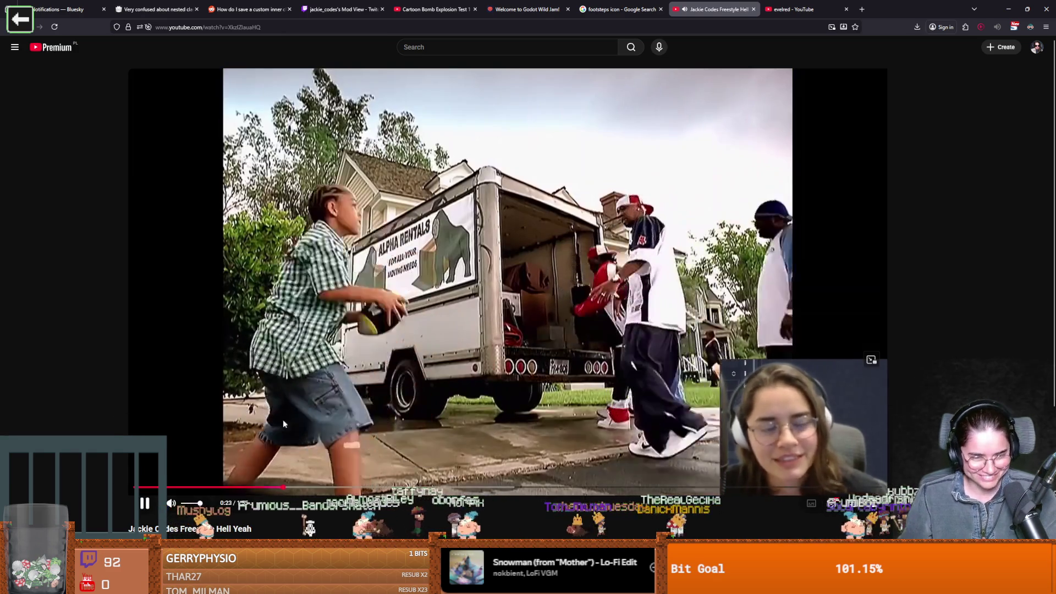
Go to the uploader's channel page and open its rave party video
{"action": "scroll", "coordinate": [283, 420], "scroll_direction": "down", "scroll_amount": 2}
{"action": "left_click", "coordinate": [159, 465]}
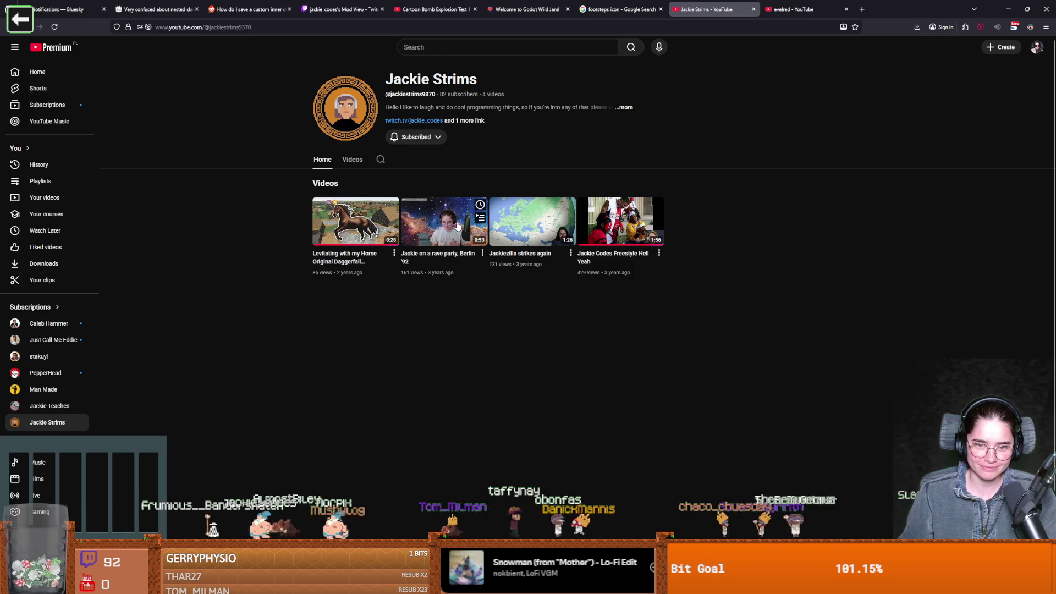
{"action": "left_click", "coordinate": [621, 220]}
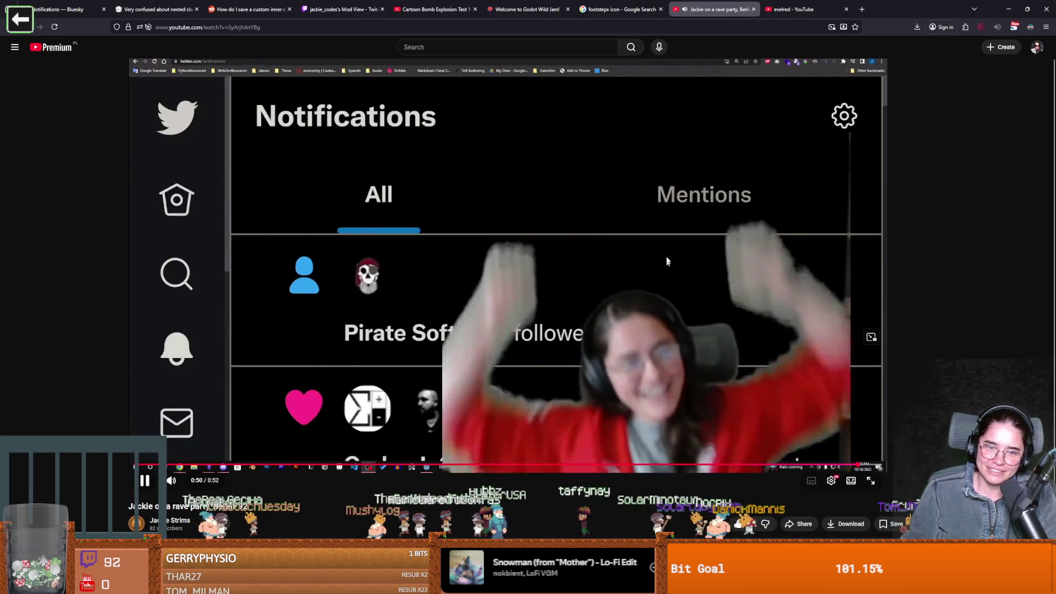
Pause the rave party video, expand its description, then return to the Aseprite props sheet
{"action": "left_click", "coordinate": [633, 260]}
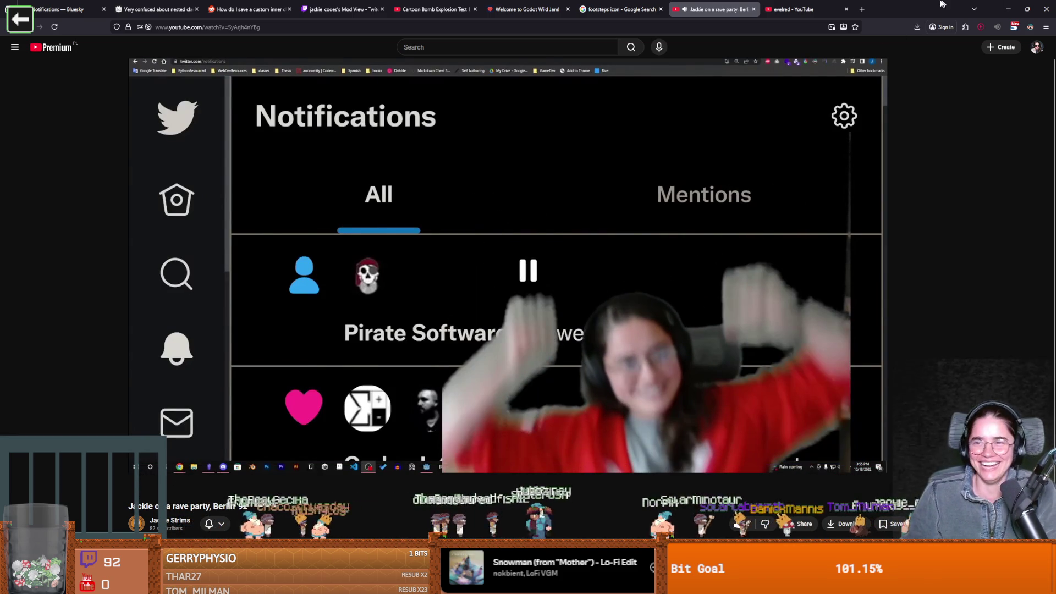
{"action": "key", "text": "alt+Tab"}
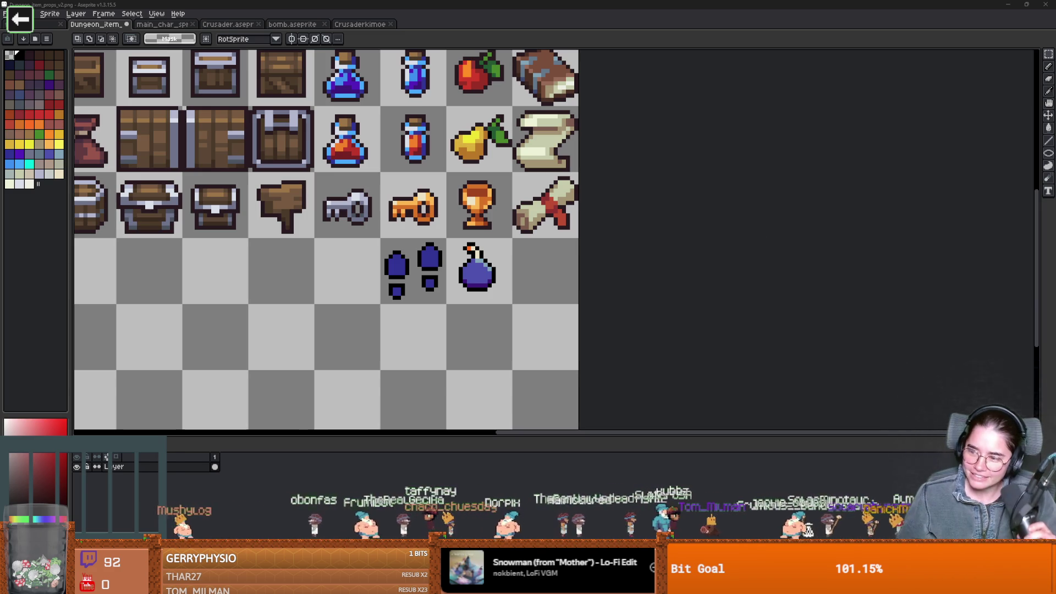
{"action": "key", "text": "alt+Tab"}
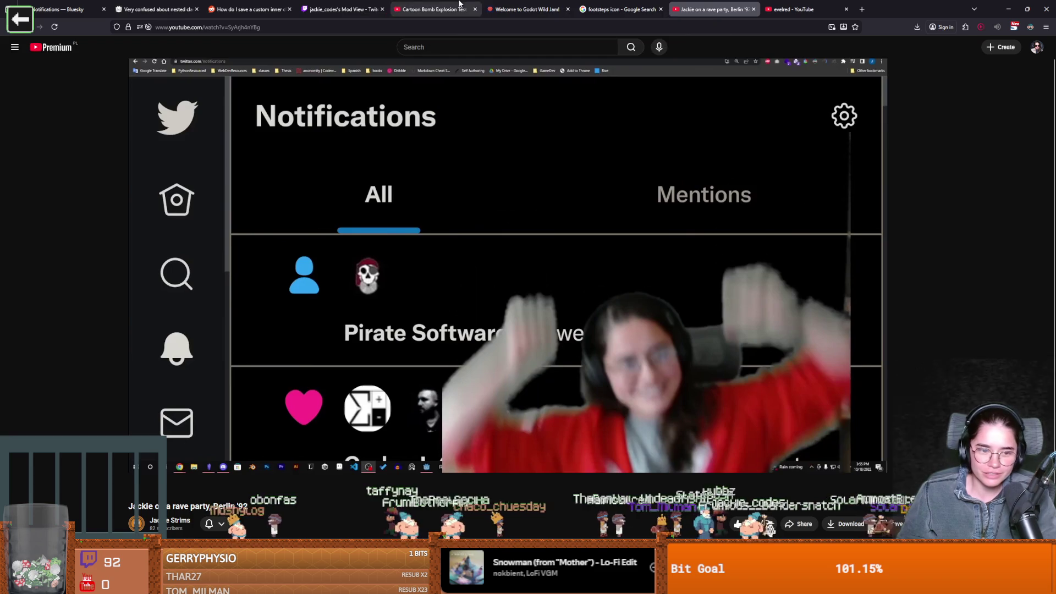
{"action": "scroll", "coordinate": [312, 473], "scroll_direction": "down", "scroll_amount": 2}
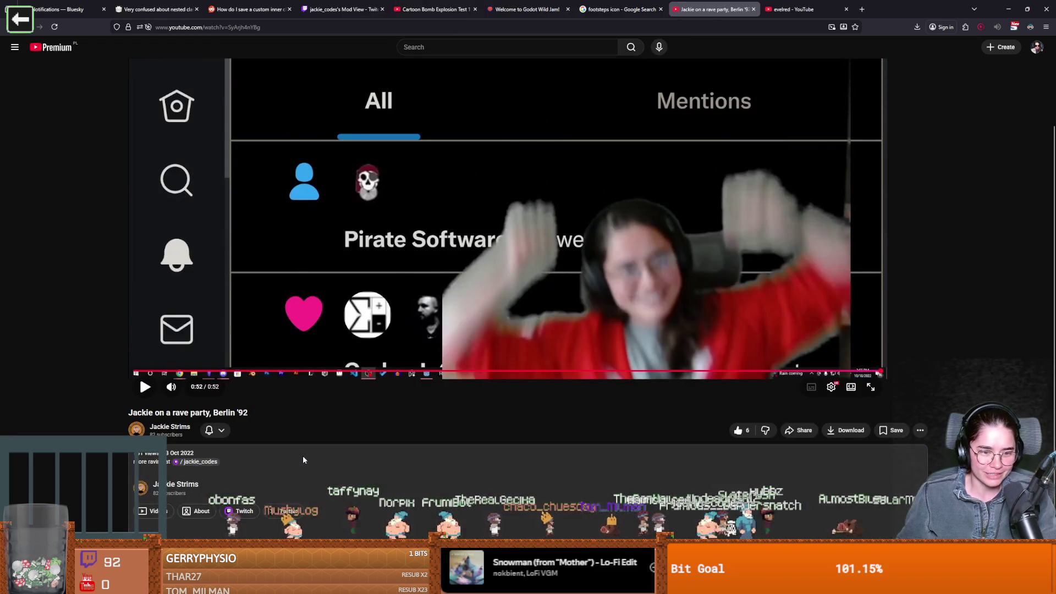
{"action": "left_click", "coordinate": [303, 456]}
{"action": "scroll", "coordinate": [303, 456], "scroll_direction": "down", "scroll_amount": 2}
{"action": "left_click", "coordinate": [198, 375]}
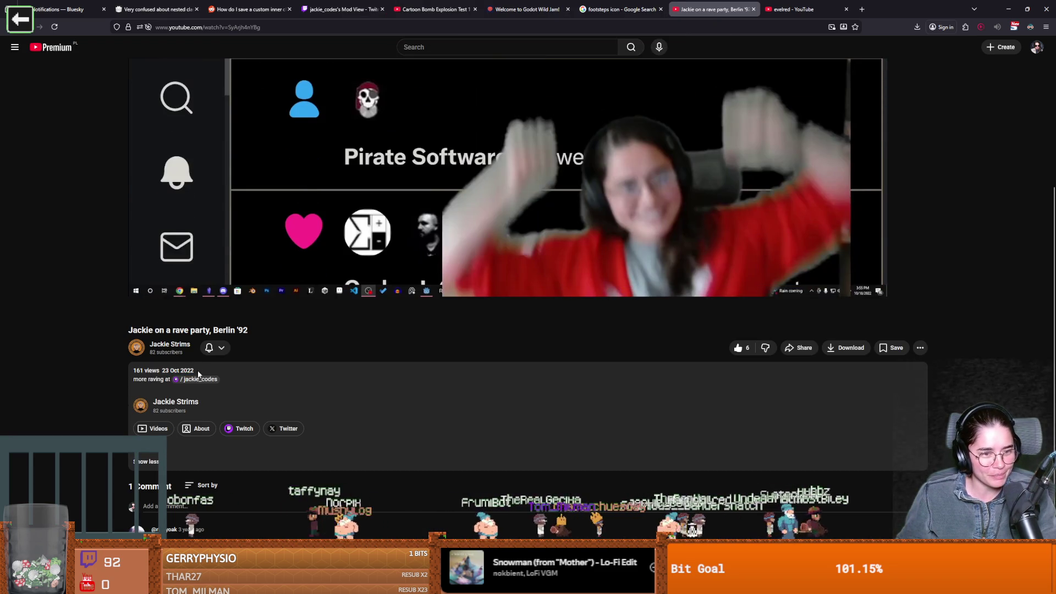
{"action": "key", "text": "alt+Tab"}
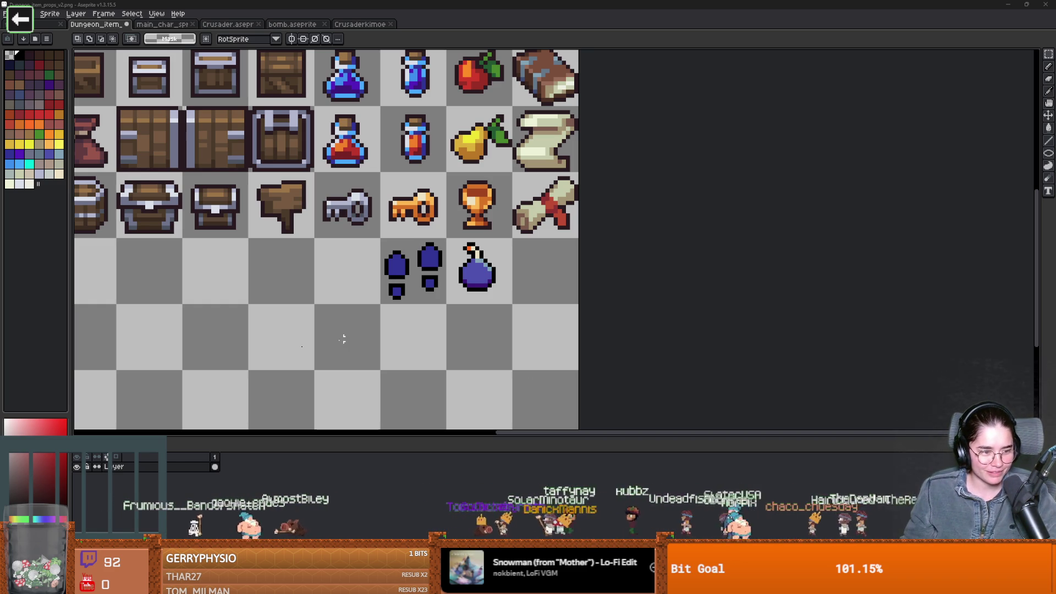
With the pencil, paint light-blue highlights on the right boot
{"action": "scroll", "coordinate": [455, 323], "scroll_direction": "left", "scroll_amount": 2}
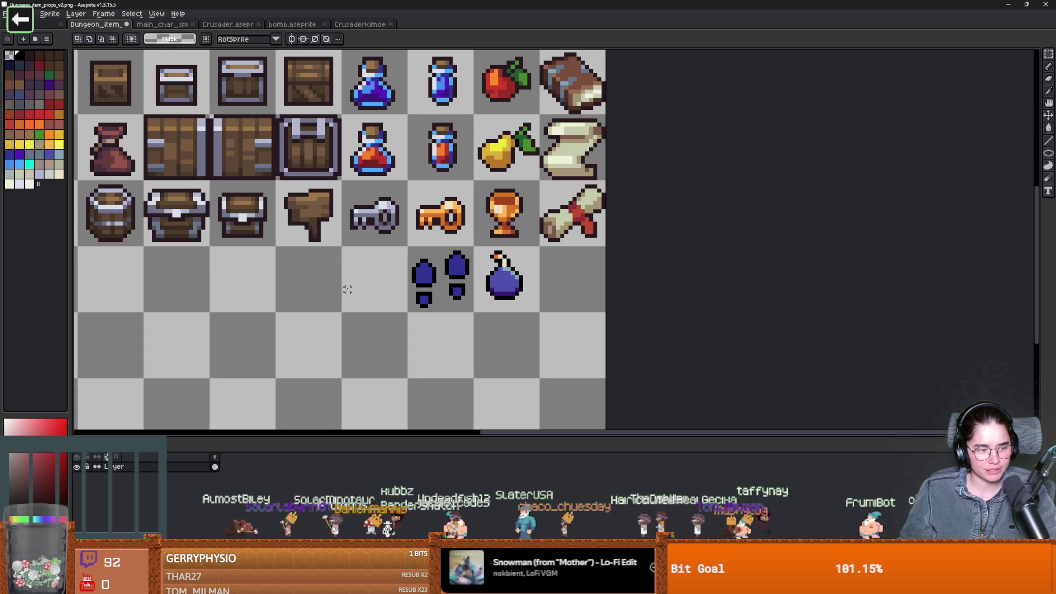
{"action": "scroll", "coordinate": [456, 319], "scroll_direction": "left", "scroll_amount": 3}
{"action": "scroll", "coordinate": [523, 318], "scroll_direction": "up", "scroll_amount": 3}
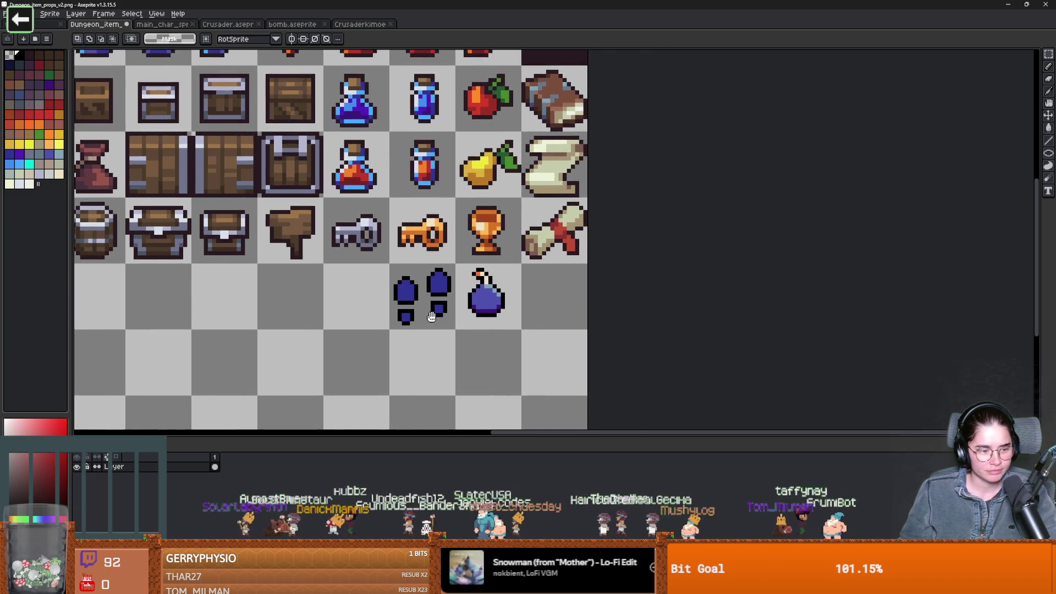
{"action": "scroll", "coordinate": [434, 320], "scroll_direction": "up", "scroll_amount": 2}
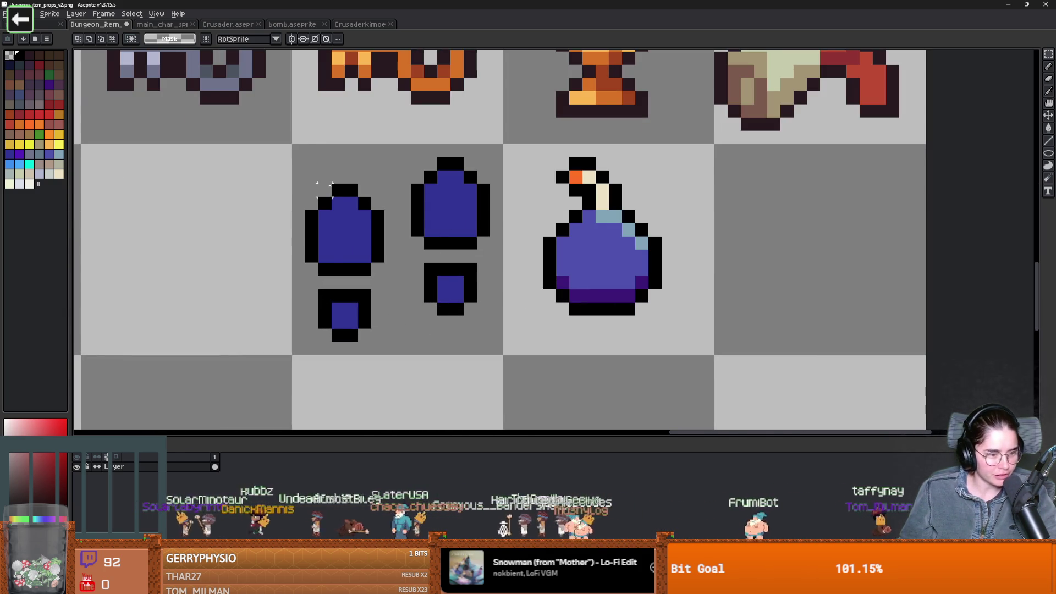
{"action": "scroll", "coordinate": [361, 255], "scroll_direction": "left", "scroll_amount": 2}
{"action": "scroll", "coordinate": [330, 279], "scroll_direction": "left", "scroll_amount": 2}
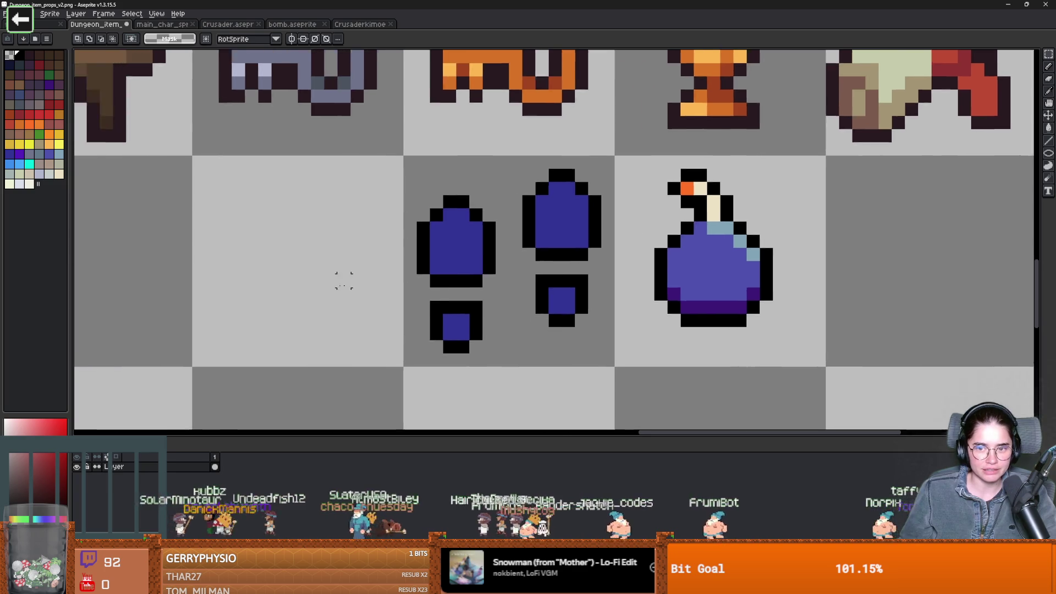
{"action": "scroll", "coordinate": [411, 278], "scroll_direction": "down", "scroll_amount": 3}
{"action": "scroll", "coordinate": [343, 243], "scroll_direction": "up", "scroll_amount": 2}
{"action": "key", "text": "b"}
{"action": "left_click", "coordinate": [487, 240], "text": "alt"}
{"action": "left_click_drag", "start_coordinate": [374, 212], "coordinate": [385, 221]}
Paint dark purple shading along the soles of both boots
{"action": "scroll", "coordinate": [372, 212], "scroll_direction": "down", "scroll_amount": 3}
{"action": "scroll", "coordinate": [359, 263], "scroll_direction": "up", "scroll_amount": 2}
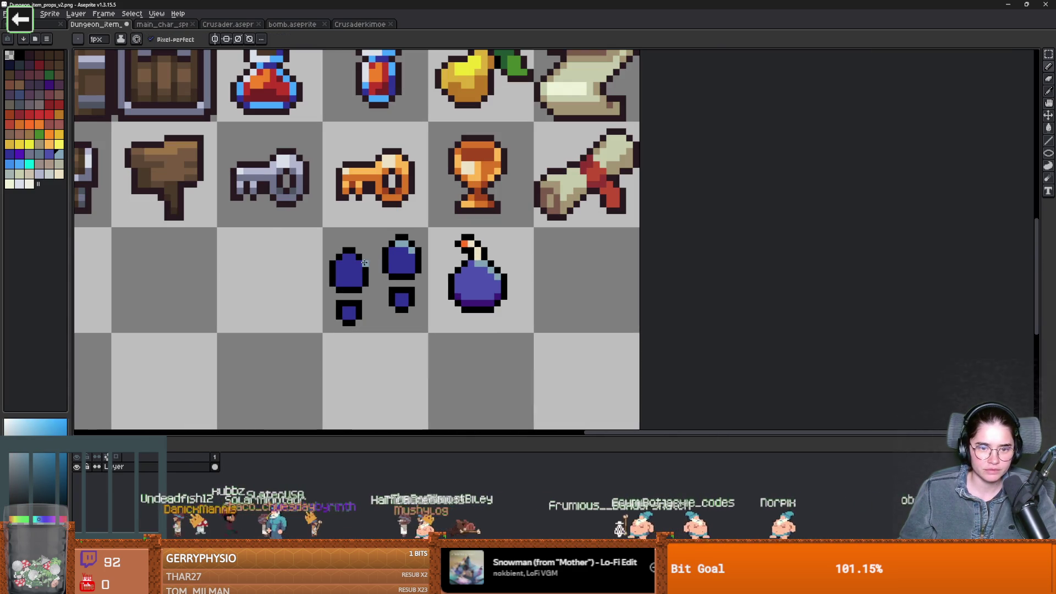
{"action": "scroll", "coordinate": [344, 256], "scroll_direction": "down", "scroll_amount": 3}
{"action": "scroll", "coordinate": [429, 286], "scroll_direction": "up", "scroll_amount": 1}
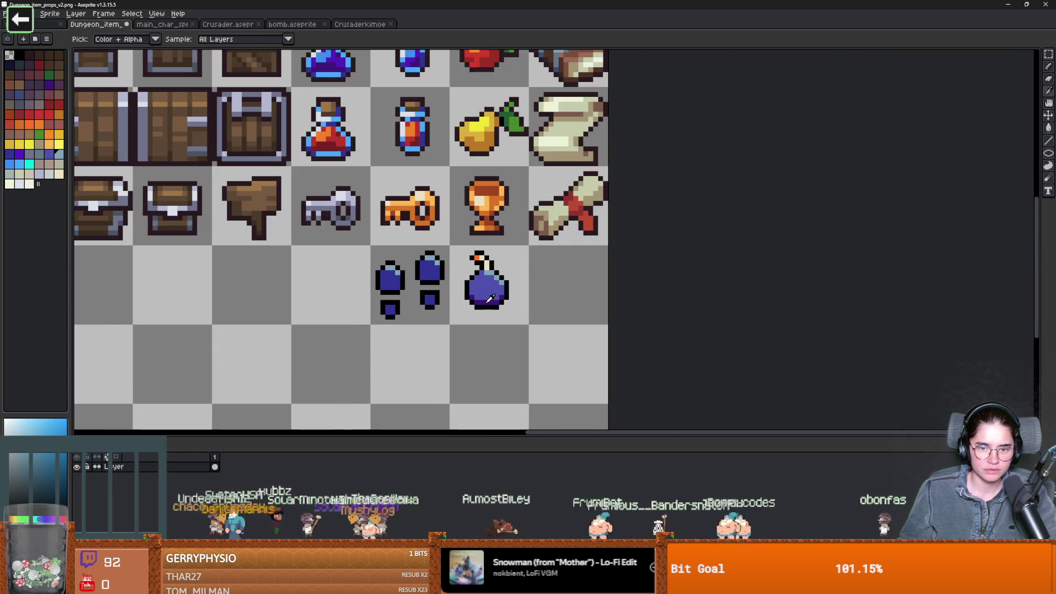
{"action": "left_click", "coordinate": [484, 295], "text": "alt"}
{"action": "scroll", "coordinate": [431, 300], "scroll_direction": "up", "scroll_amount": 2}
{"action": "left_click_drag", "start_coordinate": [420, 293], "coordinate": [404, 296]}
{"action": "left_click_drag", "start_coordinate": [321, 320], "coordinate": [299, 320]}
Recolour the top highlight pixels of both boots grey-blue
{"action": "scroll", "coordinate": [473, 325], "scroll_direction": "down", "scroll_amount": 3}
{"action": "scroll", "coordinate": [490, 336], "scroll_direction": "up", "scroll_amount": 2}
{"action": "scroll", "coordinate": [489, 333], "scroll_direction": "up", "scroll_amount": 3}
{"action": "left_click", "coordinate": [507, 236], "text": "alt"}
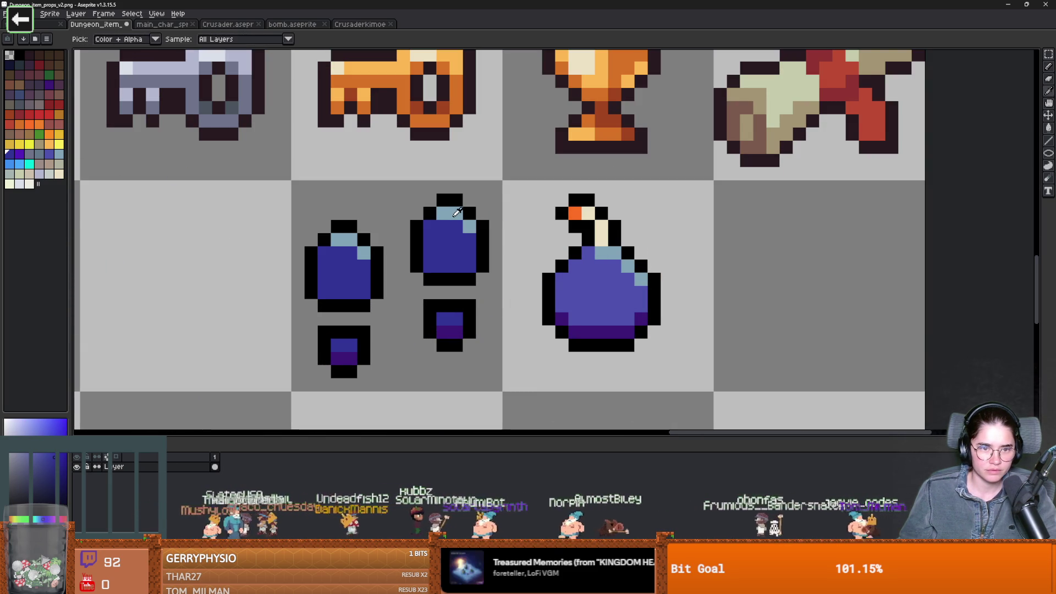
{"action": "left_click", "coordinate": [450, 213], "text": "alt"}
{"action": "left_click", "coordinate": [38, 158]}
{"action": "left_click", "coordinate": [456, 213]}
{"action": "left_click", "coordinate": [443, 213]}
{"action": "left_click", "coordinate": [325, 252]}
{"action": "left_click", "coordinate": [364, 253]}
{"action": "left_click", "coordinate": [351, 240]}
{"action": "left_click", "coordinate": [337, 240]}
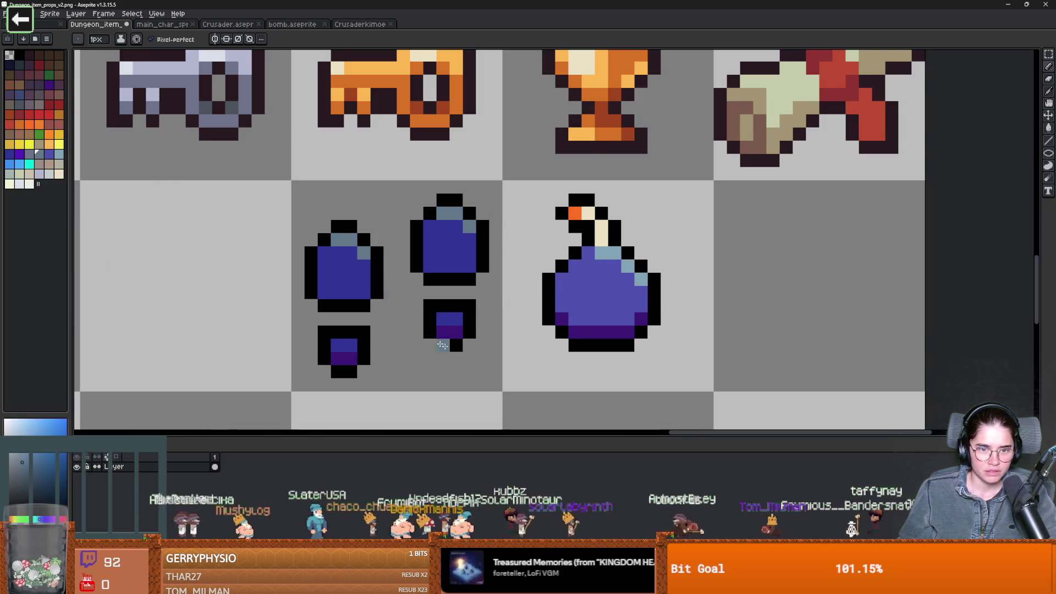
Pick another swatch and save the item sprite sheet with Ctrl+S
{"action": "scroll", "coordinate": [495, 341], "scroll_direction": "down", "scroll_amount": 6}
{"action": "scroll", "coordinate": [495, 340], "scroll_direction": "up", "scroll_amount": 1}
{"action": "scroll", "coordinate": [494, 327], "scroll_direction": "up", "scroll_amount": 3}
{"action": "left_click", "coordinate": [49, 155]}
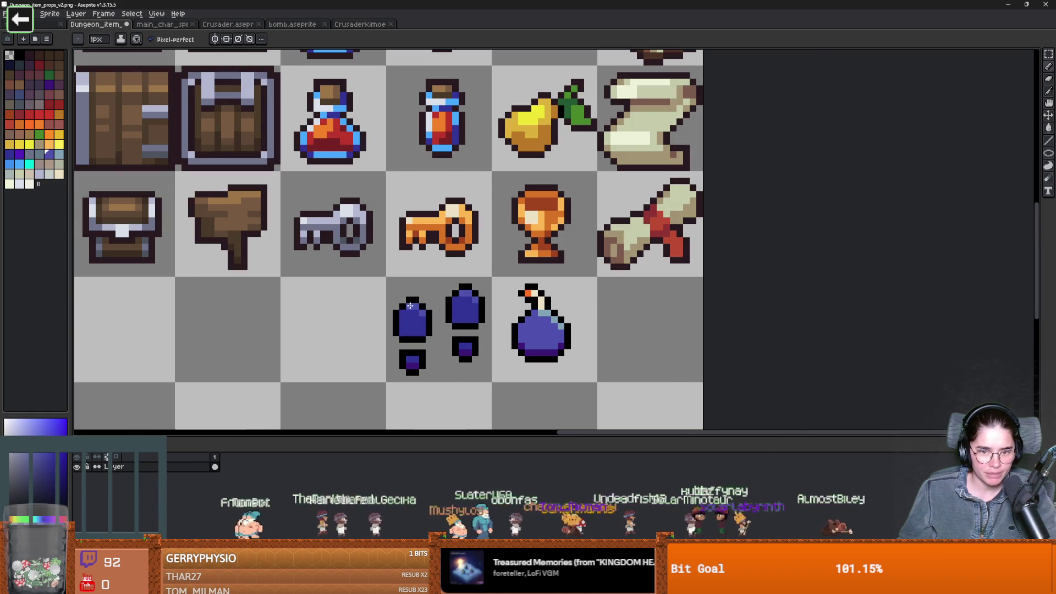
{"action": "scroll", "coordinate": [408, 306], "scroll_direction": "down", "scroll_amount": 1}
{"action": "scroll", "coordinate": [409, 307], "scroll_direction": "up", "scroll_amount": 2}
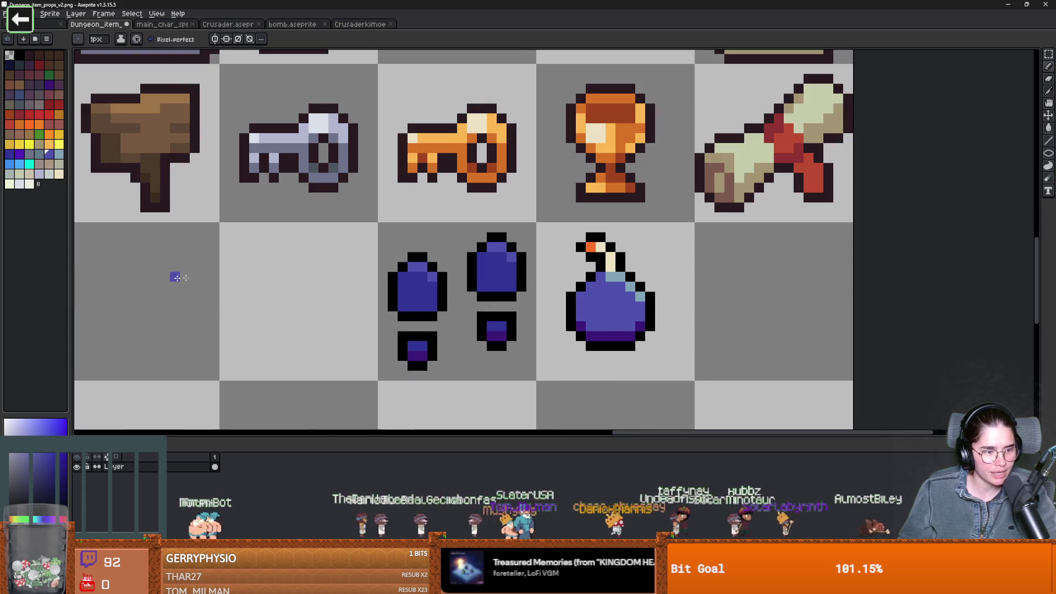
{"action": "scroll", "coordinate": [414, 356], "scroll_direction": "up", "scroll_amount": 1}
{"action": "key", "text": "ctrl+s"}
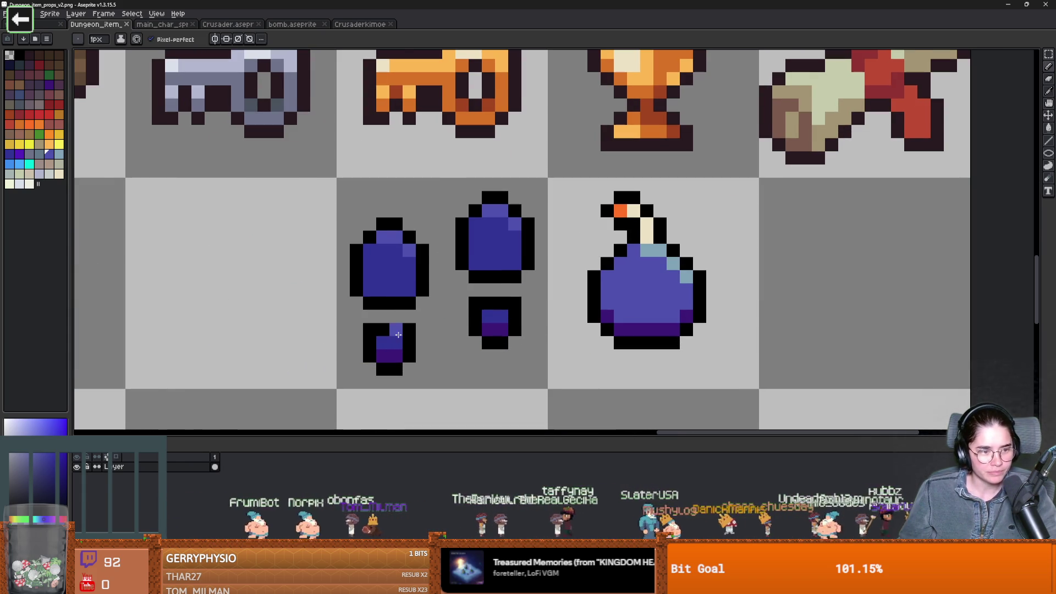
{"action": "scroll", "coordinate": [398, 334], "scroll_direction": "down", "scroll_amount": 2}
Switch to the Godot project and save the current scene
{"action": "key", "text": "v"}
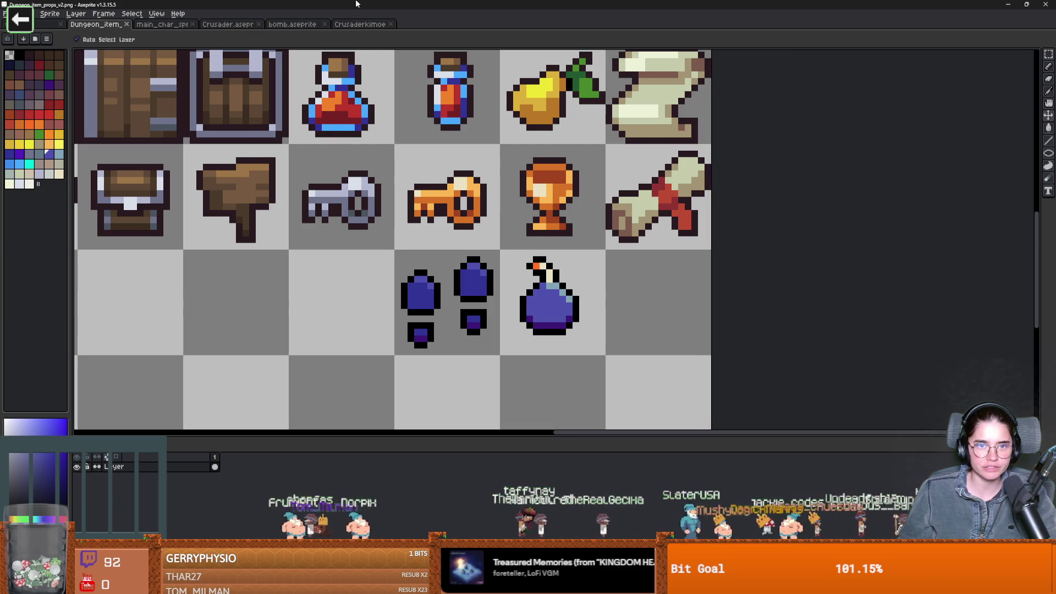
{"action": "key", "text": "alt+Tab"}
{"action": "scroll", "coordinate": [577, 254], "scroll_direction": "down", "scroll_amount": 1}
{"action": "left_click", "coordinate": [576, 254]}
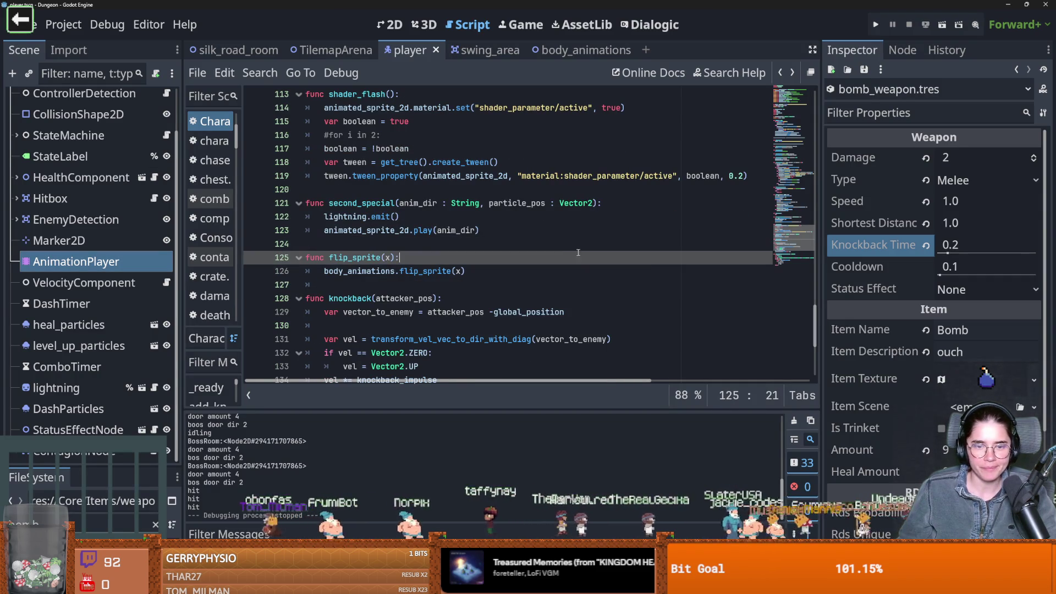
{"action": "key", "text": "ctrl+s"}
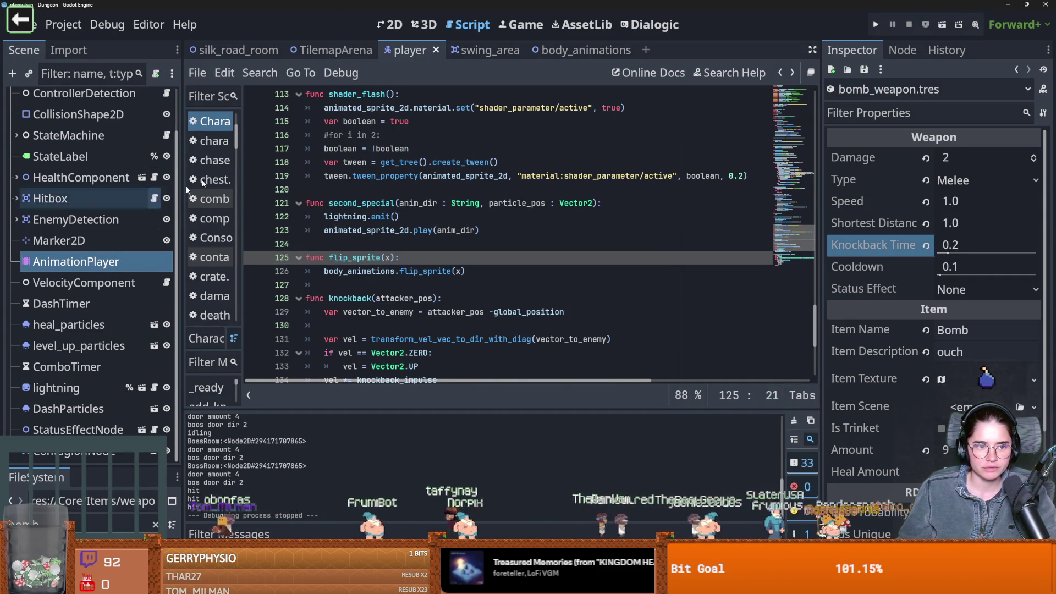
Open the CharacterOverlay HUD scene and expand RightPanelVbox's nodes
{"action": "left_click", "coordinate": [332, 50]}
{"action": "left_click", "coordinate": [146, 331]}
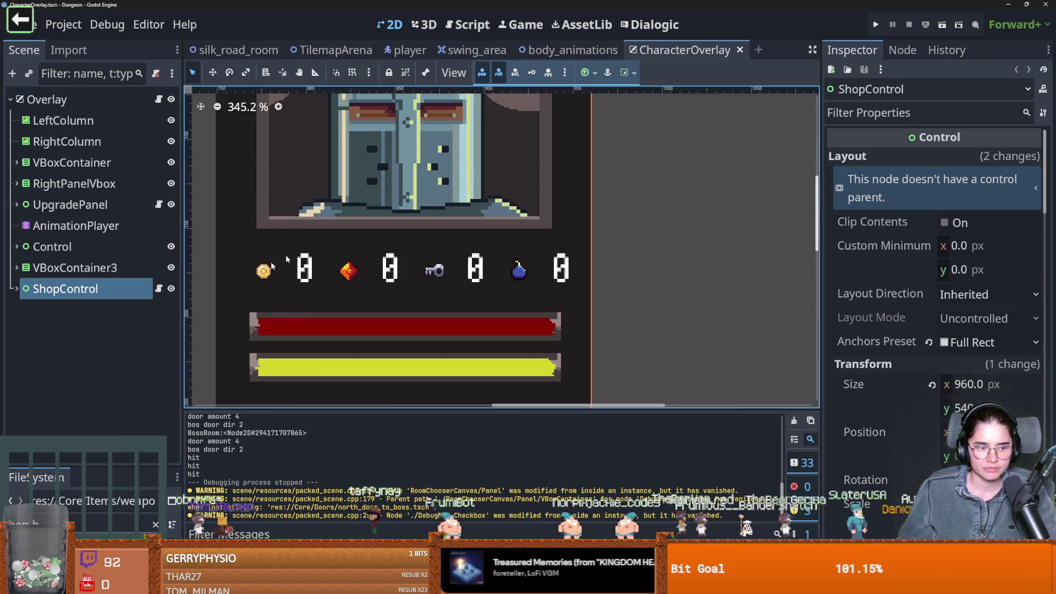
{"action": "scroll", "coordinate": [349, 310], "scroll_direction": "down", "scroll_amount": 1}
{"action": "mouse_move", "coordinate": [65, 289]}
{"action": "left_mouse_down"}
{"action": "mouse_move", "coordinate": [82, 268]}
{"action": "mouse_move", "coordinate": [82, 141]}
{"action": "mouse_move", "coordinate": [83, 184]}
{"action": "mouse_move", "coordinate": [110, 249]}
{"action": "left_mouse_up"}
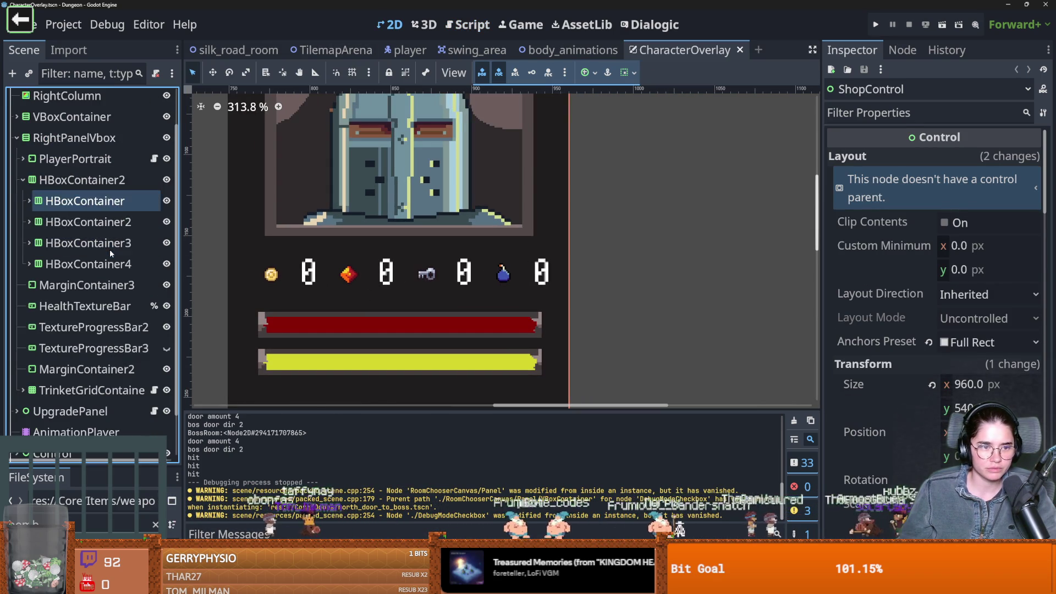
{"action": "left_click", "coordinate": [67, 186]}
{"action": "left_click", "coordinate": [60, 159]}
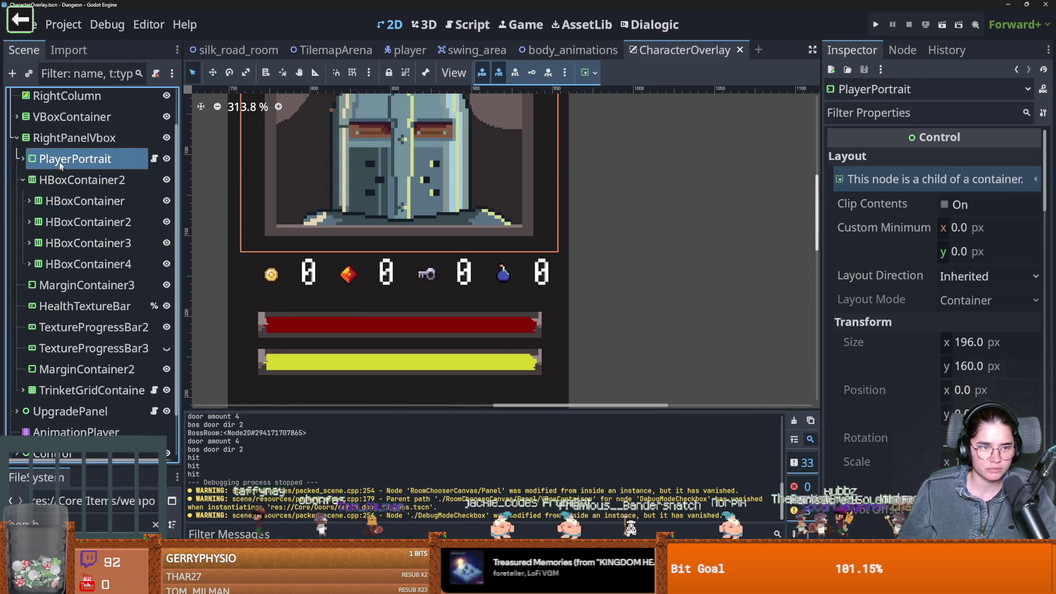
Add a VBoxContainer child to RightPanelVbox and move HBoxContainer2 into it
{"action": "right_click", "coordinate": [58, 142]}
{"action": "key", "text": "Escape"}
{"action": "key", "text": "ctrl+a"}
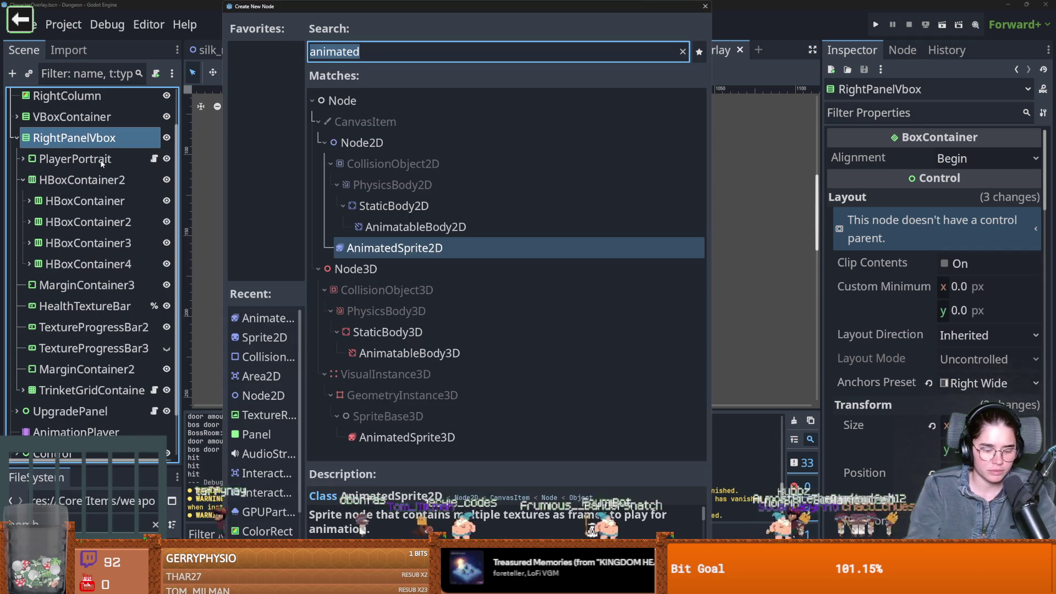
{"action": "type", "text": "Vbo"}
{"action": "key", "text": "Return"}
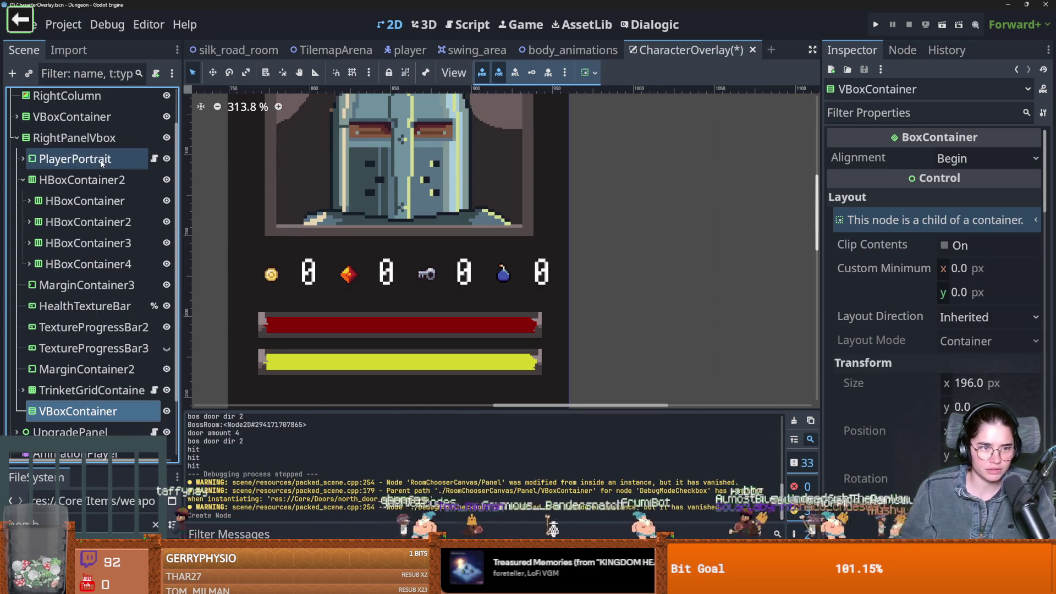
{"action": "mouse_move", "coordinate": [77, 411]}
{"action": "left_mouse_down"}
{"action": "mouse_move", "coordinate": [65, 180]}
{"action": "mouse_move", "coordinate": [68, 201]}
{"action": "mouse_move", "coordinate": [81, 201]}
{"action": "left_mouse_up"}
{"action": "double_click", "coordinate": [97, 219]}
Duplicate the counter row HBoxContainer2 and delete HBoxContainer4 with its children
{"action": "key", "text": "Return"}
{"action": "key", "text": "ctrl+d"}
{"action": "scroll", "coordinate": [405, 334], "scroll_direction": "down", "scroll_amount": 5}
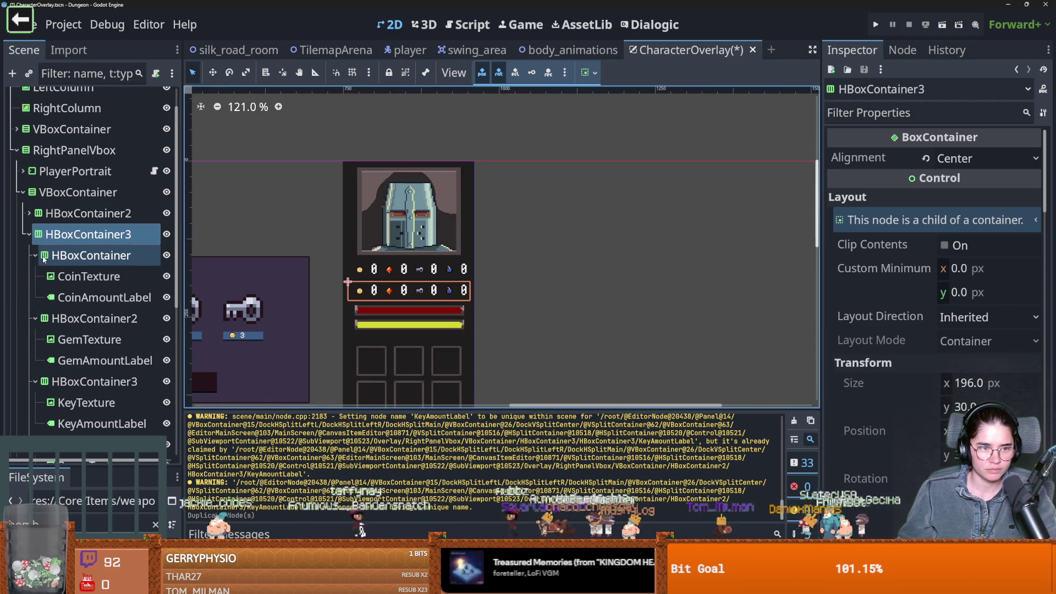
{"action": "left_click", "coordinate": [29, 214]}
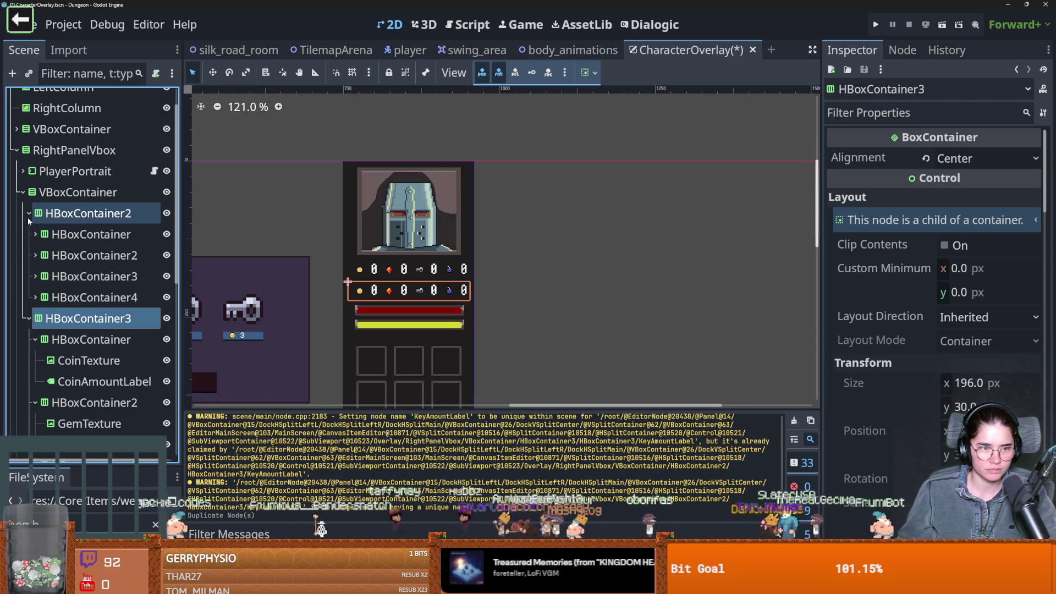
{"action": "left_click", "coordinate": [75, 297]}
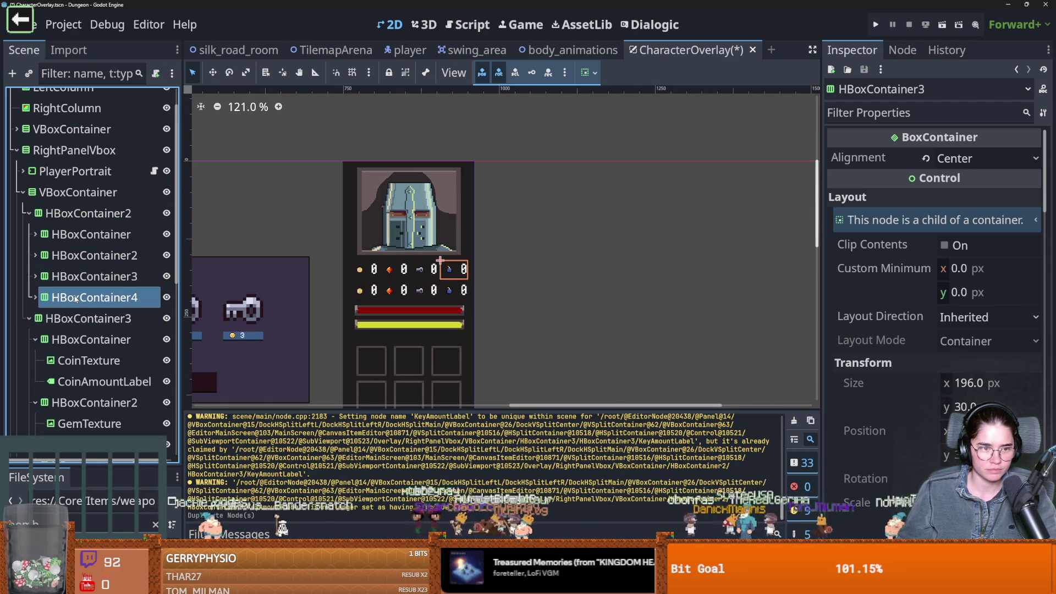
{"action": "right_click", "coordinate": [75, 297]}
{"action": "left_click", "coordinate": [105, 515]}
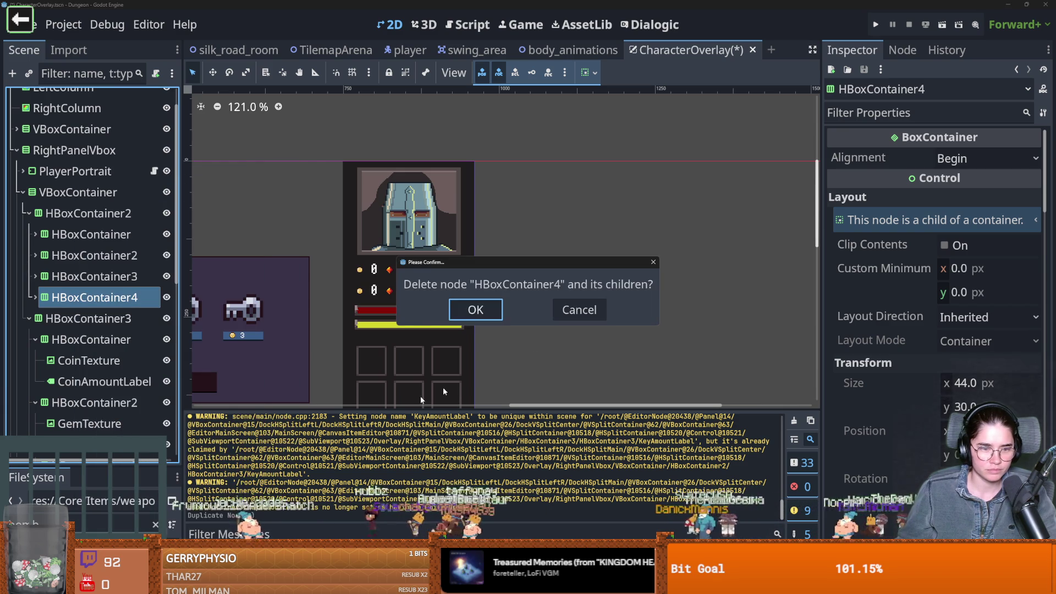
{"action": "left_click", "coordinate": [476, 310]}
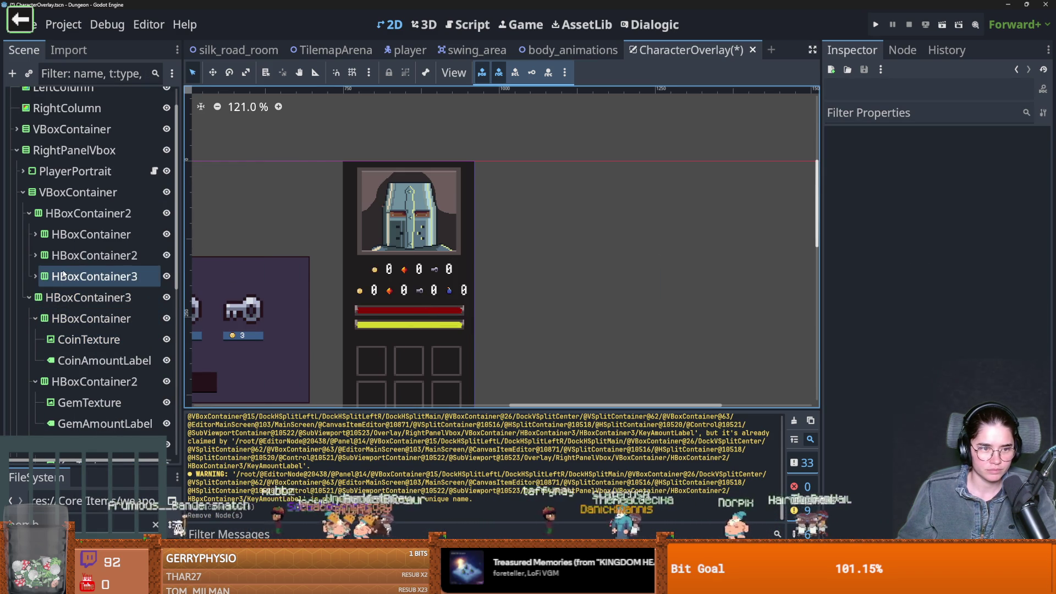
Delete the copied coin, gem and key counters, then duplicate the remaining bomb counter
{"action": "left_click", "coordinate": [33, 216]}
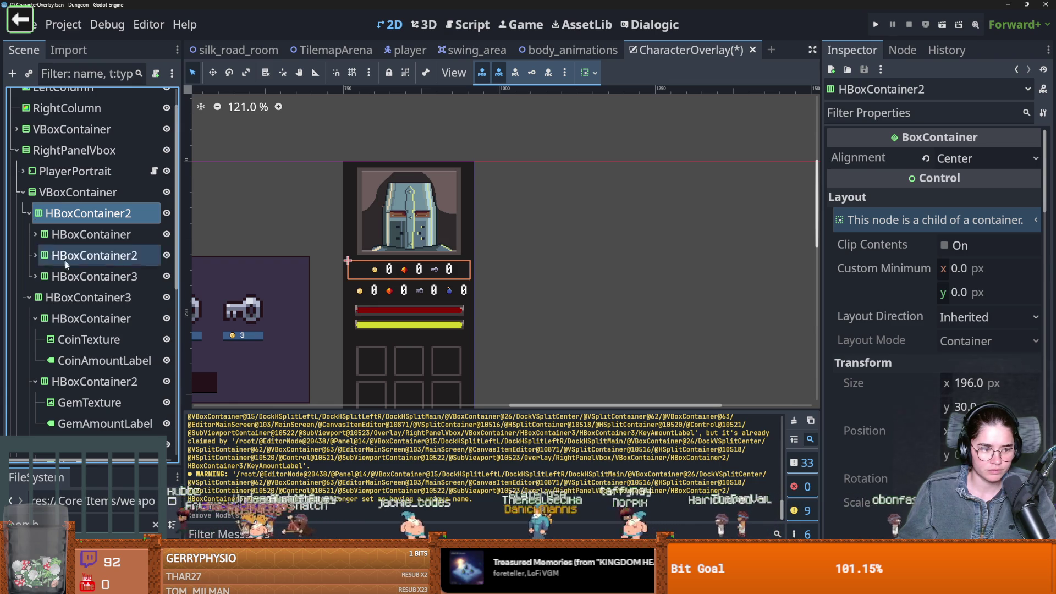
{"action": "left_click", "coordinate": [38, 298]}
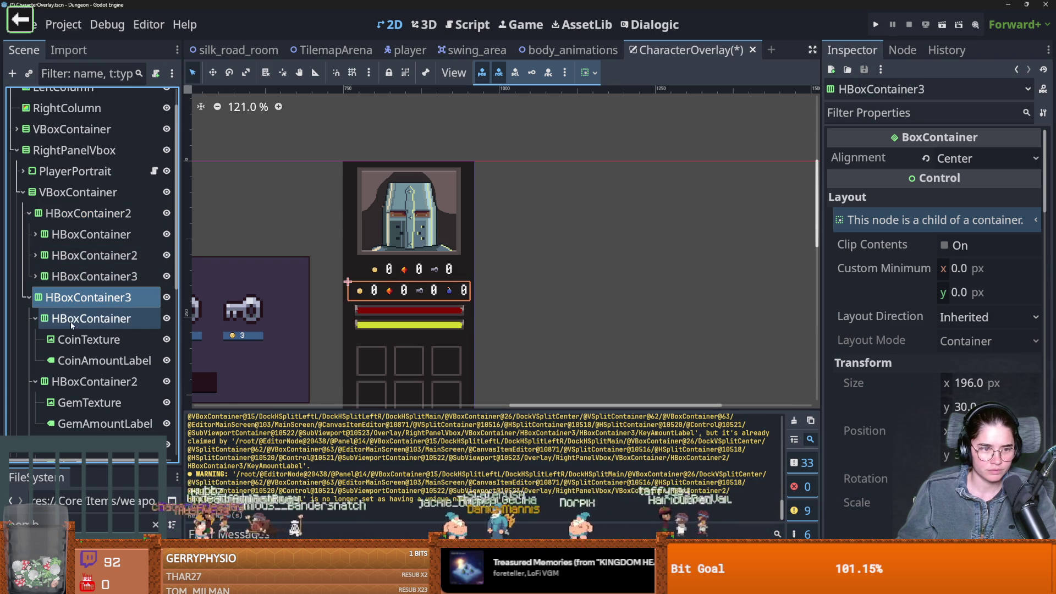
{"action": "left_click", "coordinate": [36, 319]}
{"action": "left_click", "coordinate": [36, 340]}
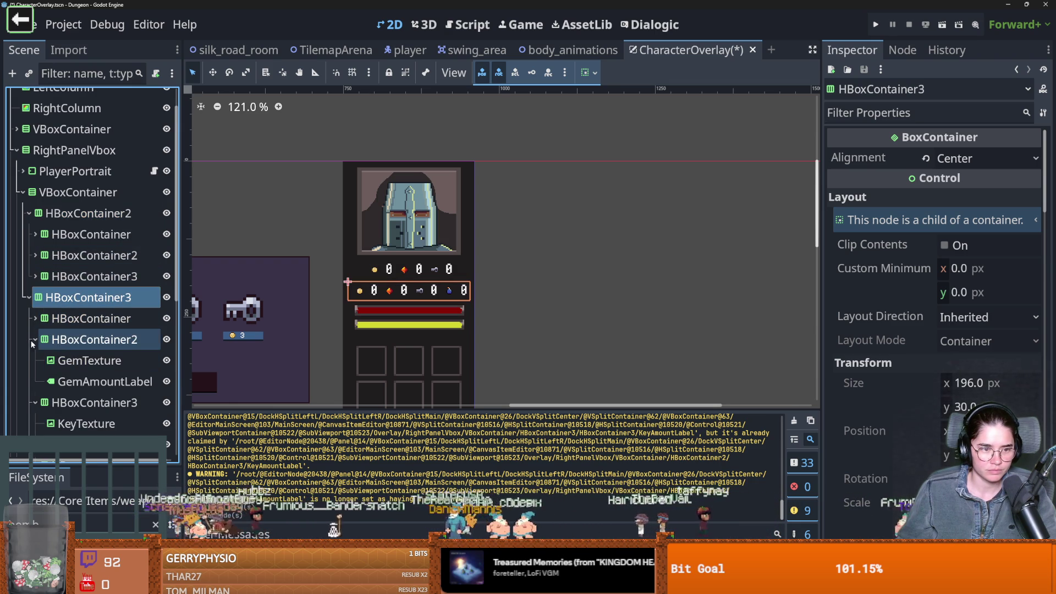
{"action": "left_click", "coordinate": [32, 360]}
{"action": "left_click", "coordinate": [79, 319]}
{"action": "left_click", "coordinate": [78, 361], "text": "shift"}
{"action": "right_click", "coordinate": [78, 361]}
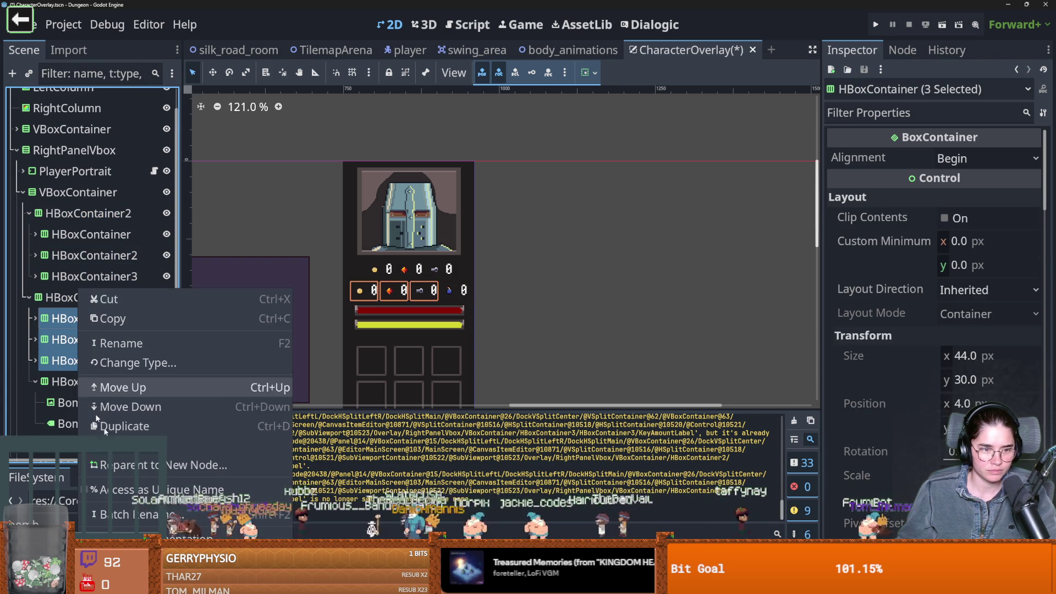
{"action": "key", "text": "Delete"}
{"action": "left_click", "coordinate": [489, 311]}
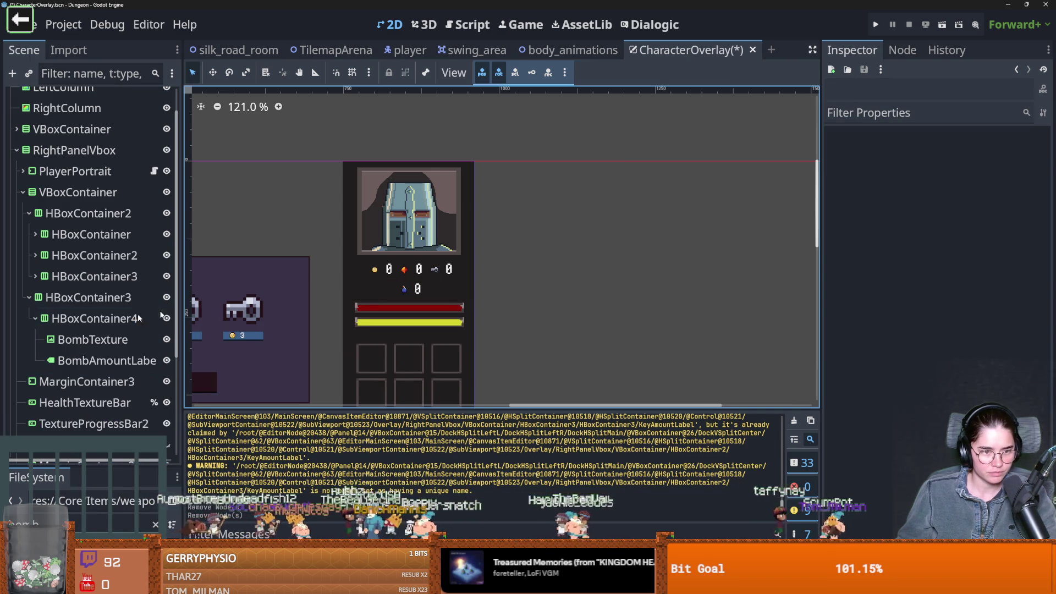
{"action": "left_click", "coordinate": [91, 319]}
{"action": "key", "text": "ctrl+d"}
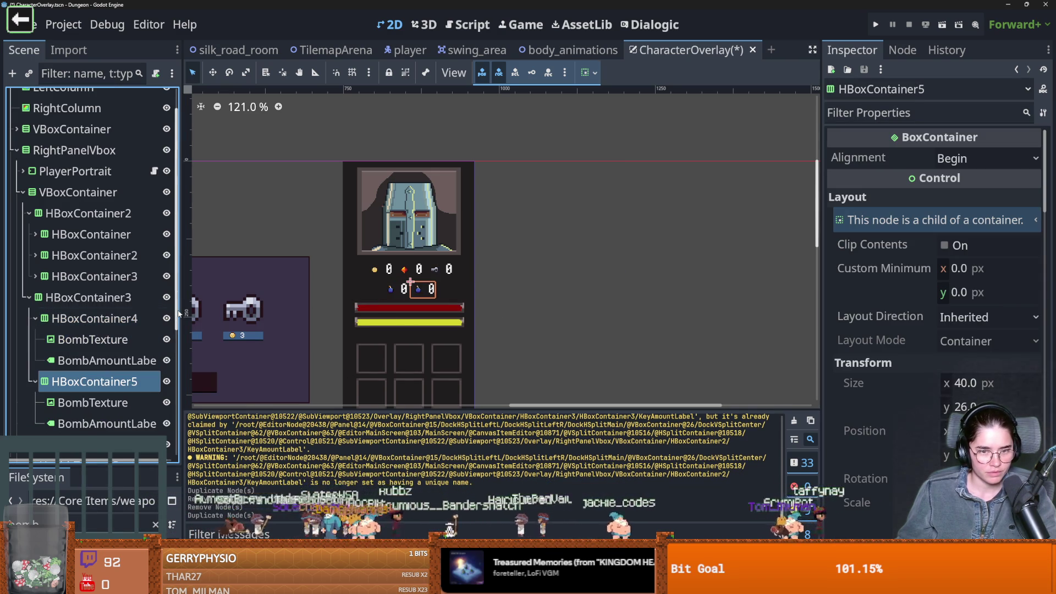
Rename the copied BombTexture node to FootTexture
{"action": "scroll", "coordinate": [85, 358], "scroll_direction": "down", "scroll_amount": 5}
{"action": "left_click", "coordinate": [90, 264]}
{"action": "left_click", "coordinate": [91, 265]}
{"action": "key", "text": "End"}
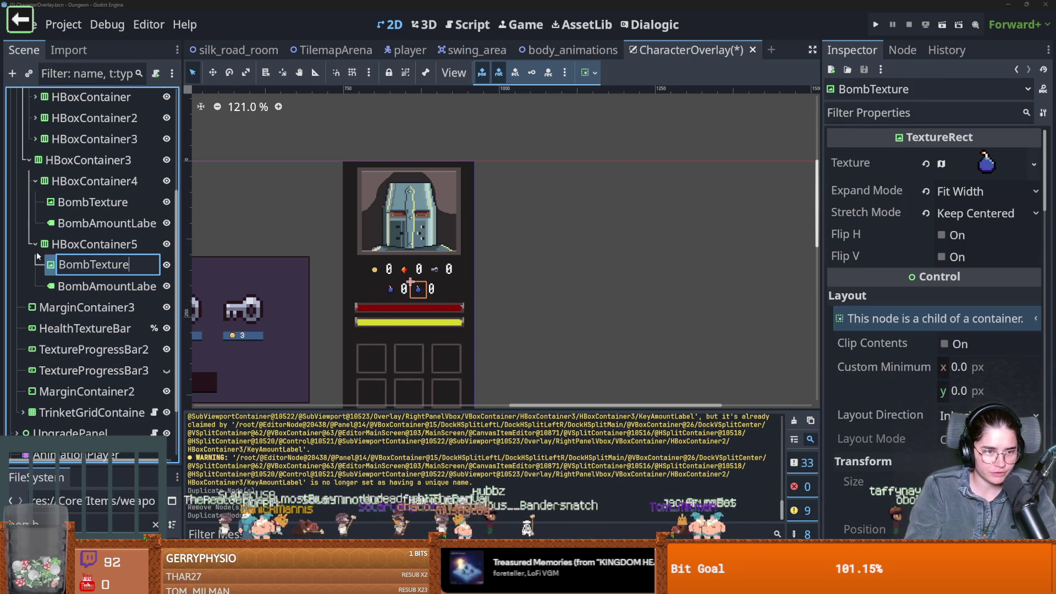
{"action": "key", "text": "BackSpace"}
{"action": "key", "text": "BackSpace"}
{"action": "key", "text": "BackSpace"}
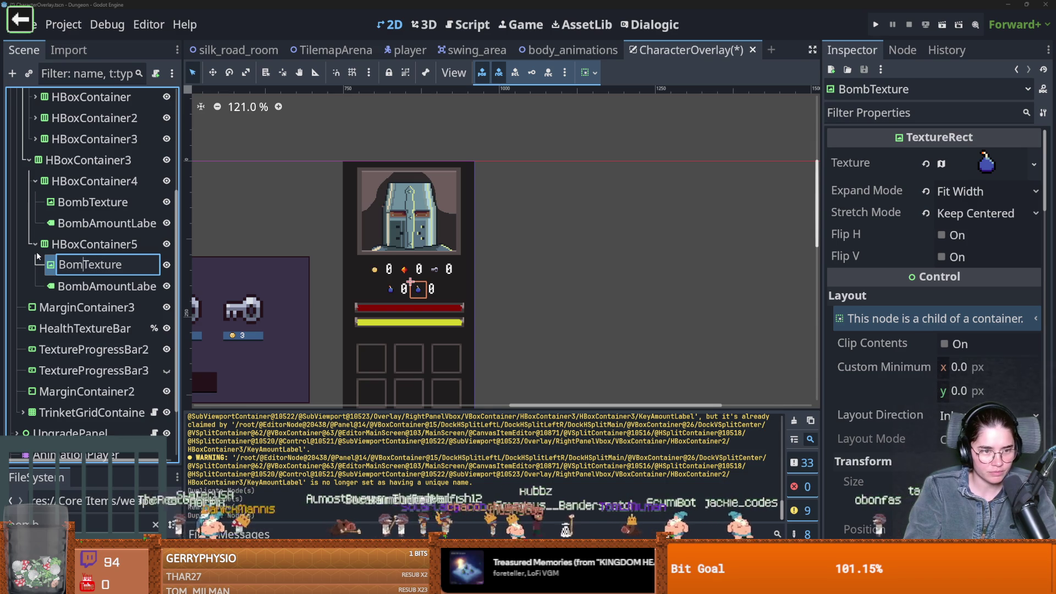
{"action": "type", "text": "Foot"}
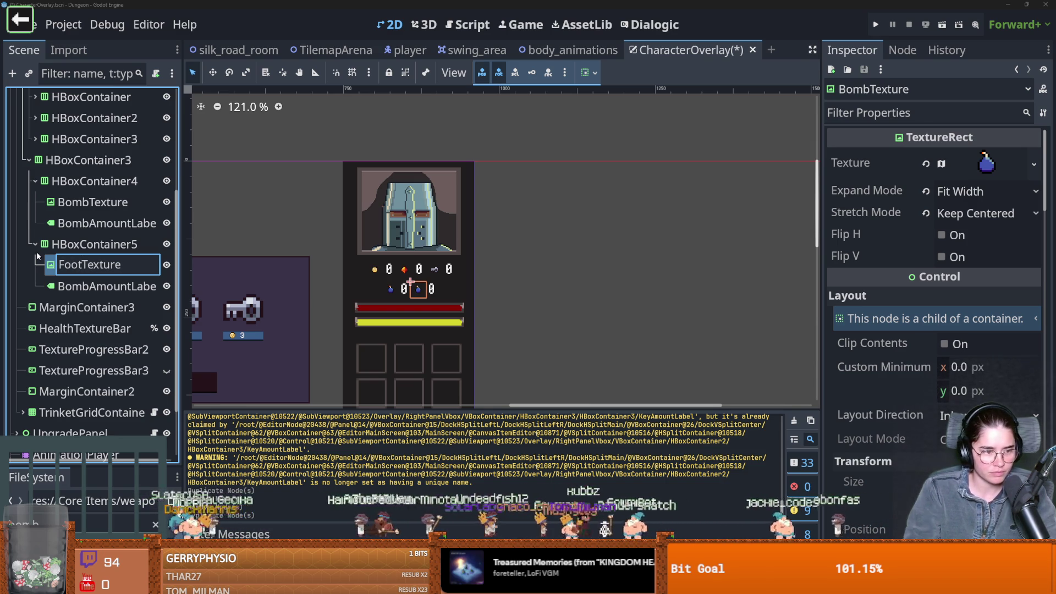
{"action": "key", "text": "Return"}
Rename the copied BombAmountLabel node to FootAmountLabel
{"action": "double_click", "coordinate": [93, 286]}
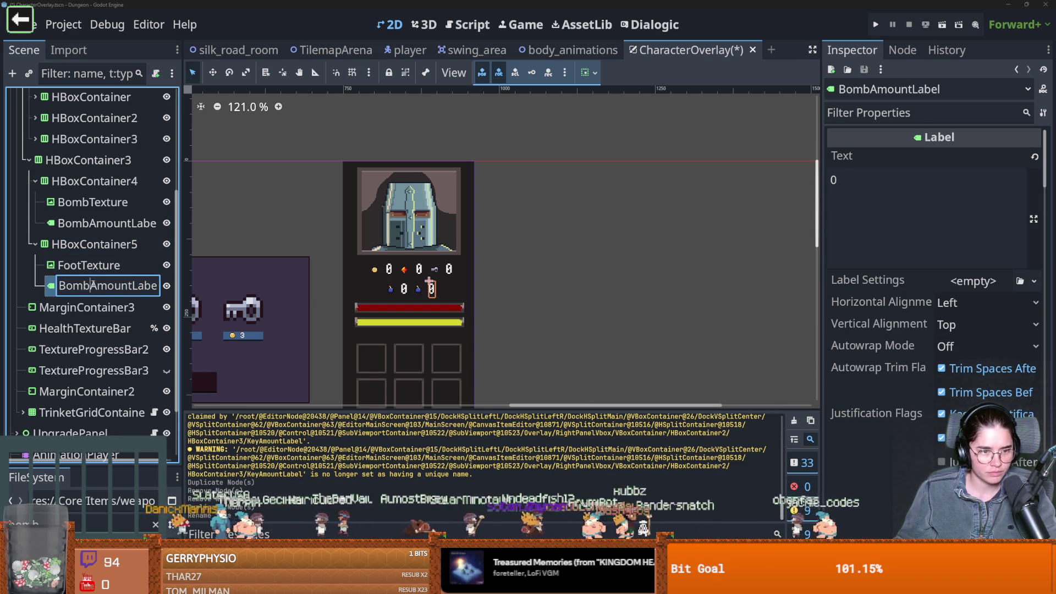
{"action": "key", "text": "shift+Home"}
{"action": "type", "text": "Foot"}
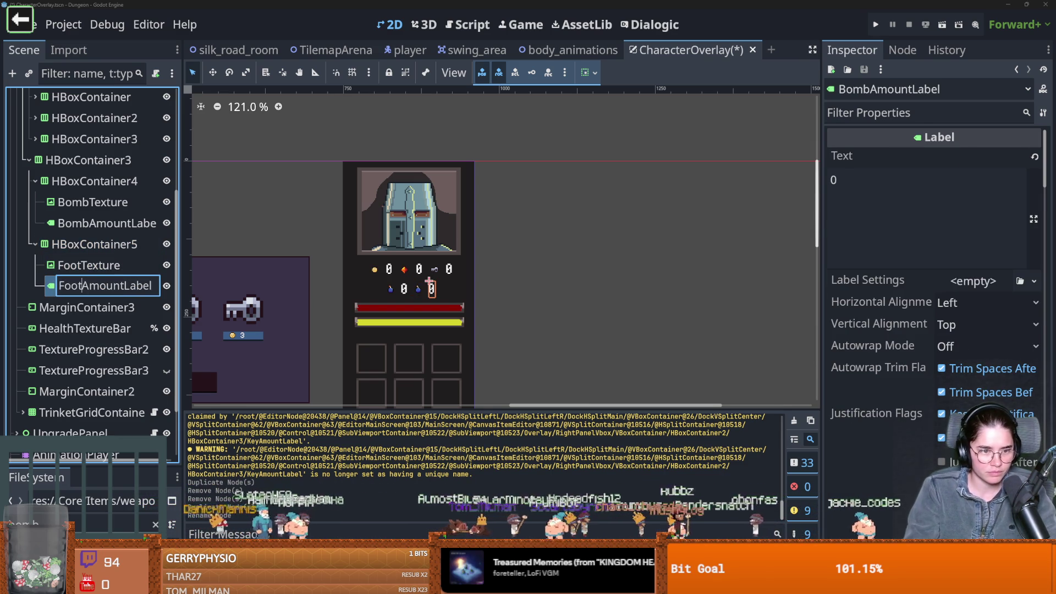
{"action": "key", "text": "Return"}
{"action": "left_click", "coordinate": [88, 266]}
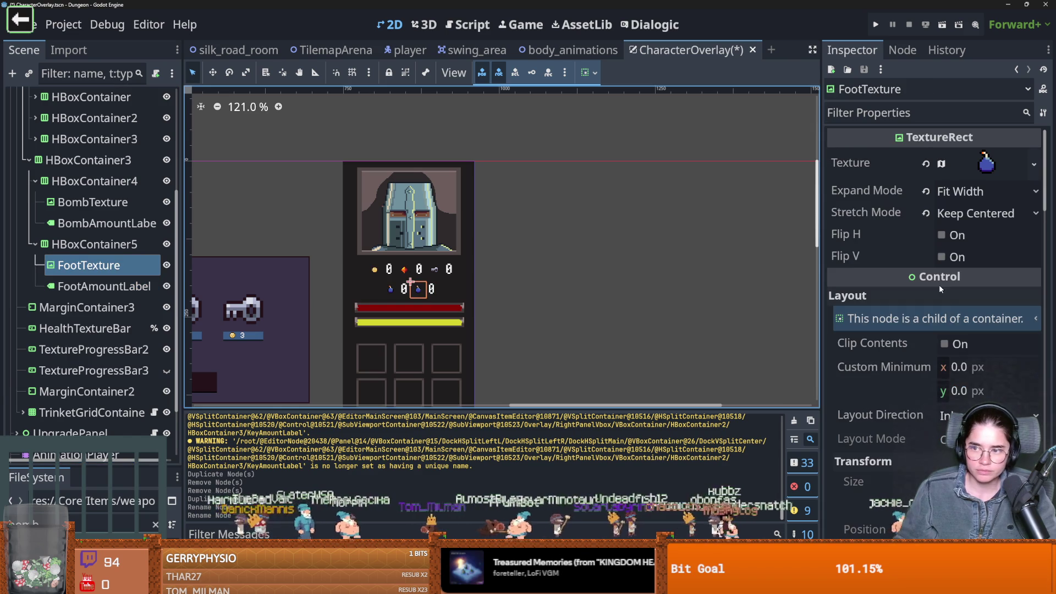
{"action": "left_click", "coordinate": [999, 167]}
Make FootTexture's texture unique and set its region to the blue footprints tile
{"action": "left_click", "coordinate": [1034, 164]}
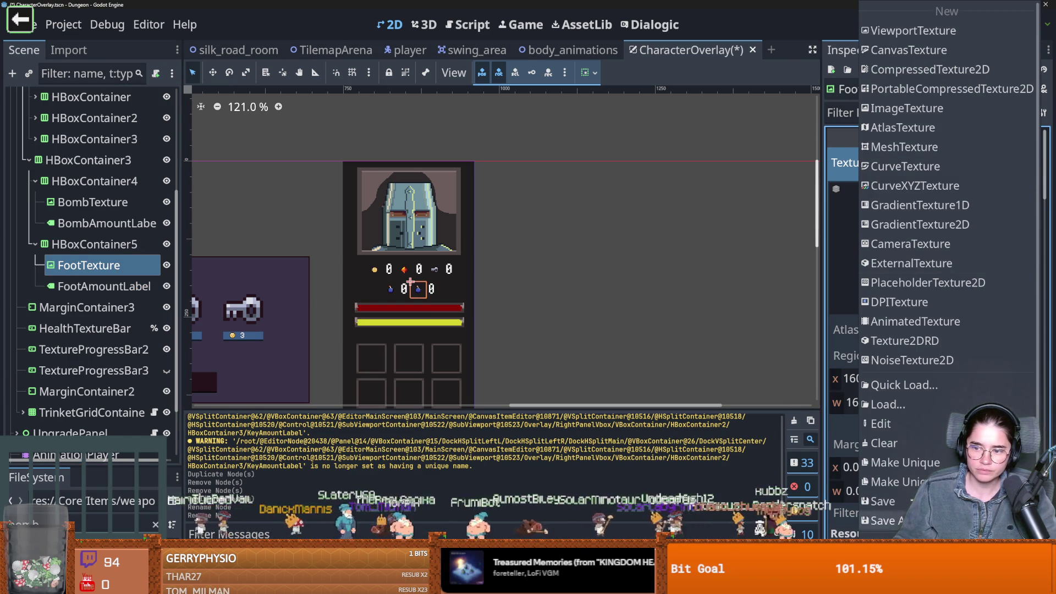
{"action": "key", "text": "Escape"}
{"action": "left_click", "coordinate": [1034, 159]}
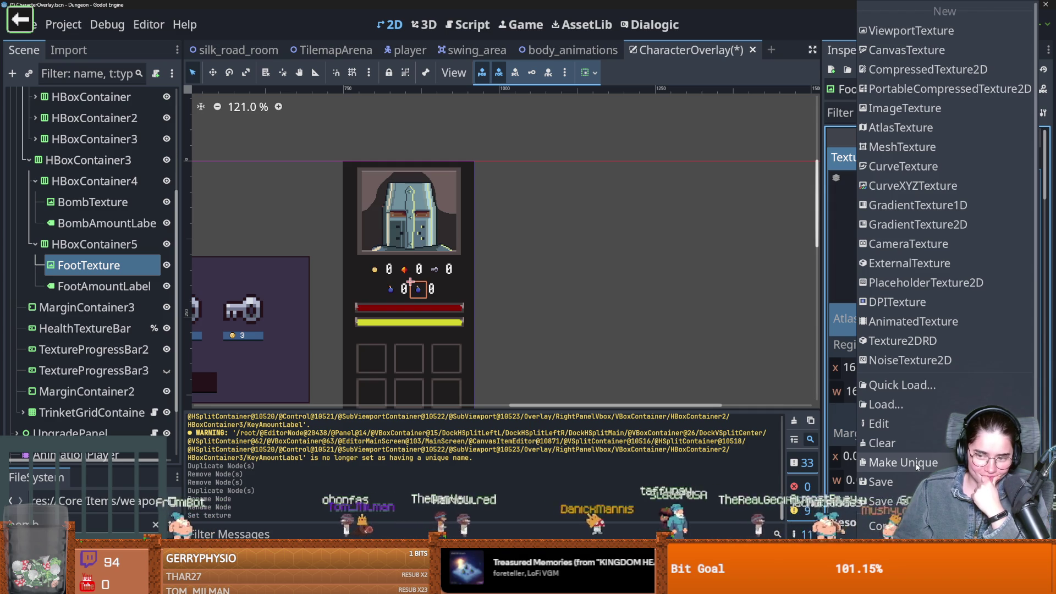
{"action": "left_click", "coordinate": [917, 465]}
{"action": "left_click", "coordinate": [908, 414]}
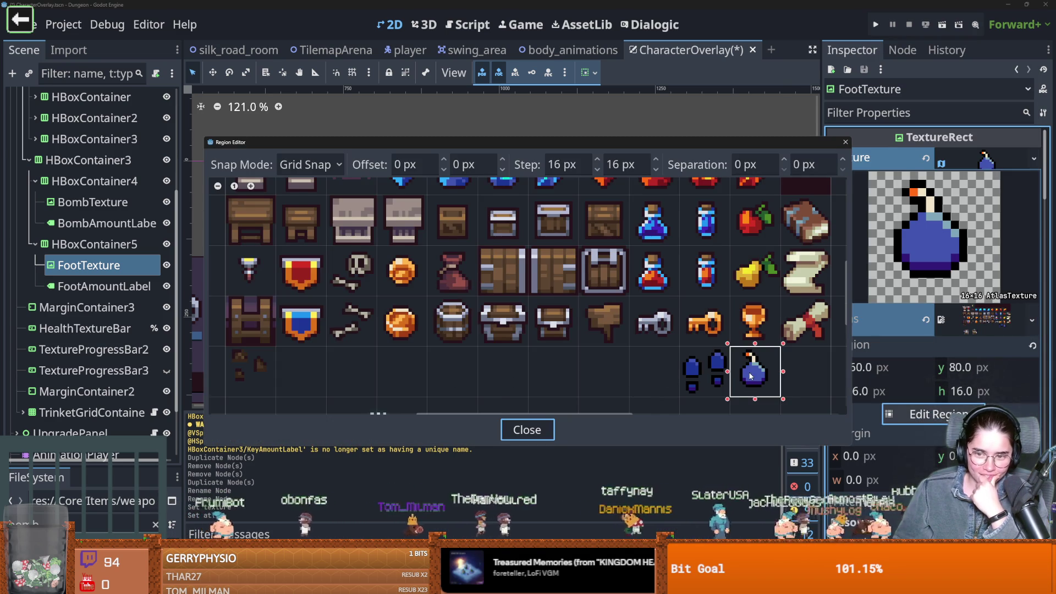
{"action": "scroll", "coordinate": [751, 376], "scroll_direction": "down", "scroll_amount": 1}
{"action": "left_click", "coordinate": [627, 334]}
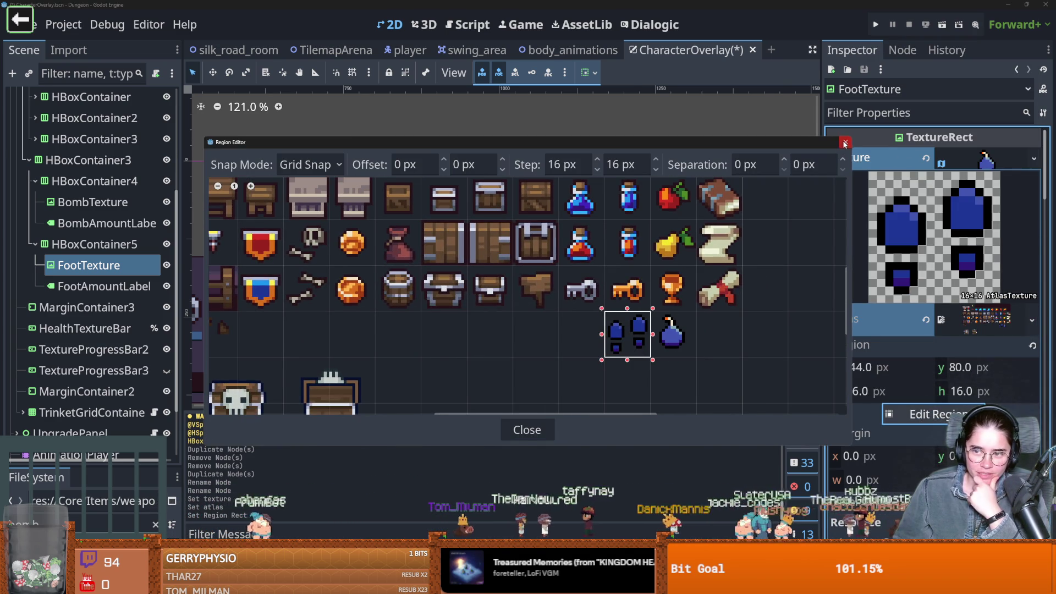
{"action": "left_click", "coordinate": [845, 143]}
{"action": "scroll", "coordinate": [355, 331], "scroll_direction": "up", "scroll_amount": 3}
{"action": "left_click", "coordinate": [601, 283]}
{"action": "scroll", "coordinate": [510, 341], "scroll_direction": "down", "scroll_amount": 3}
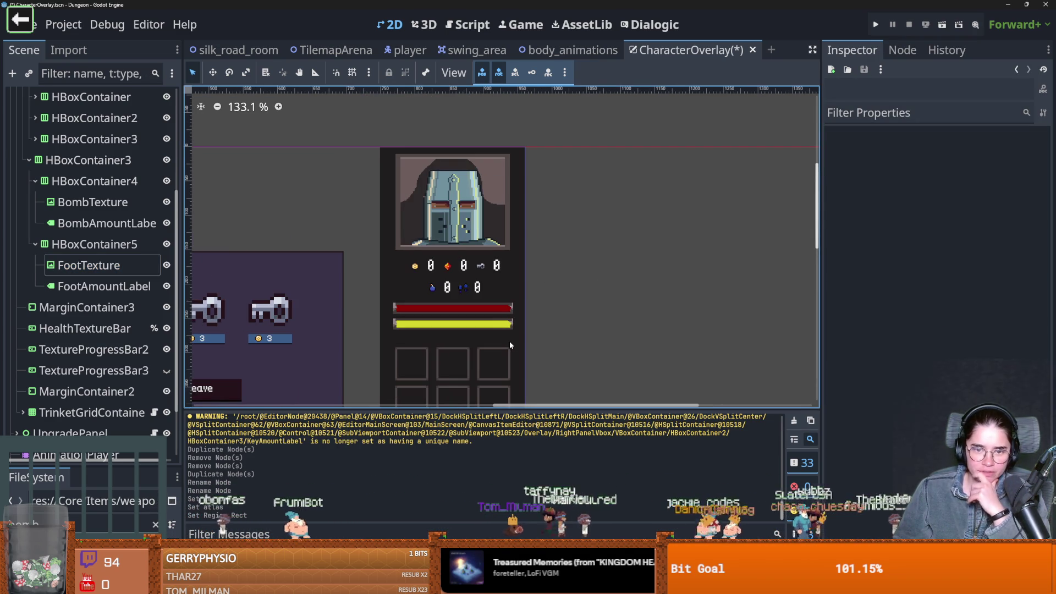
Inspect the new bomb and footprint counters on the canvas, then save CharacterOverlay
{"action": "scroll", "coordinate": [499, 267], "scroll_direction": "up", "scroll_amount": 1}
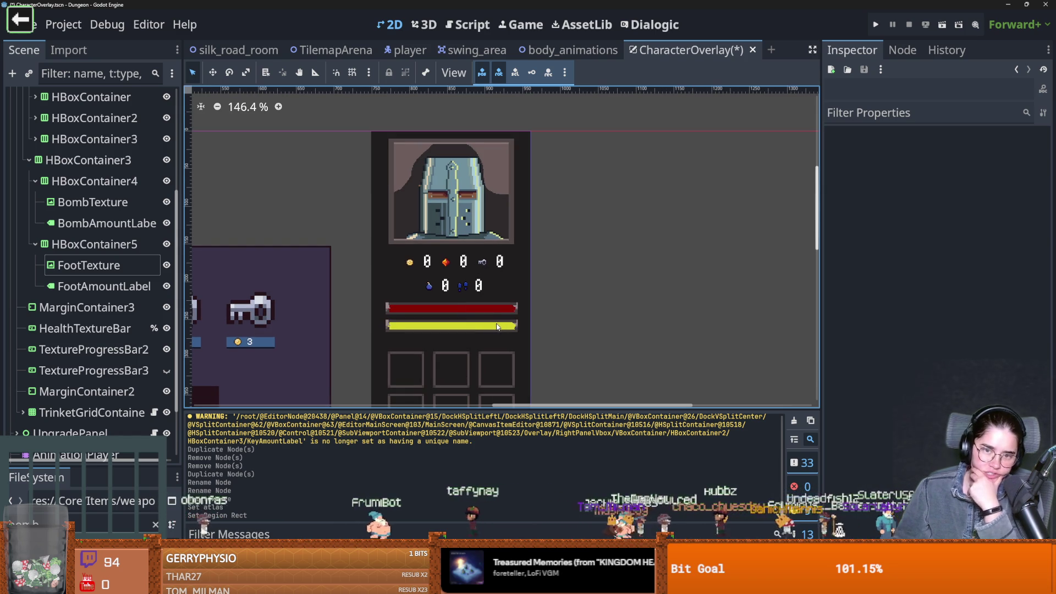
{"action": "scroll", "coordinate": [485, 341], "scroll_direction": "down", "scroll_amount": 2}
{"action": "scroll", "coordinate": [477, 351], "scroll_direction": "up", "scroll_amount": 5}
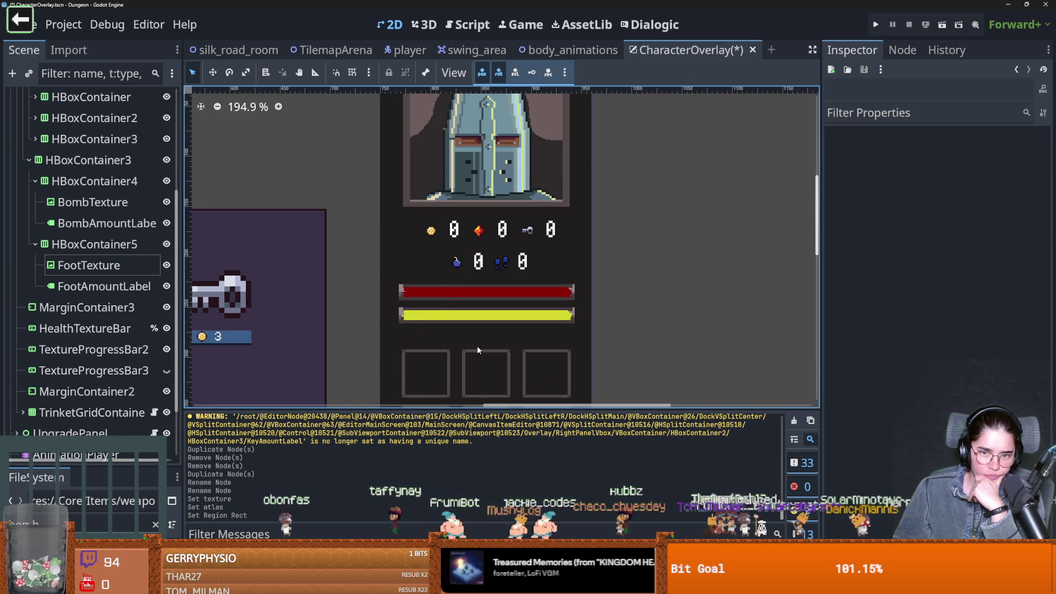
{"action": "scroll", "coordinate": [477, 346], "scroll_direction": "down", "scroll_amount": 6}
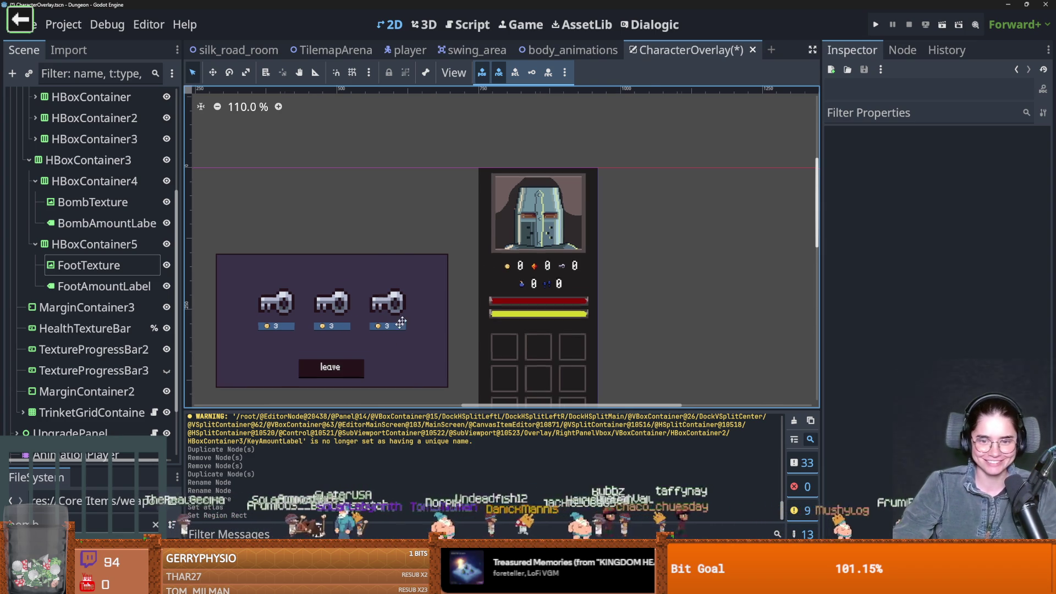
{"action": "key", "text": "ctrl+s"}
{"action": "scroll", "coordinate": [385, 331], "scroll_direction": "right", "scroll_amount": 3}
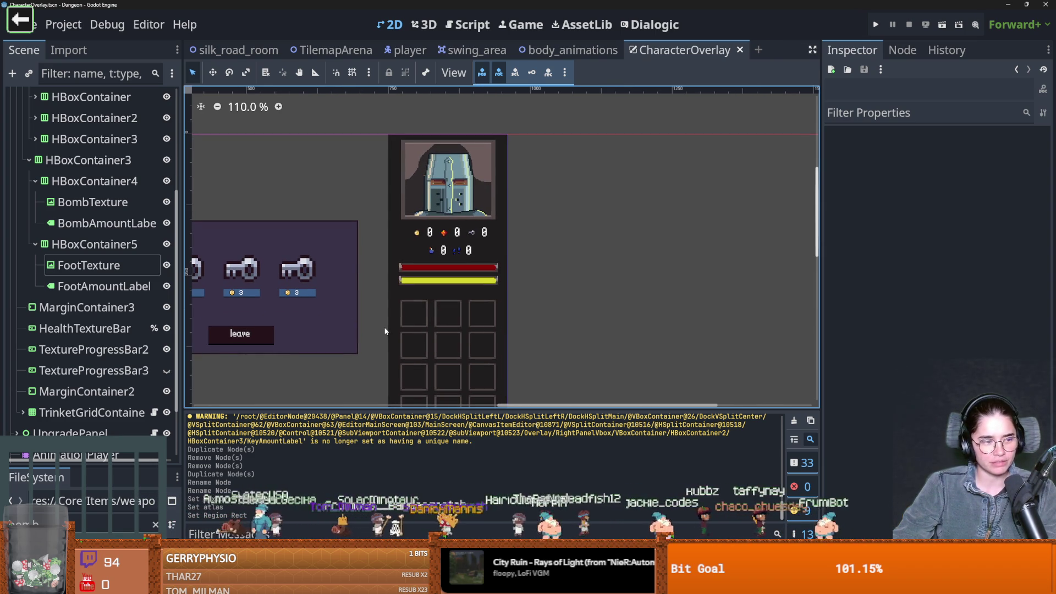
{"action": "scroll", "coordinate": [381, 358], "scroll_direction": "down", "scroll_amount": 2}
{"action": "scroll", "coordinate": [381, 358], "scroll_direction": "right", "scroll_amount": 2}
{"action": "key", "text": "ctrl+s"}
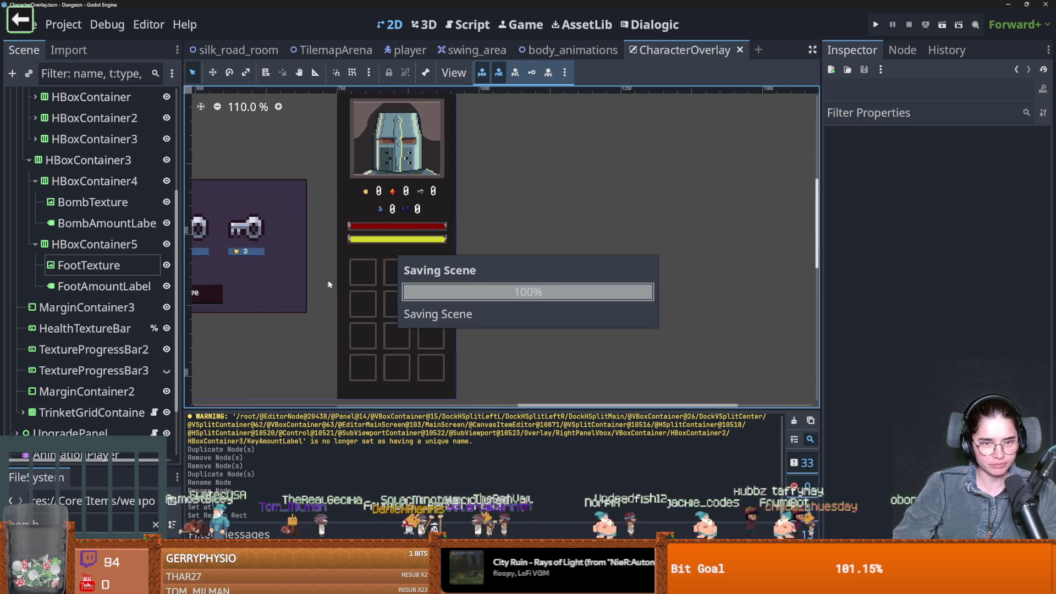
{"action": "scroll", "coordinate": [398, 317], "scroll_direction": "up", "scroll_amount": 1}
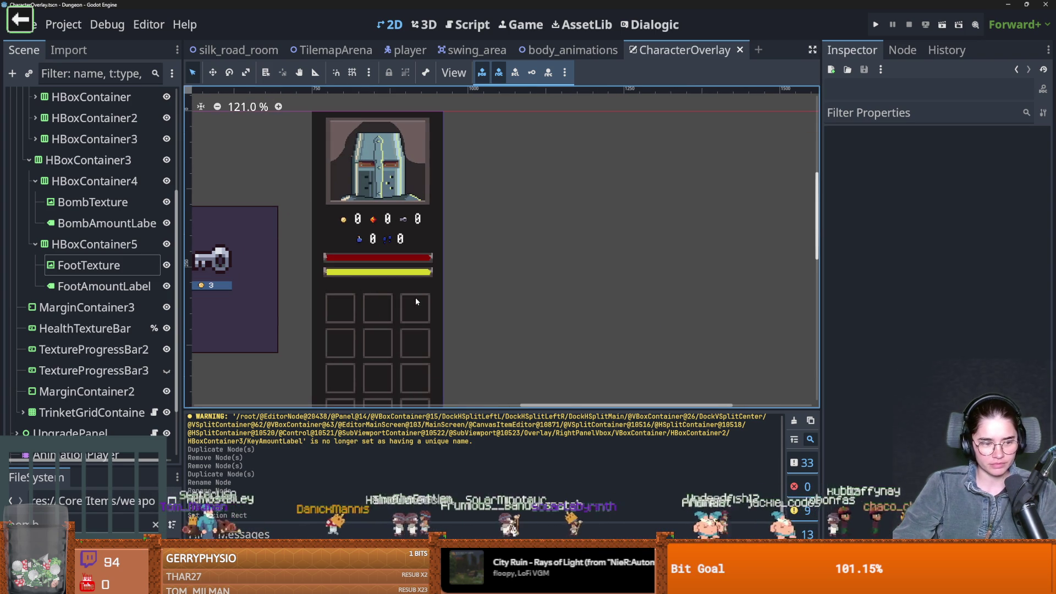
{"action": "scroll", "coordinate": [432, 299], "scroll_direction": "left", "scroll_amount": 2}
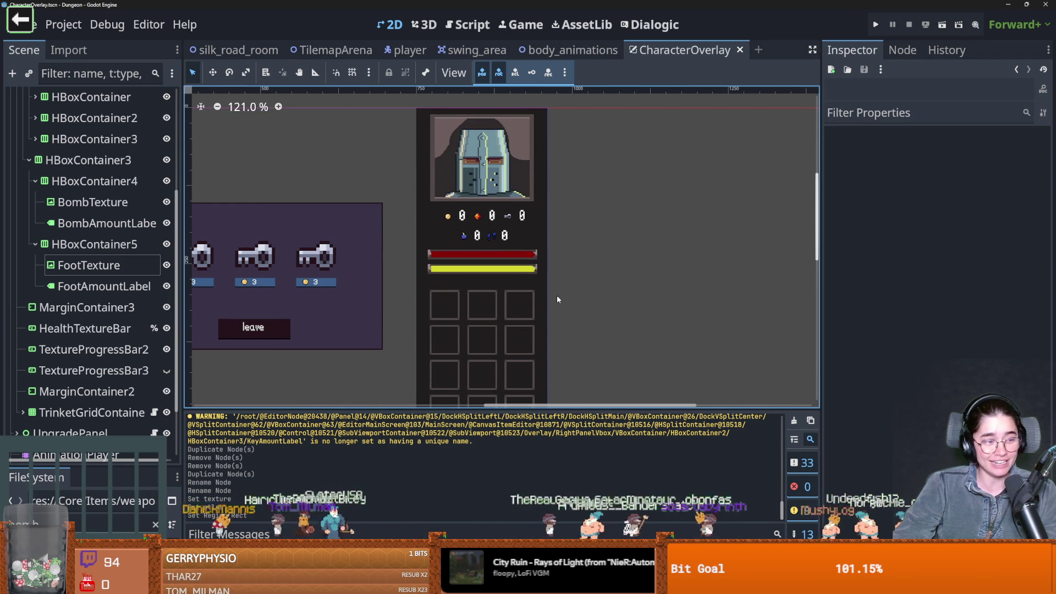
{"action": "key", "text": "ctrl+s"}
{"action": "left_click", "coordinate": [35, 245]}
{"action": "left_click", "coordinate": [35, 181]}
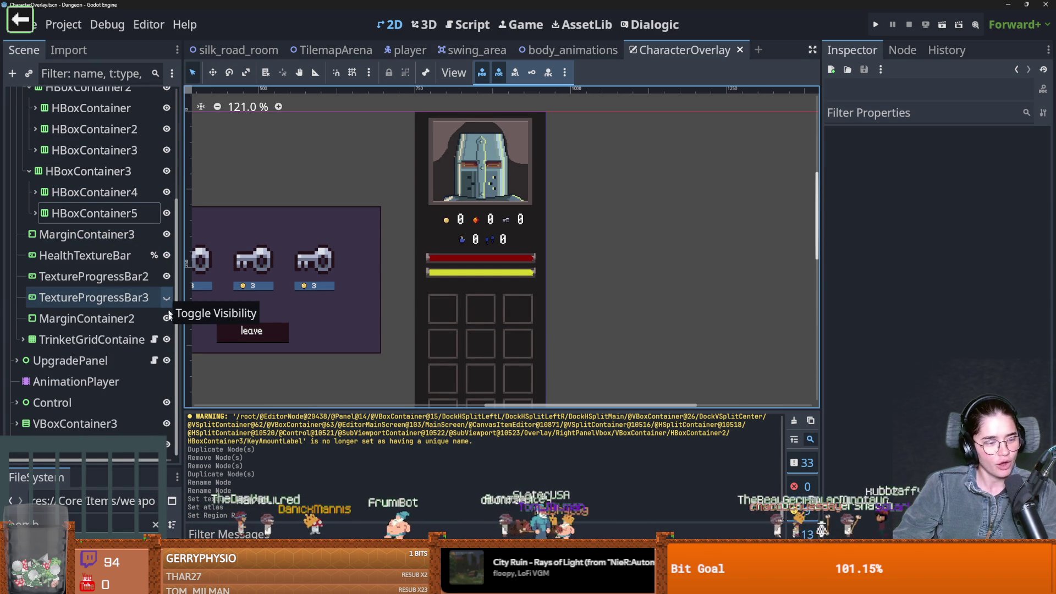
{"action": "scroll", "coordinate": [40, 273], "scroll_direction": "up", "scroll_amount": 2}
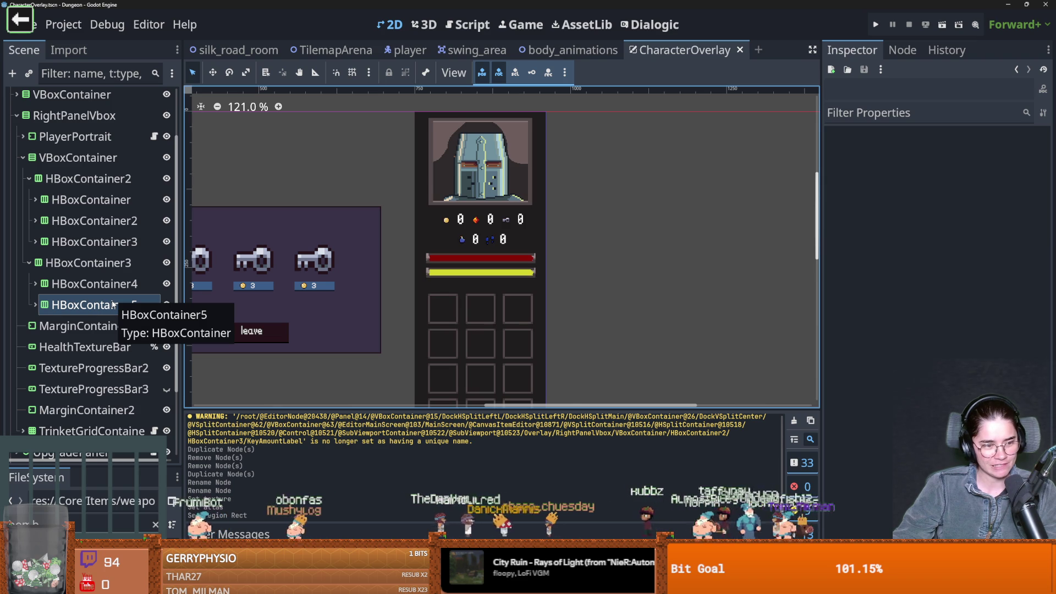
{"action": "scroll", "coordinate": [372, 302], "scroll_direction": "up", "scroll_amount": 1}
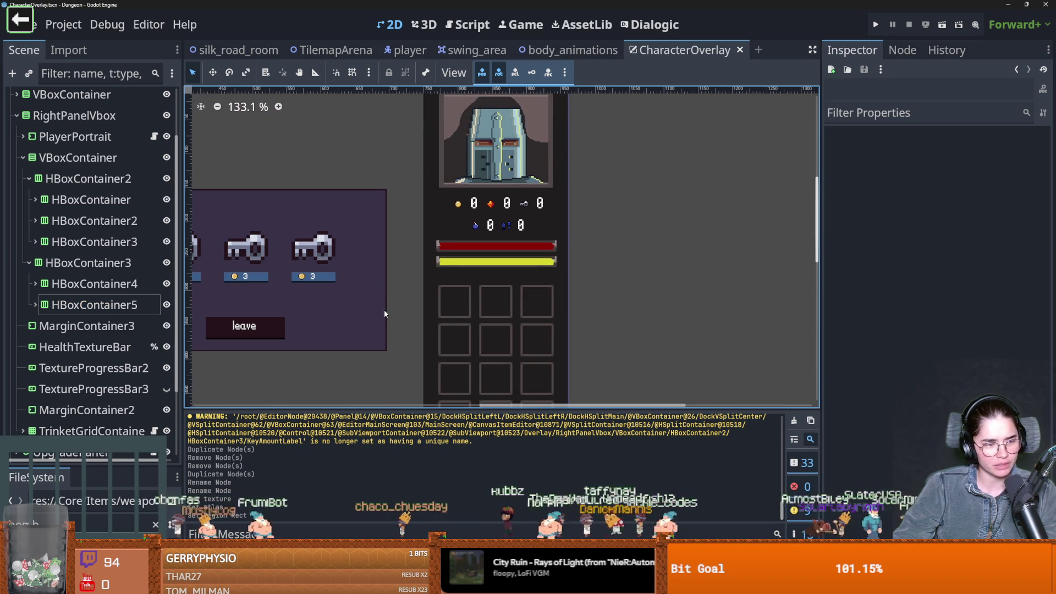
{"action": "scroll", "coordinate": [359, 306], "scroll_direction": "up", "scroll_amount": 2}
{"action": "scroll", "coordinate": [395, 327], "scroll_direction": "down", "scroll_amount": 2}
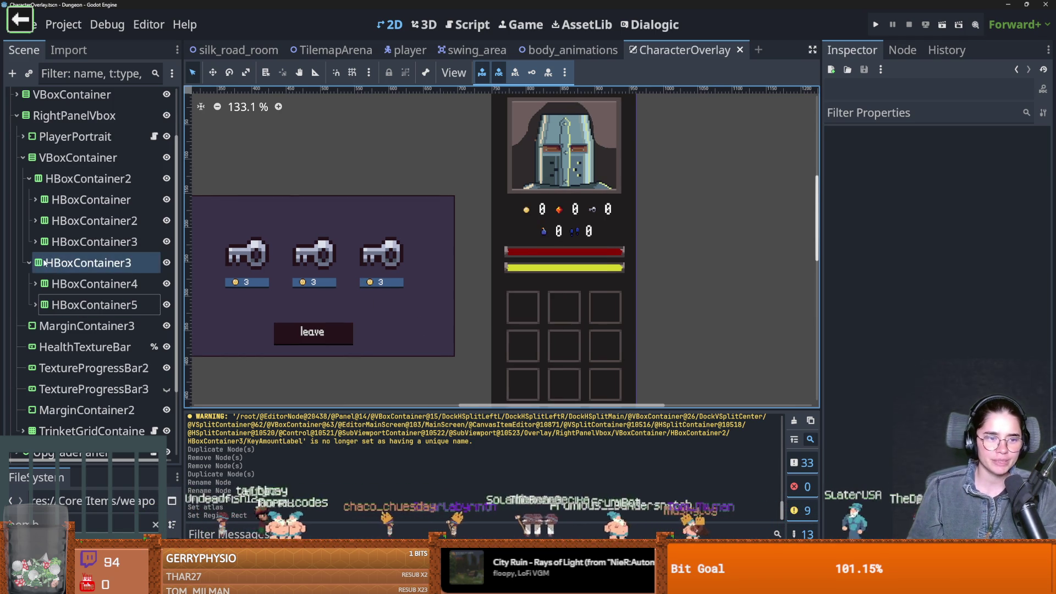
Save the overlay scene and open its character_overlay.gd script
{"action": "left_click", "coordinate": [32, 181]}
{"action": "left_click", "coordinate": [19, 158]}
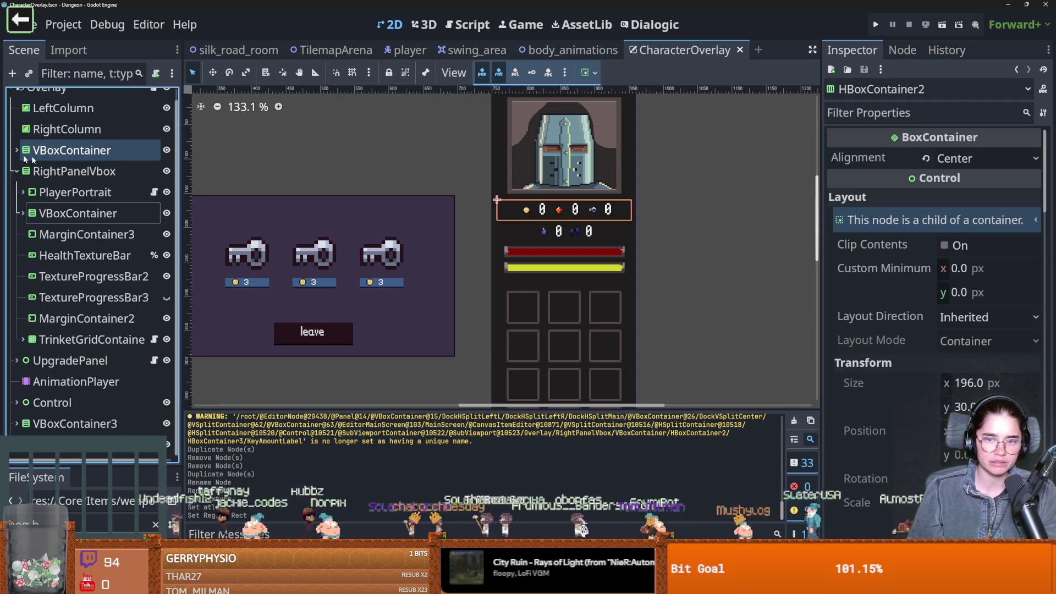
{"action": "key", "text": "ctrl+s"}
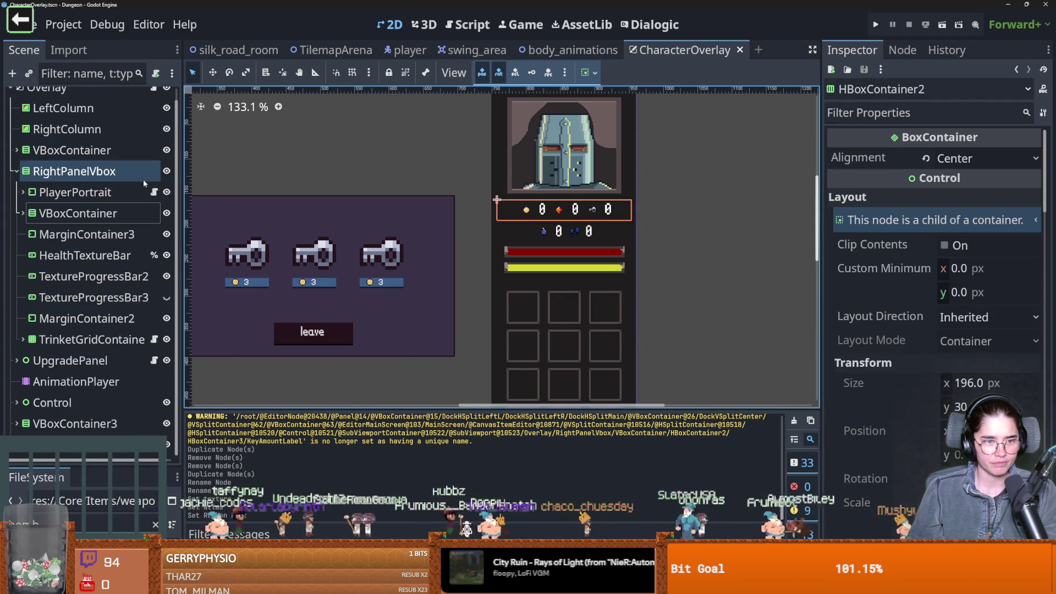
{"action": "left_click", "coordinate": [154, 192]}
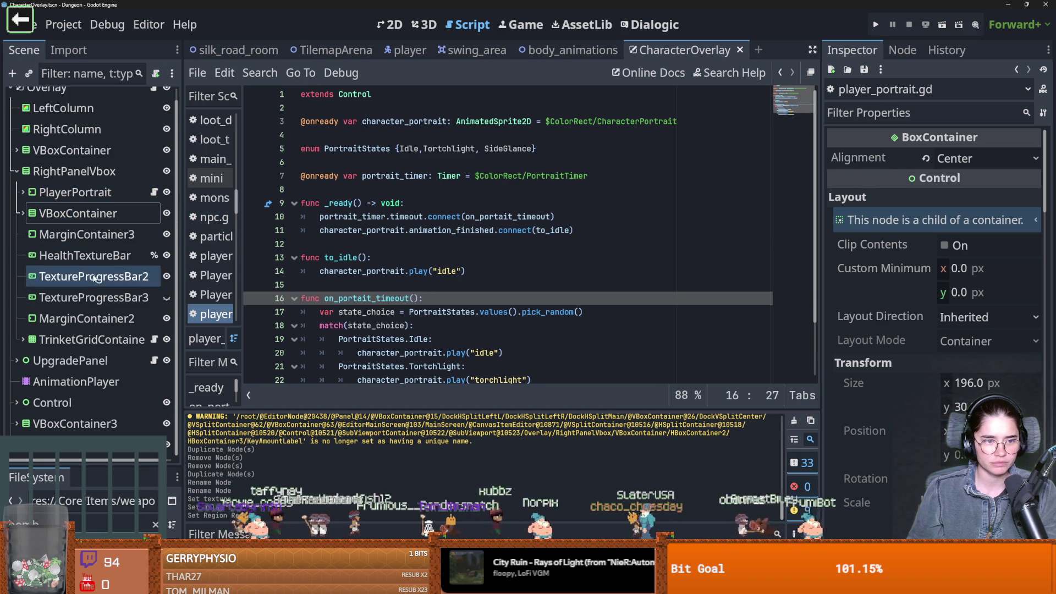
{"action": "left_click", "coordinate": [94, 298]}
{"action": "left_click", "coordinate": [578, 233]}
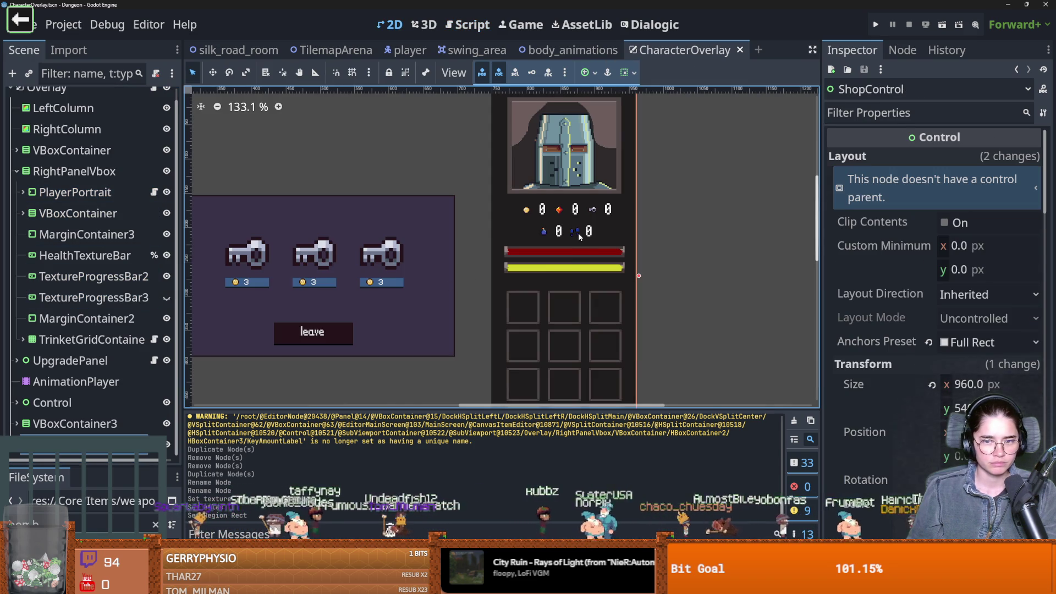
{"action": "scroll", "coordinate": [82, 256], "scroll_direction": "up", "scroll_amount": 1}
{"action": "left_click", "coordinate": [154, 99]}
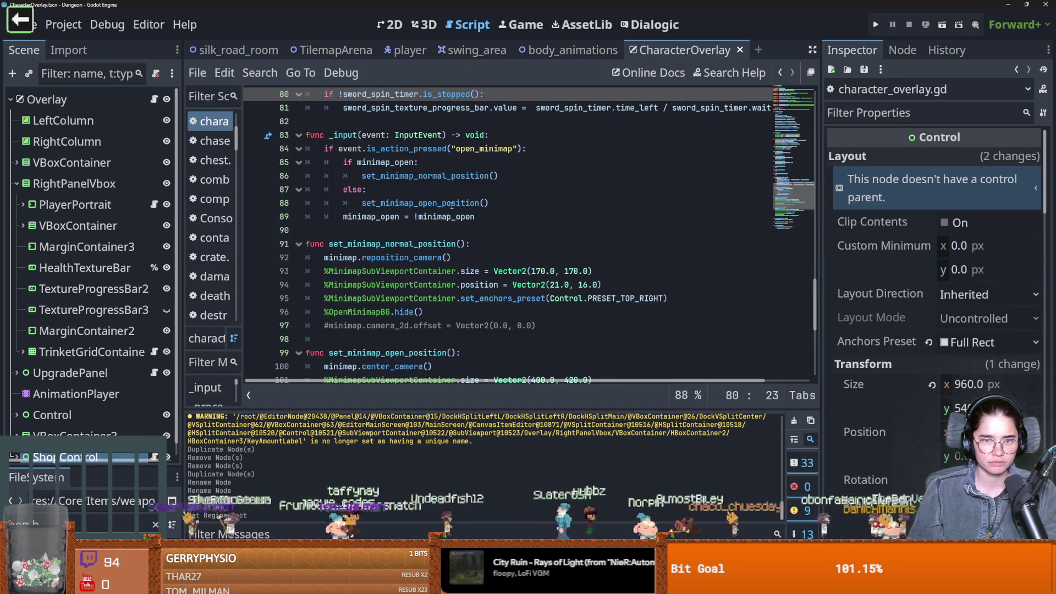
Insert a blank line after the gem_amount_label declaration on line 17
{"action": "scroll", "coordinate": [481, 242], "scroll_direction": "up", "scroll_amount": 4}
{"action": "scroll", "coordinate": [481, 242], "scroll_direction": "up", "scroll_amount": 18}
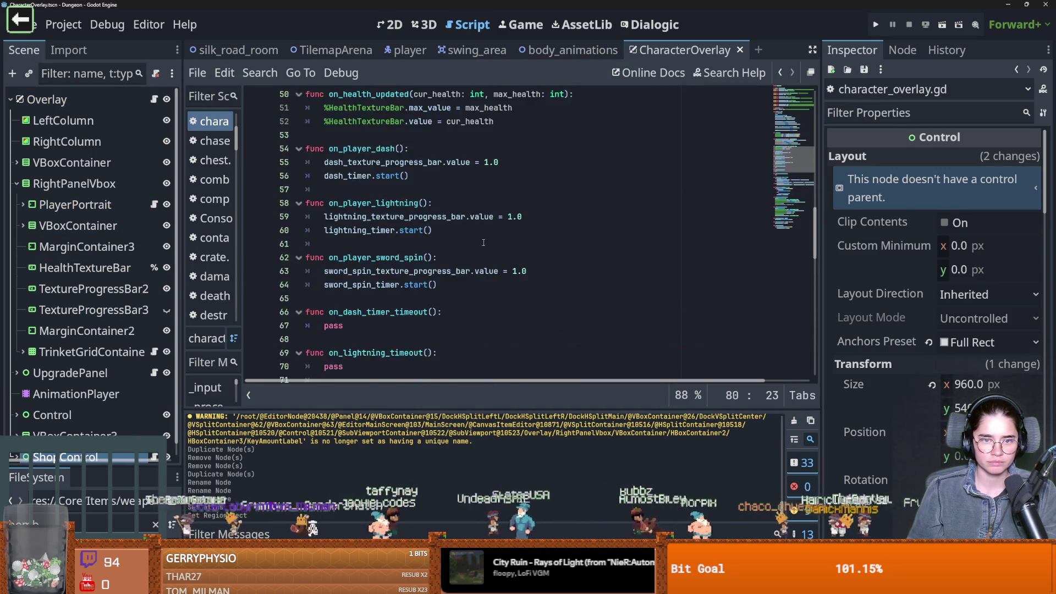
{"action": "scroll", "coordinate": [484, 243], "scroll_direction": "up", "scroll_amount": 2}
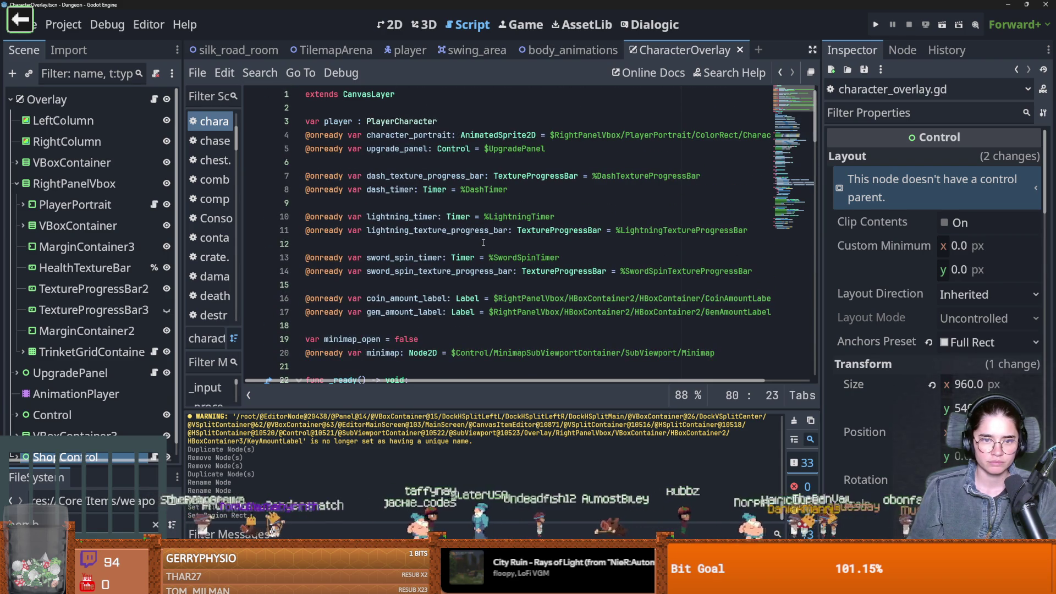
{"action": "scroll", "coordinate": [484, 242], "scroll_direction": "down", "scroll_amount": 1}
{"action": "double_click", "coordinate": [422, 271]}
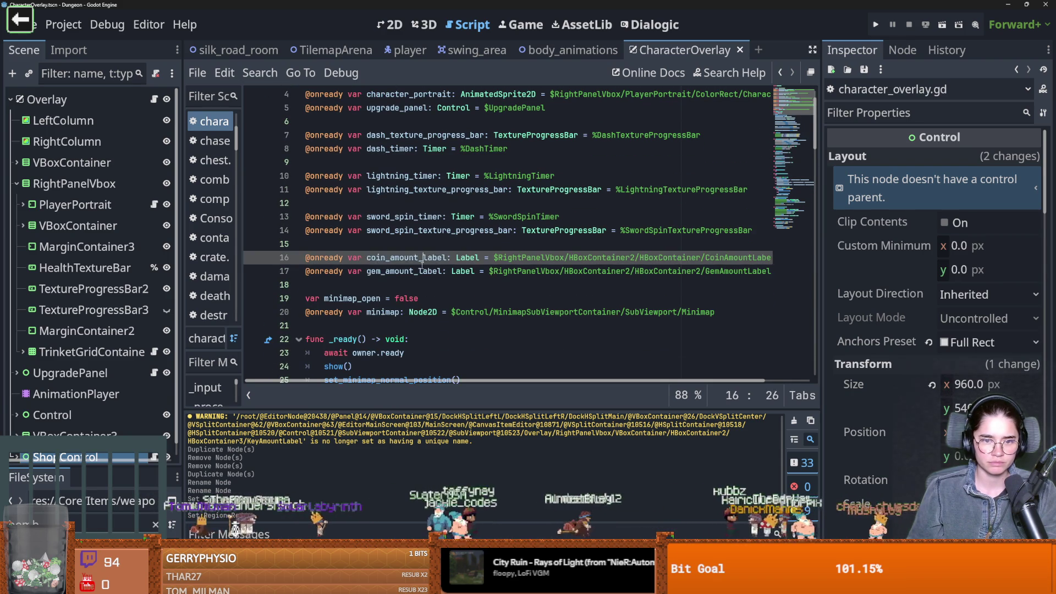
{"action": "left_click", "coordinate": [400, 287]}
{"action": "key", "text": "Return"}
{"action": "left_click", "coordinate": [23, 225]}
{"action": "left_click", "coordinate": [34, 328]}
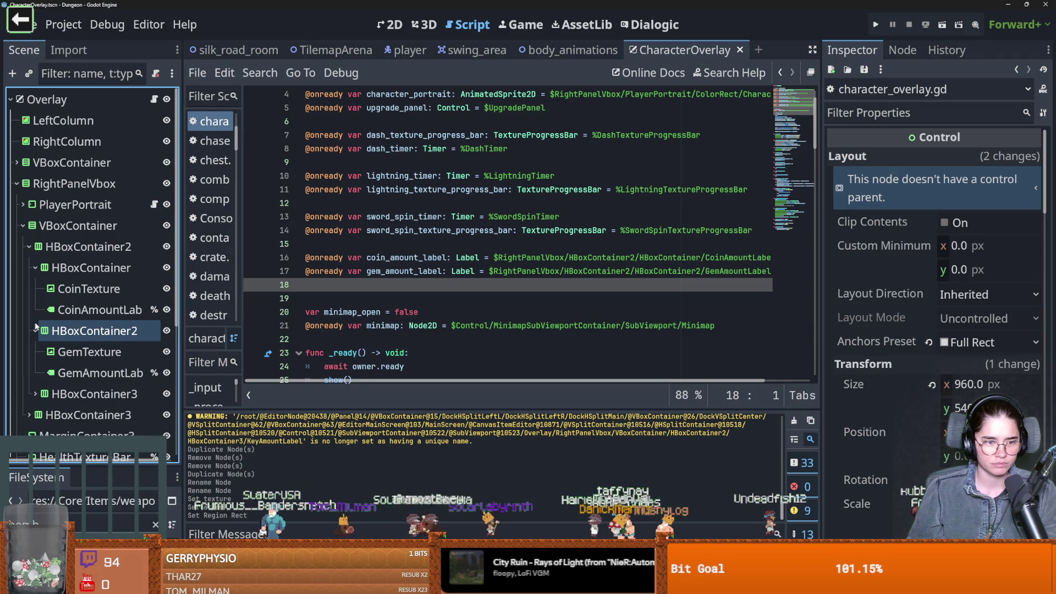
{"action": "left_click", "coordinate": [34, 331]}
{"action": "left_click", "coordinate": [32, 352]}
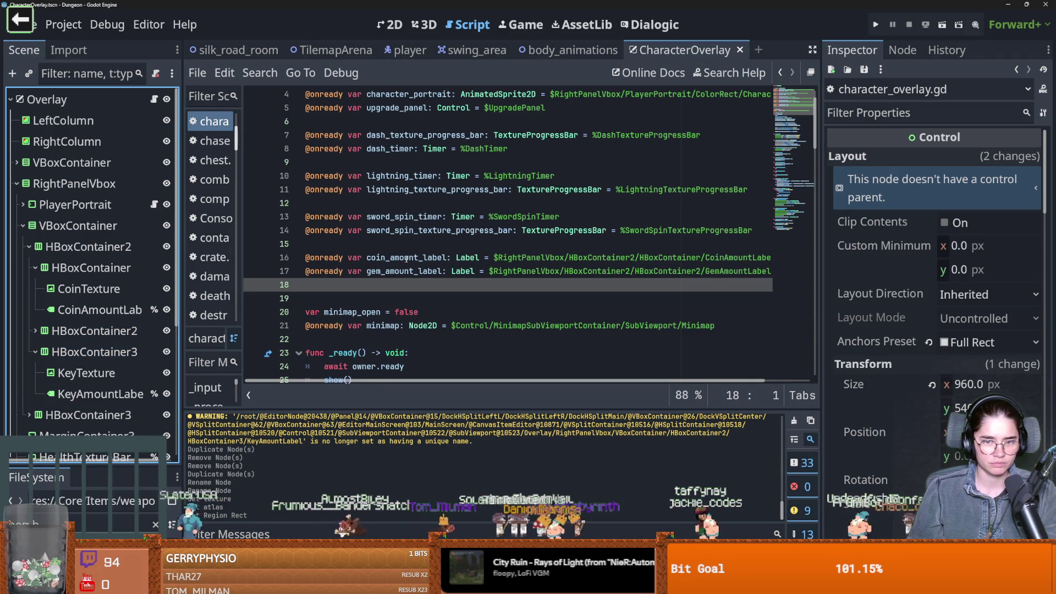
{"action": "mouse_move", "coordinate": [88, 394]}
{"action": "left_mouse_down"}
{"action": "mouse_move", "coordinate": [408, 288]}
{"action": "mouse_move", "coordinate": [382, 285]}
{"action": "left_mouse_up"}
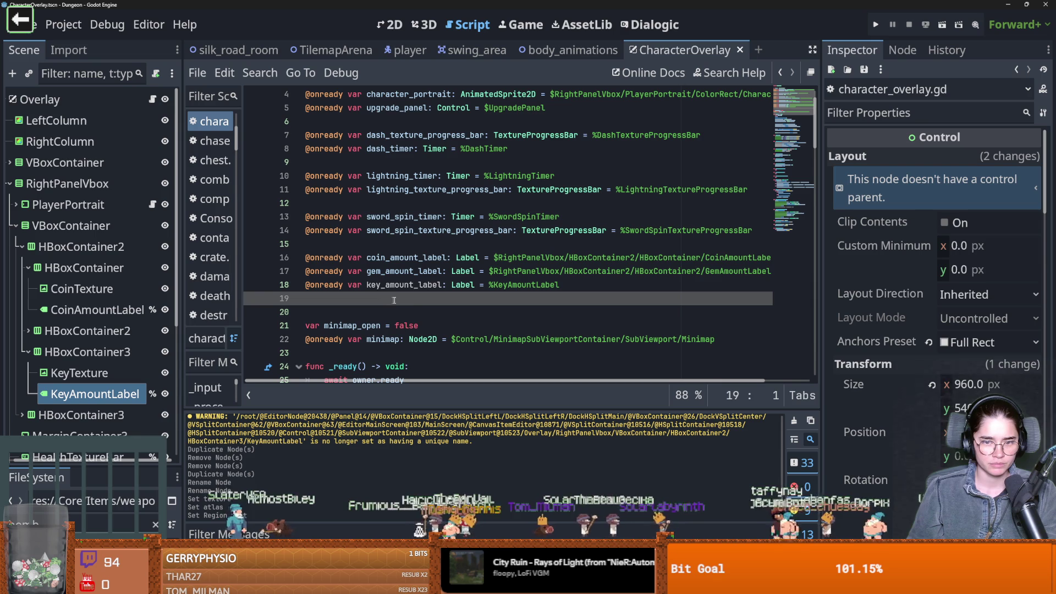
{"action": "scroll", "coordinate": [66, 262], "scroll_direction": "down", "scroll_amount": 4}
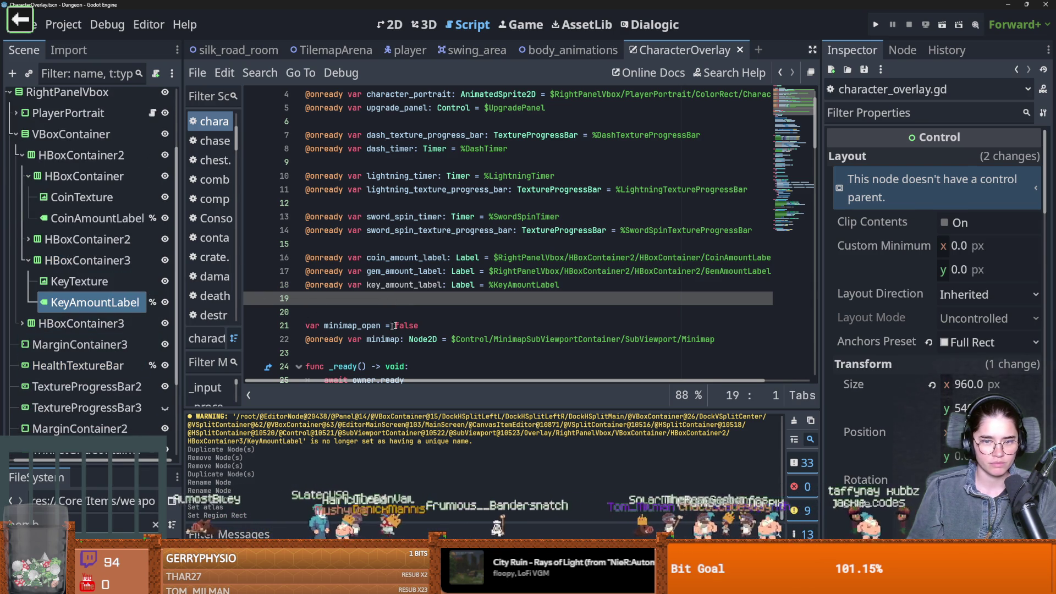
{"action": "left_click", "coordinate": [498, 285]}
Add a blank line after line 43 inside update_ui
{"action": "scroll", "coordinate": [485, 302], "scroll_direction": "down", "scroll_amount": 10}
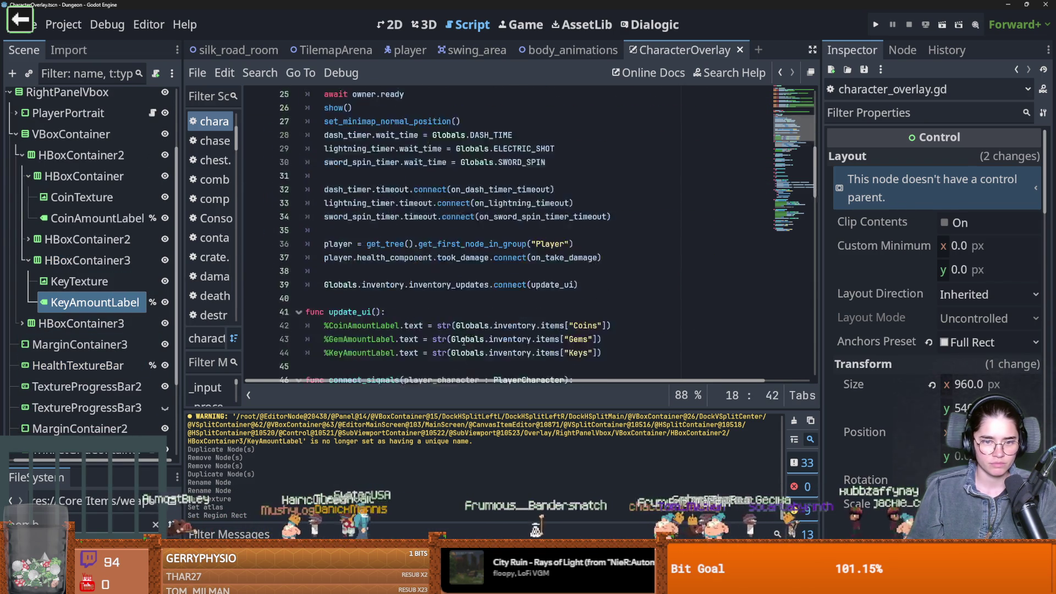
{"action": "scroll", "coordinate": [464, 341], "scroll_direction": "up", "scroll_amount": 5}
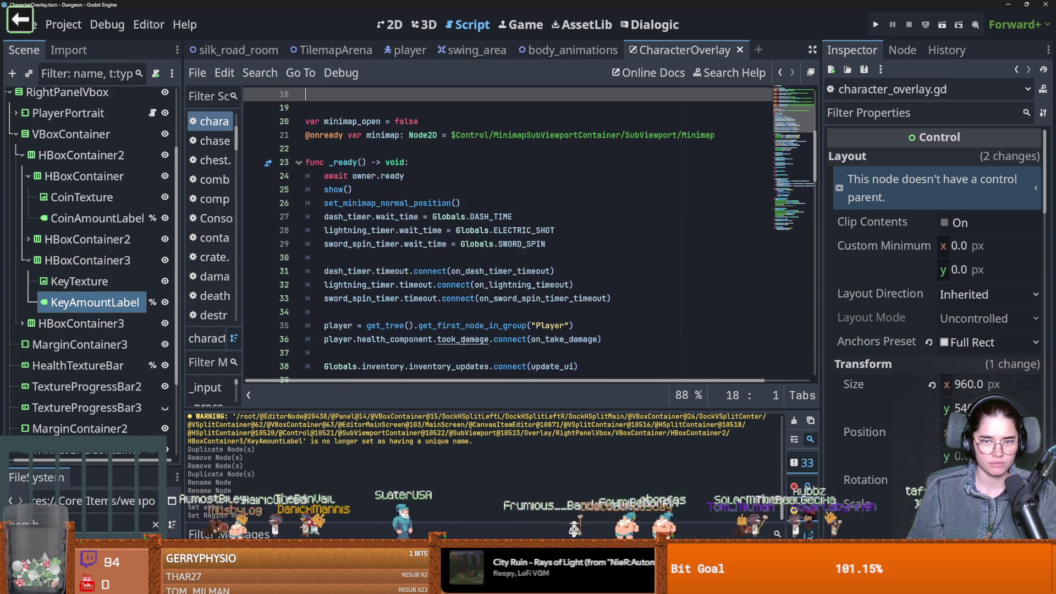
{"action": "scroll", "coordinate": [467, 339], "scroll_direction": "up", "scroll_amount": 4}
{"action": "scroll", "coordinate": [468, 338], "scroll_direction": "down", "scroll_amount": 4}
{"action": "scroll", "coordinate": [468, 337], "scroll_direction": "down", "scroll_amount": 3}
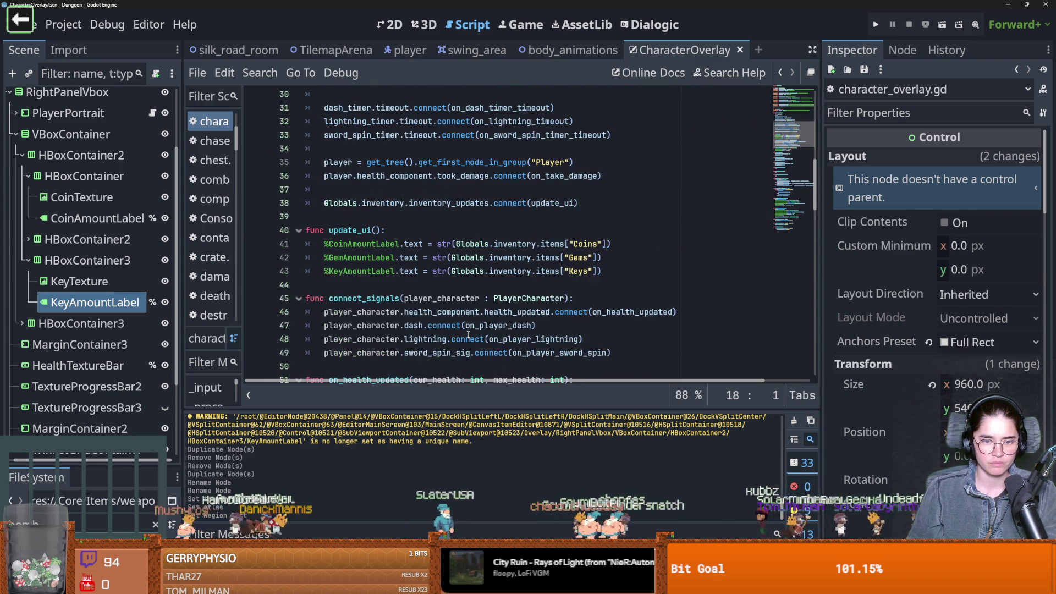
{"action": "left_click", "coordinate": [617, 268]}
{"action": "key", "text": "Return"}
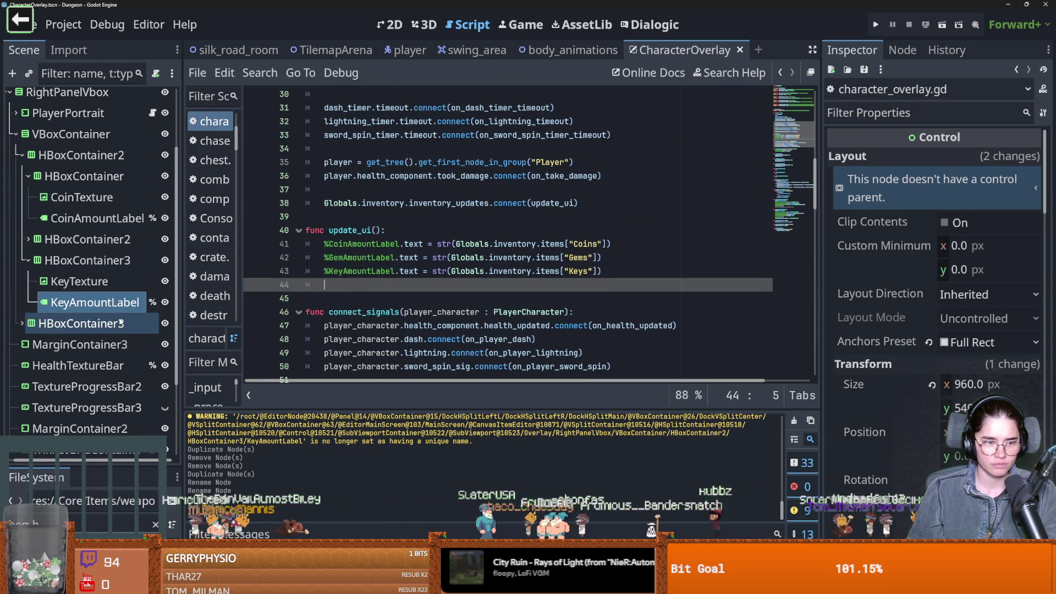
{"action": "left_click", "coordinate": [22, 323]}
{"action": "left_click", "coordinate": [28, 298]}
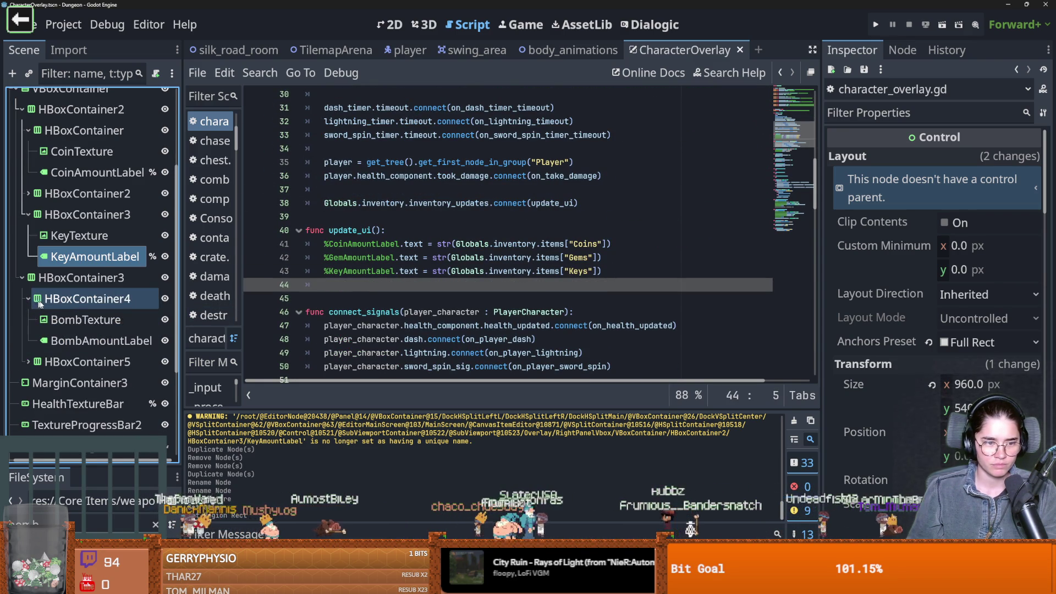
Mark BombAmountLabel and FootAmountLabel as Access as Unique Name and save the CharacterOverlay scene
{"action": "mouse_move", "coordinate": [70, 343]}
{"action": "left_mouse_down"}
{"action": "mouse_move", "coordinate": [378, 287]}
{"action": "mouse_move", "coordinate": [110, 336]}
{"action": "left_mouse_up"}
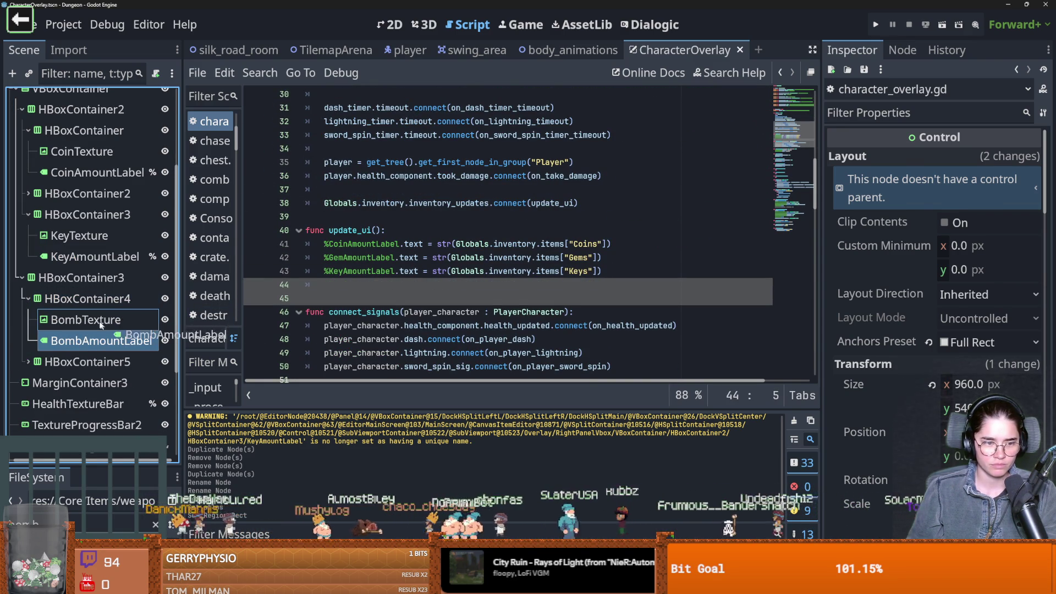
{"action": "left_click", "coordinate": [96, 324]}
{"action": "right_click", "coordinate": [101, 341]}
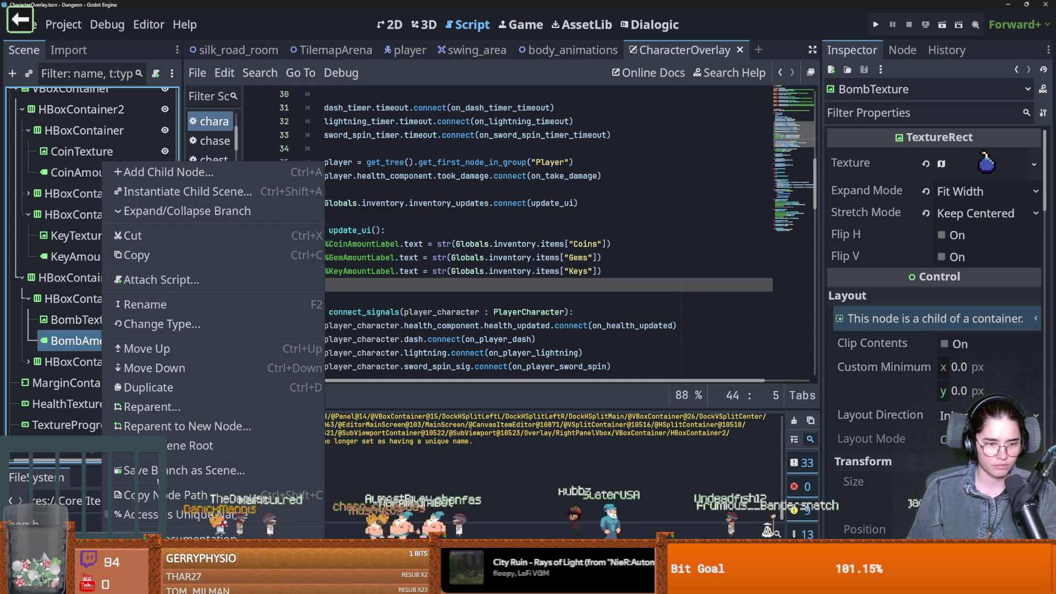
{"action": "left_click", "coordinate": [176, 442]}
{"action": "left_click", "coordinate": [28, 361]}
{"action": "scroll", "coordinate": [83, 342], "scroll_direction": "down", "scroll_amount": 2}
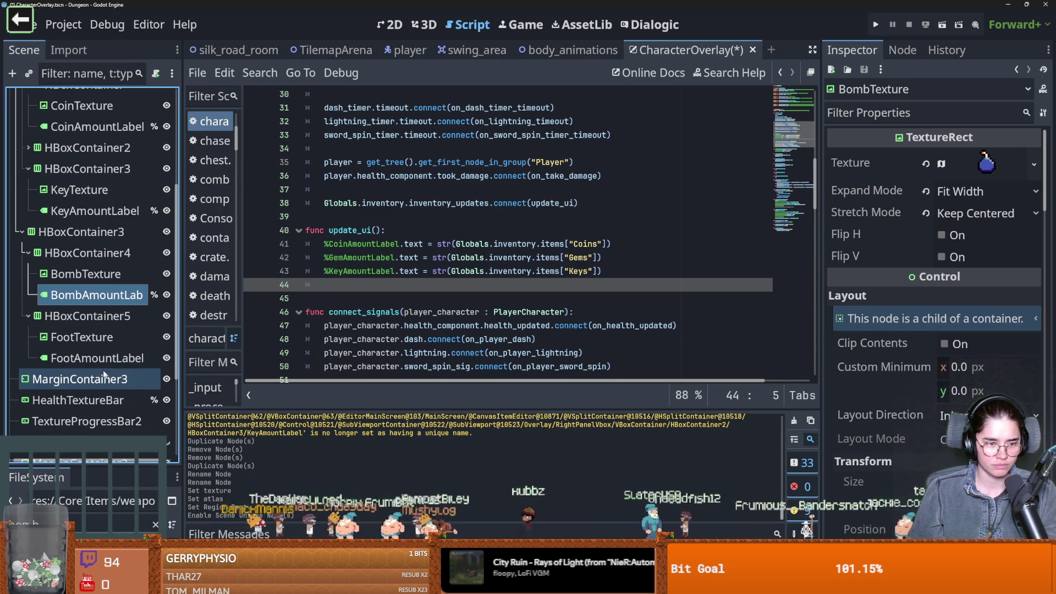
{"action": "right_click", "coordinate": [103, 361]}
{"action": "left_click", "coordinate": [176, 514]}
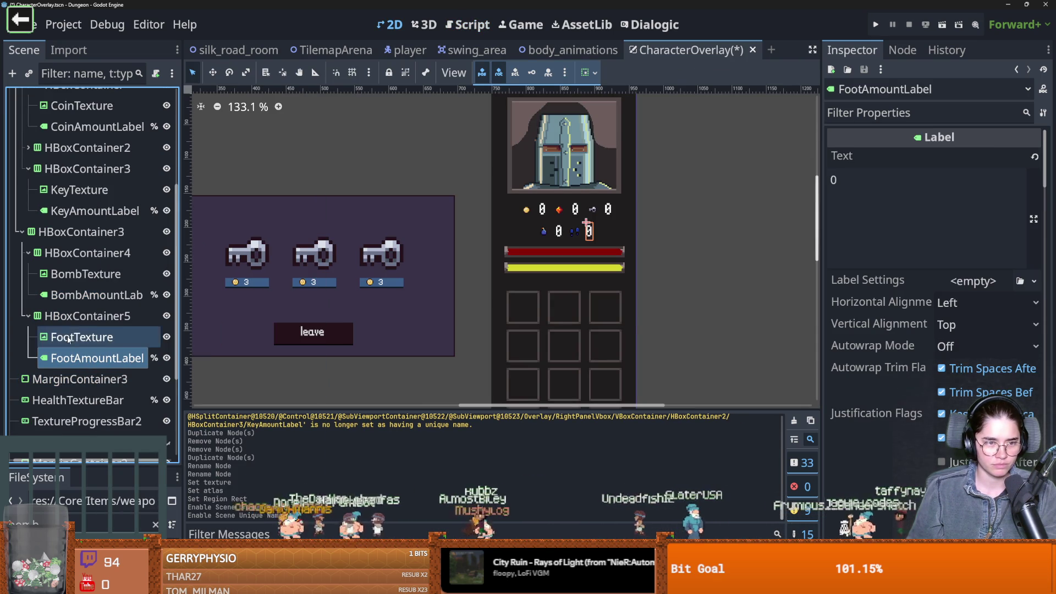
{"action": "key", "text": "ctrl+s"}
Select BombAmountLabel and bring up the character_overlay.gd script
{"action": "left_click", "coordinate": [108, 297], "text": "ctrl"}
{"action": "scroll", "coordinate": [99, 275], "scroll_direction": "up", "scroll_amount": 5}
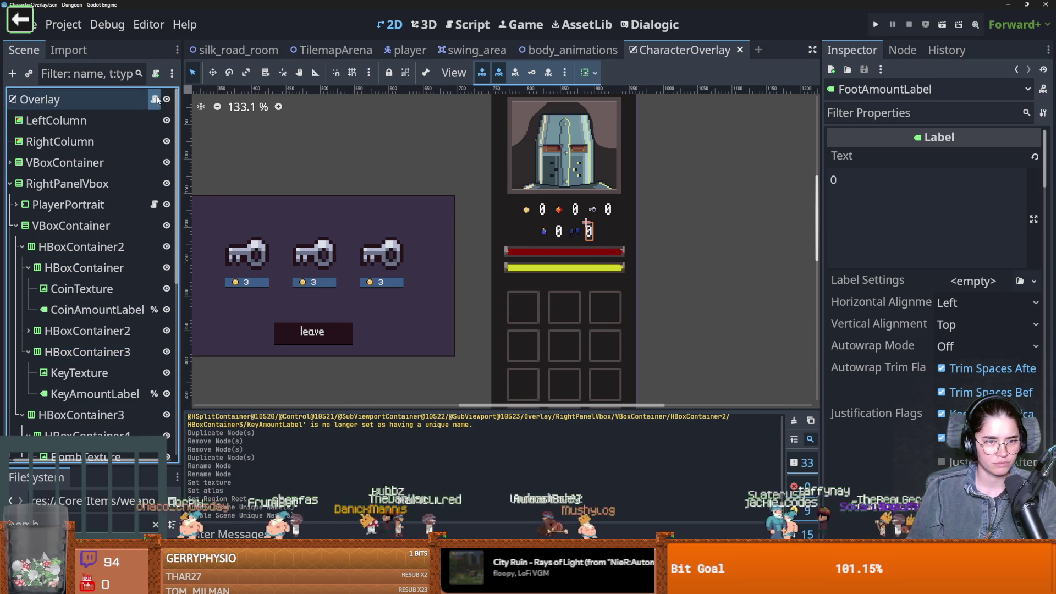
{"action": "left_click", "coordinate": [153, 99]}
{"action": "scroll", "coordinate": [460, 312], "scroll_direction": "down", "scroll_amount": 1}
{"action": "scroll", "coordinate": [88, 275], "scroll_direction": "down", "scroll_amount": 3}
Drag a %BombAmountLabel reference onto line 44 of update_ui, replacing the stray %KeyAmountLabel
{"action": "left_click_drag", "start_coordinate": [88, 302], "coordinate": [355, 244]}
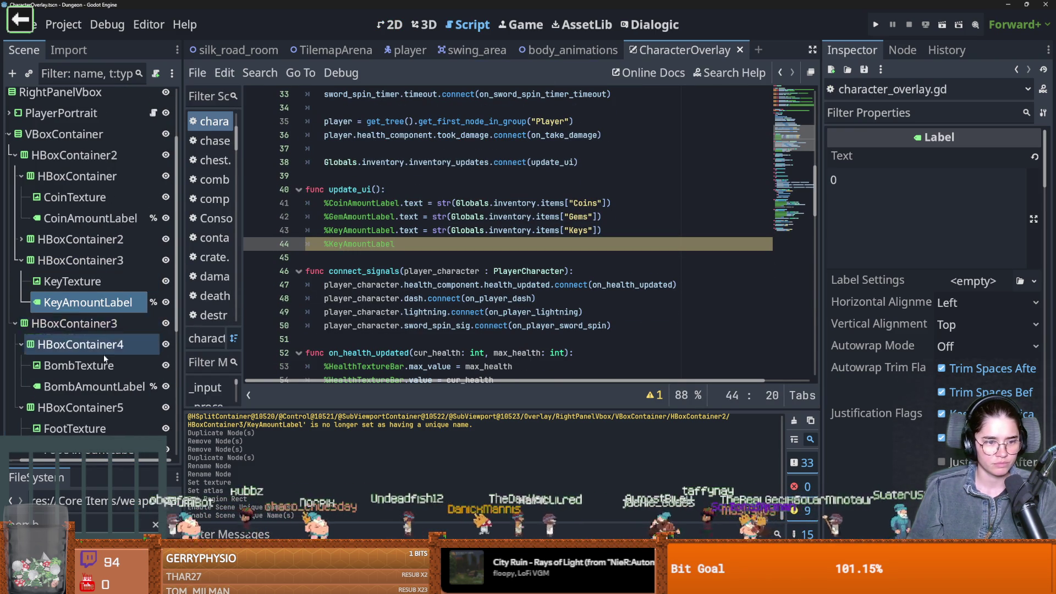
{"action": "scroll", "coordinate": [79, 306], "scroll_direction": "down", "scroll_amount": 4}
{"action": "mouse_move", "coordinate": [80, 295]}
{"action": "left_mouse_down"}
{"action": "mouse_move", "coordinate": [463, 273]}
{"action": "mouse_move", "coordinate": [452, 187]}
{"action": "mouse_move", "coordinate": [367, 244]}
{"action": "left_mouse_up"}
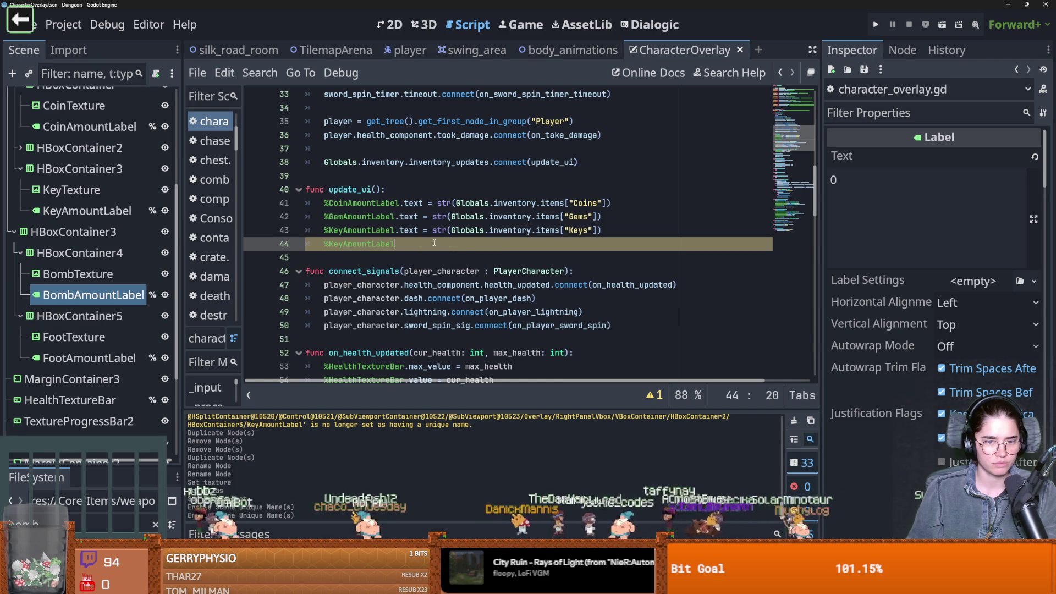
{"action": "key", "text": "ctrl+z"}
{"action": "mouse_move", "coordinate": [93, 295]}
{"action": "left_mouse_down"}
{"action": "mouse_move", "coordinate": [365, 253]}
{"action": "mouse_move", "coordinate": [93, 308]}
{"action": "left_mouse_up"}
{"action": "left_click", "coordinate": [90, 358]}
{"action": "key", "text": "ctrl+F1"}
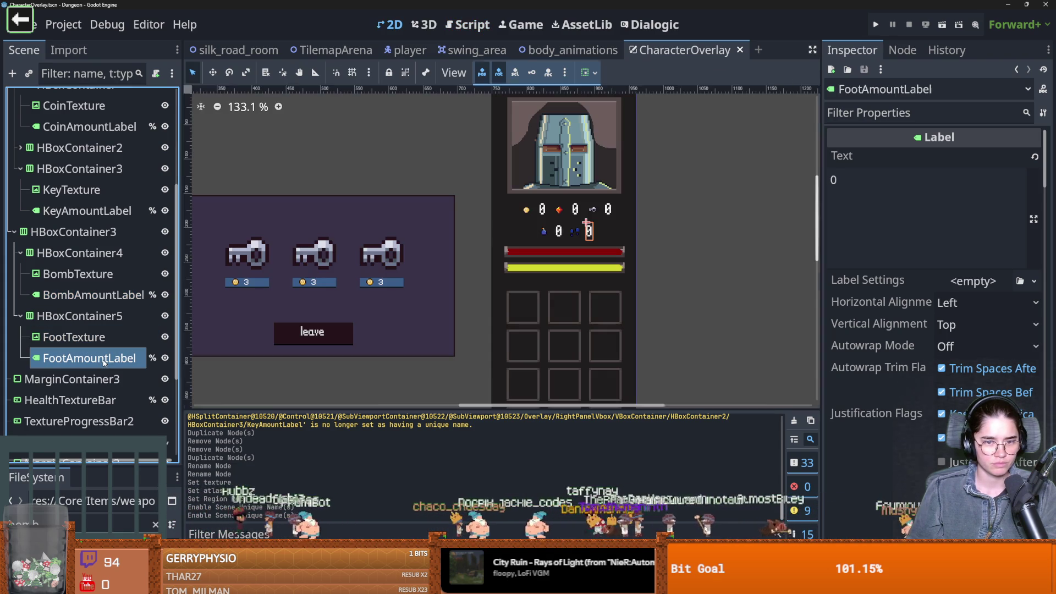
{"action": "scroll", "coordinate": [110, 247], "scroll_direction": "up", "scroll_amount": 5}
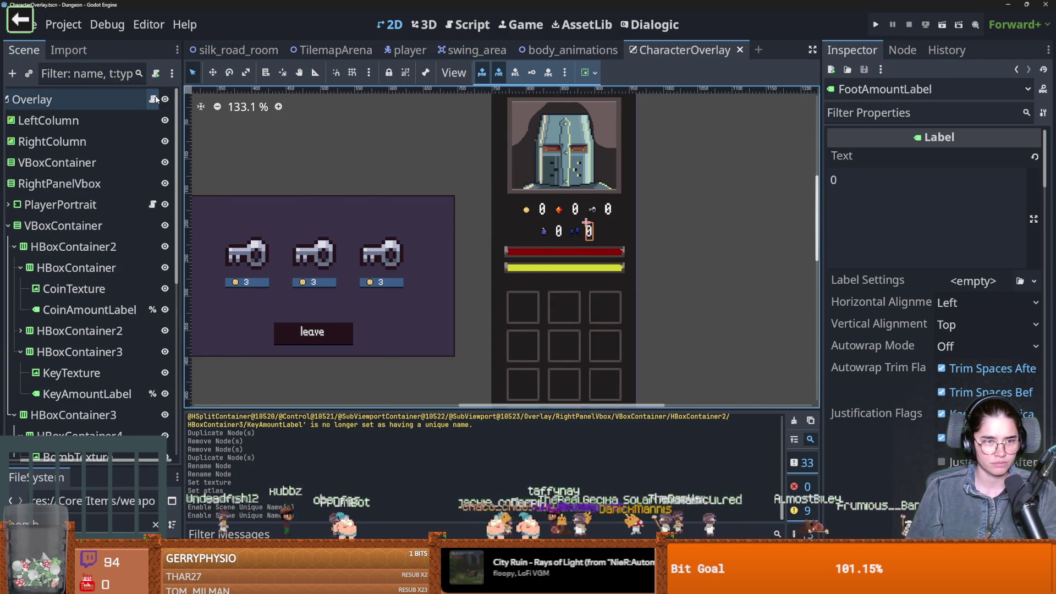
{"action": "key", "text": "ctrl+F3"}
{"action": "scroll", "coordinate": [140, 242], "scroll_direction": "down", "scroll_amount": 5}
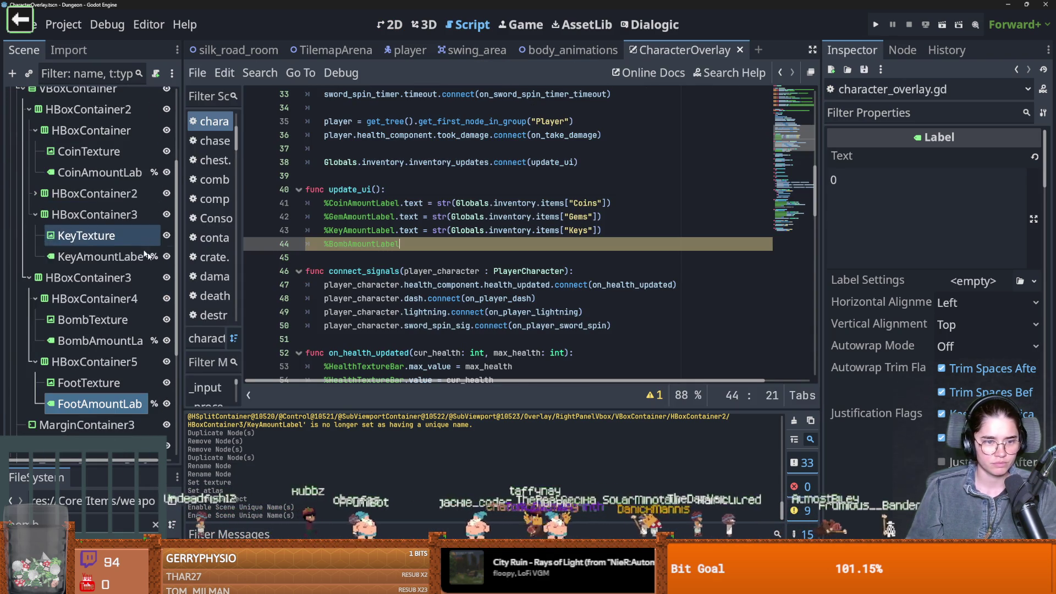
Add a %FootAmountLabel reference on line 45 and copy the inventory text assignment onto lines 44–45
{"action": "key", "text": "Return"}
{"action": "mouse_move", "coordinate": [91, 403]}
{"action": "left_mouse_down"}
{"action": "mouse_move", "coordinate": [330, 287]}
{"action": "mouse_move", "coordinate": [334, 262]}
{"action": "left_mouse_up"}
{"action": "left_click_drag", "start_coordinate": [618, 233], "coordinate": [389, 231]}
{"action": "key", "text": "ctrl+c"}
{"action": "left_click", "coordinate": [407, 244]}
{"action": "key", "text": "ctrl+v"}
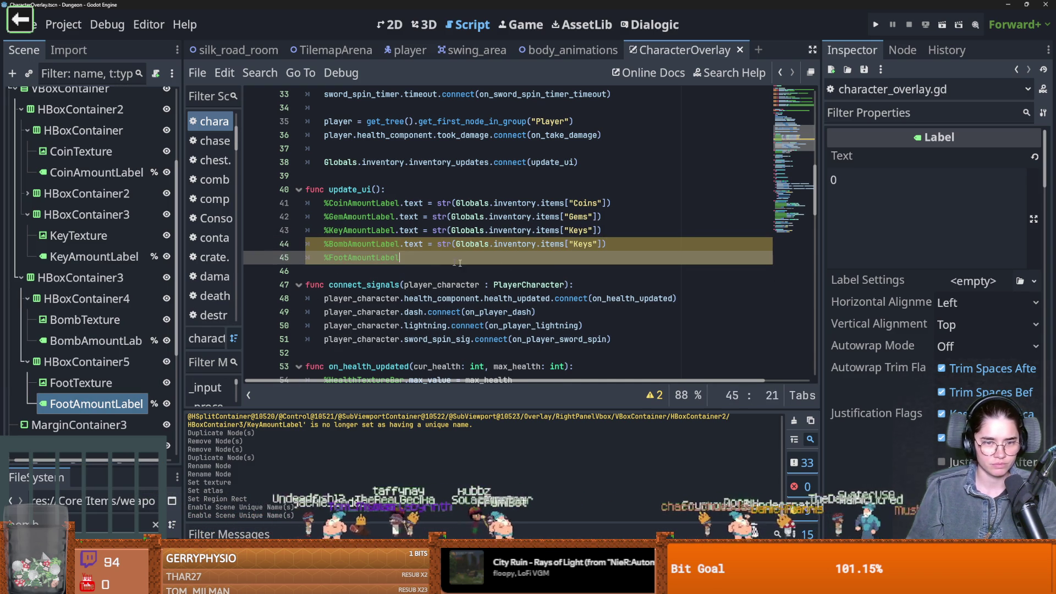
Change the item keys on lines 44–45 to "Bombs" and "Feet" and save the scene
{"action": "double_click", "coordinate": [584, 258]}
{"action": "type", "text": "Foot"}
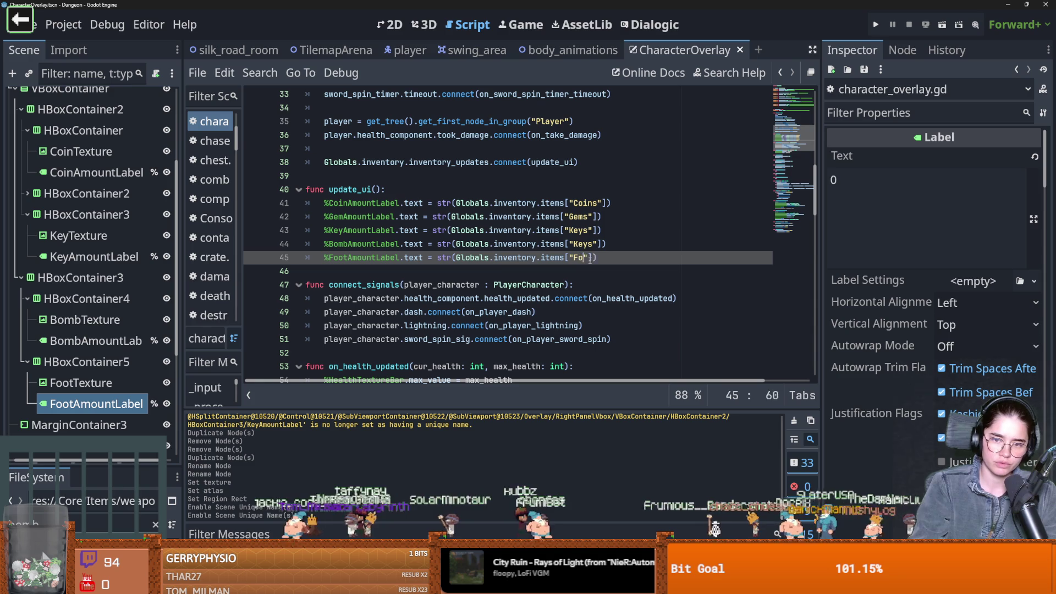
{"action": "double_click", "coordinate": [584, 244]}
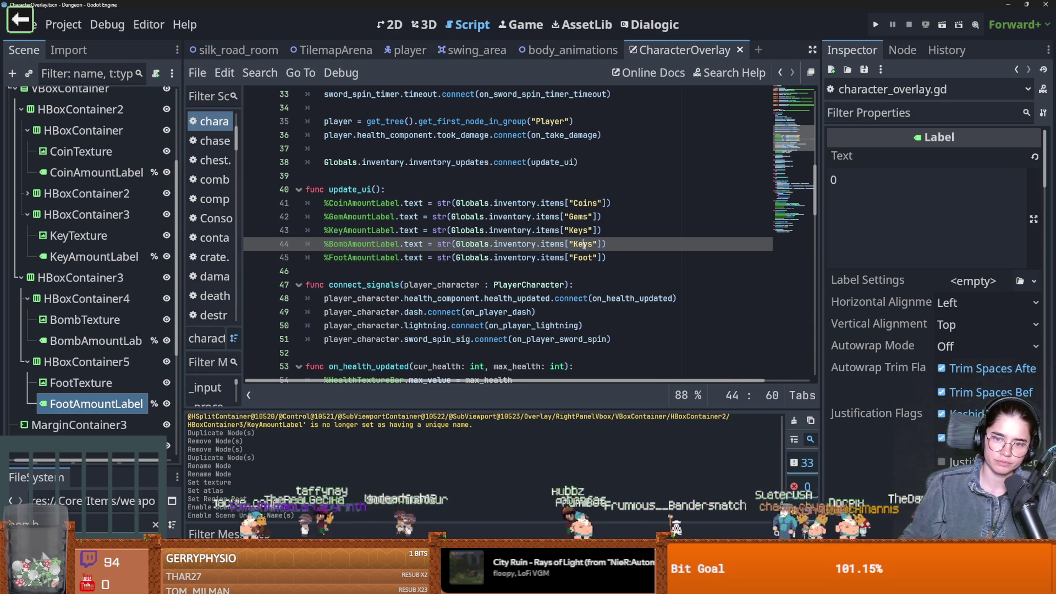
{"action": "type", "text": "Bomb"}
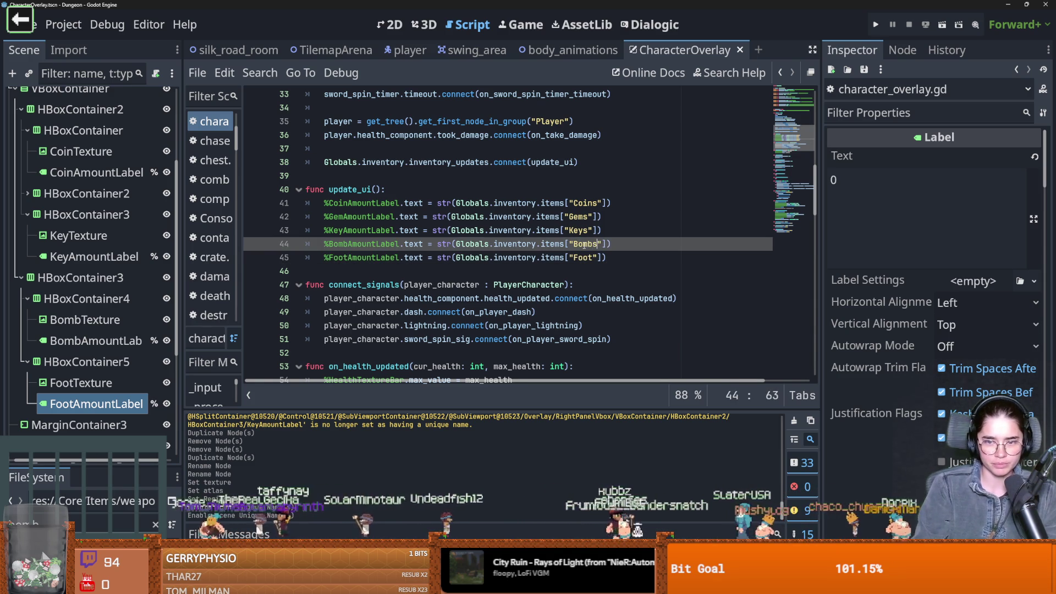
{"action": "double_click", "coordinate": [587, 257]}
{"action": "type", "text": "F"}
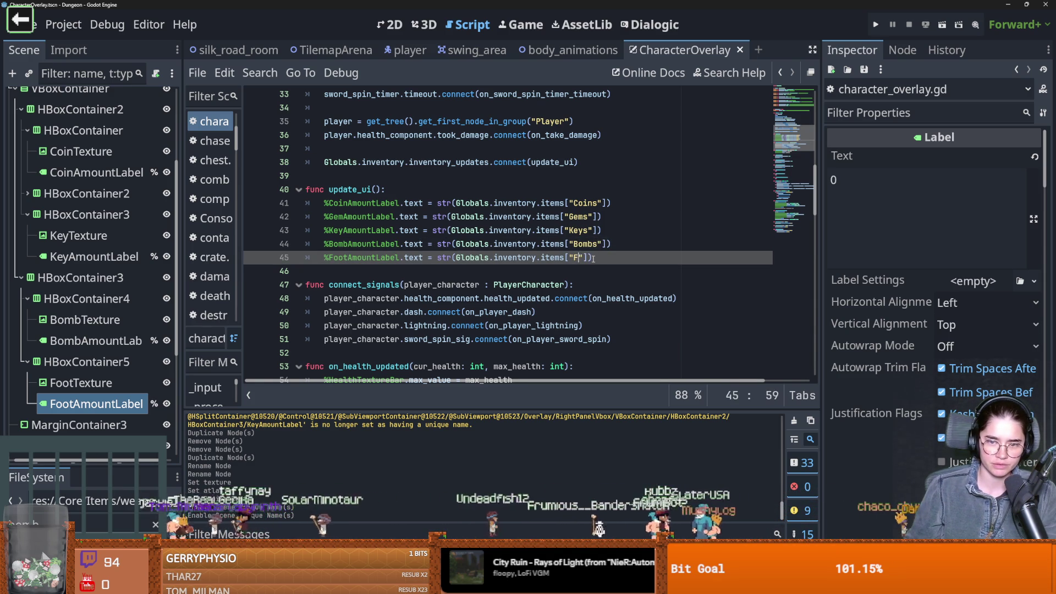
{"action": "key", "text": "ctrl+s"}
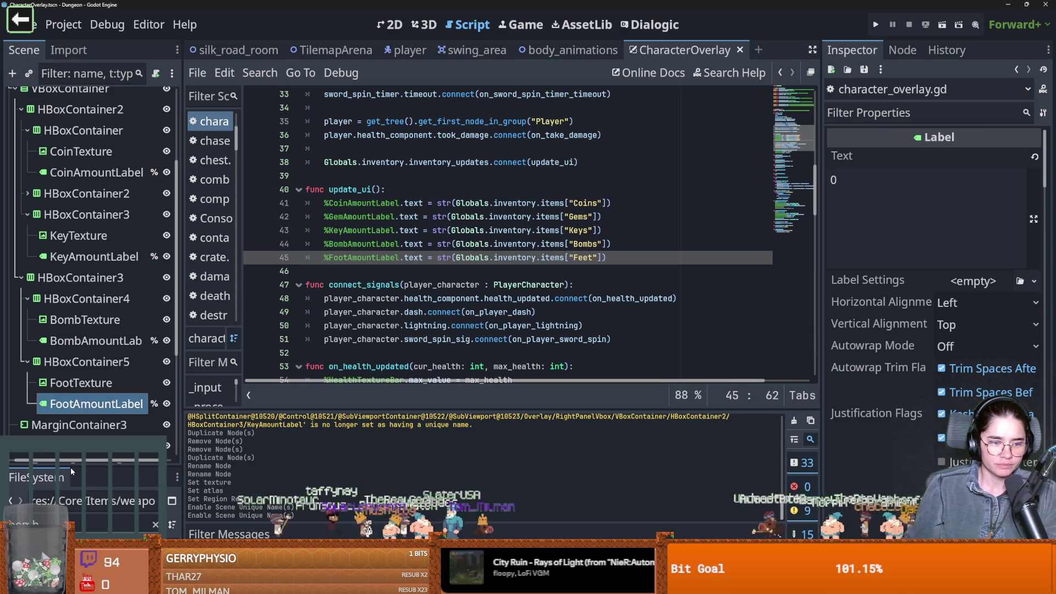
{"action": "mouse_move", "coordinate": [70, 466]}
{"action": "left_mouse_down"}
{"action": "mouse_move", "coordinate": [105, 234]}
{"action": "mouse_move", "coordinate": [83, 264]}
{"action": "left_mouse_up"}
Filter the FileSystem for main_in and open main_inv.tres in the Inspector
{"action": "double_click", "coordinate": [57, 326]}
{"action": "type", "text": "main_in"}
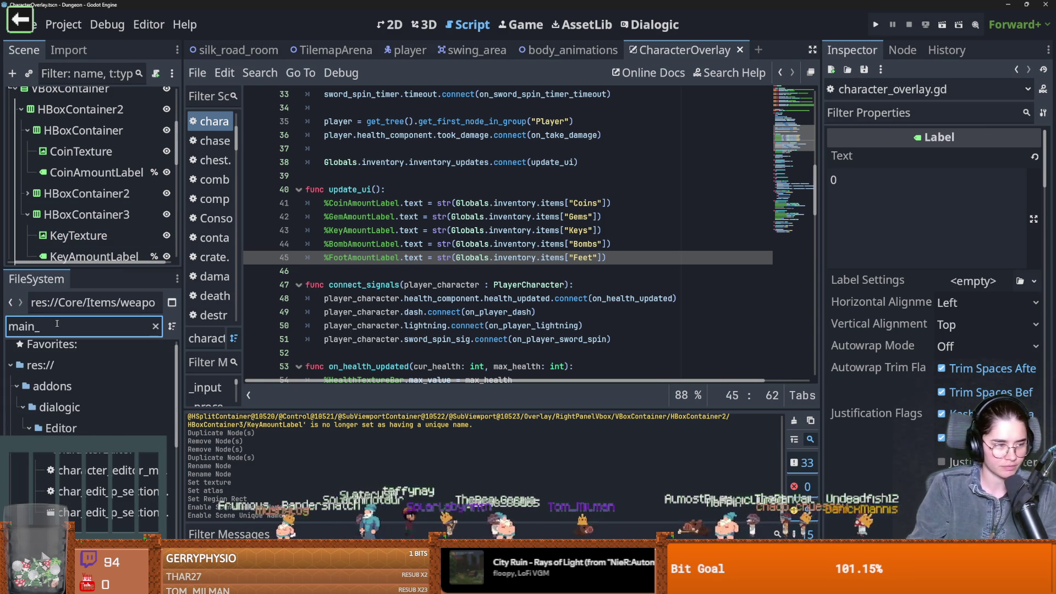
{"action": "left_click", "coordinate": [83, 457]}
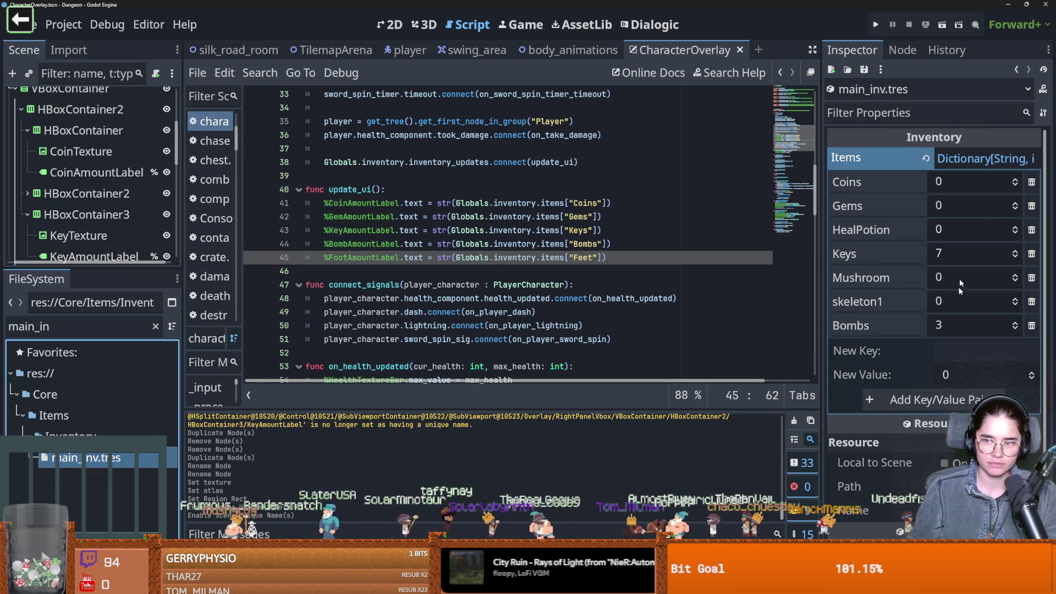
Add a "Feet" key with value 3 to the inventory items and save
{"action": "left_click", "coordinate": [959, 351]}
{"action": "type", "text": "Fe"}
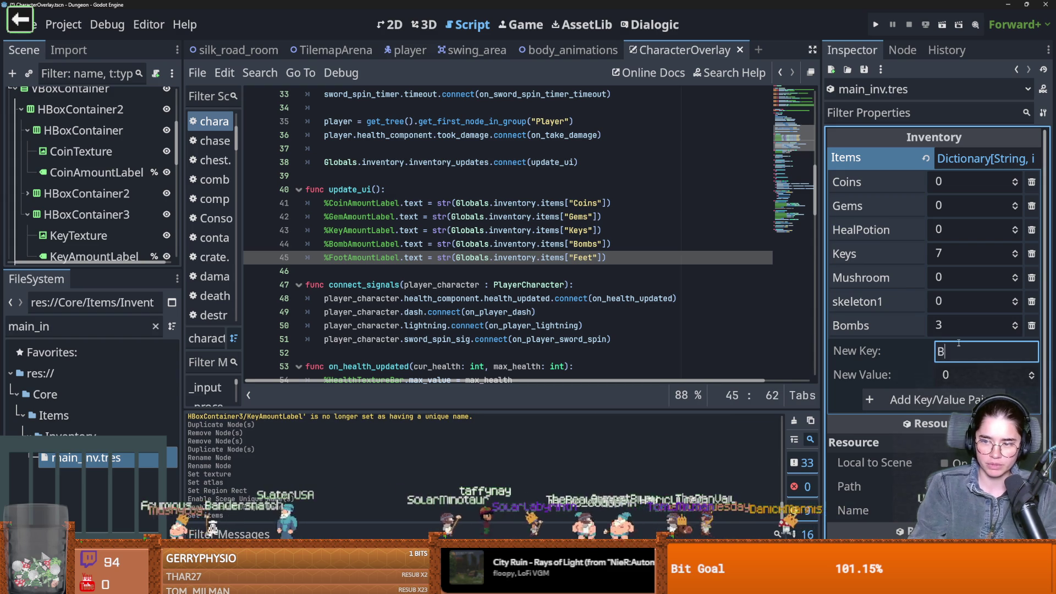
{"action": "key", "text": "BackSpace"}
{"action": "key", "text": "BackSpace"}
{"action": "type", "text": "Deet"}
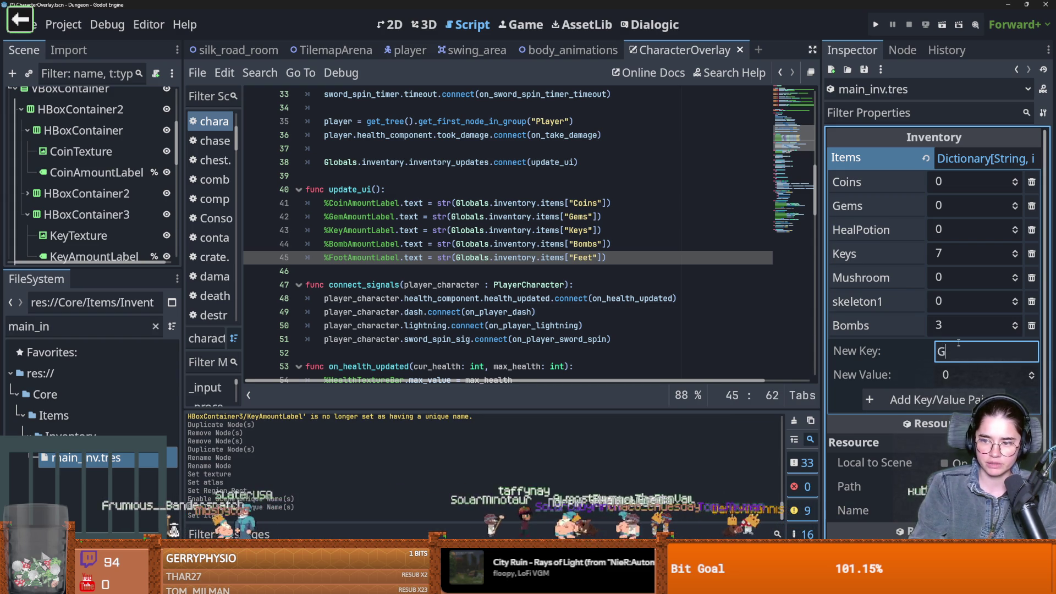
{"action": "key", "text": "BackSpace"}
{"action": "key", "text": "BackSpace"}
{"action": "key", "text": "BackSpace"}
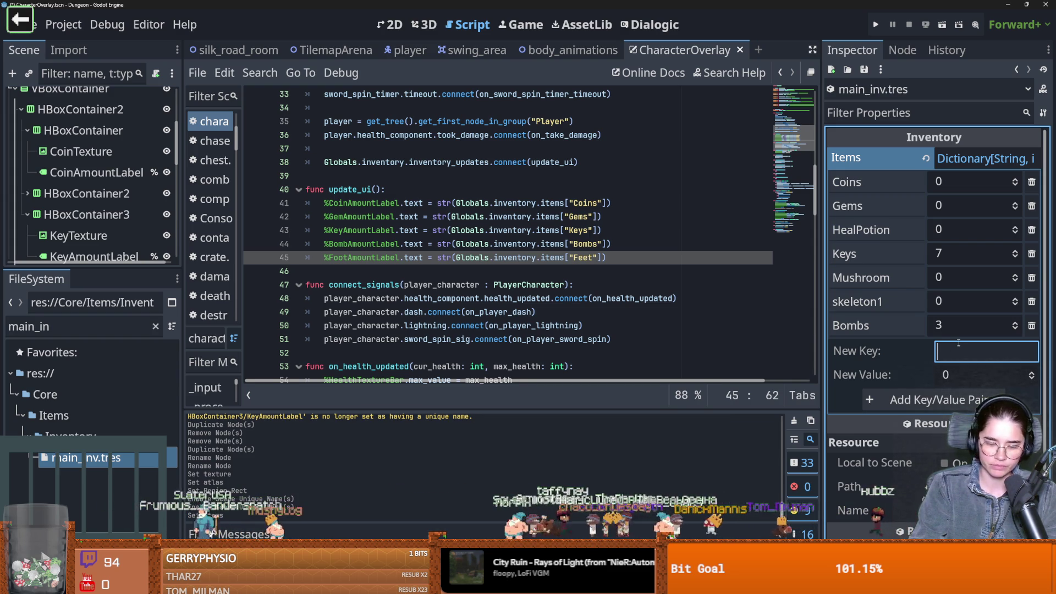
{"action": "type", "text": "Feet"}
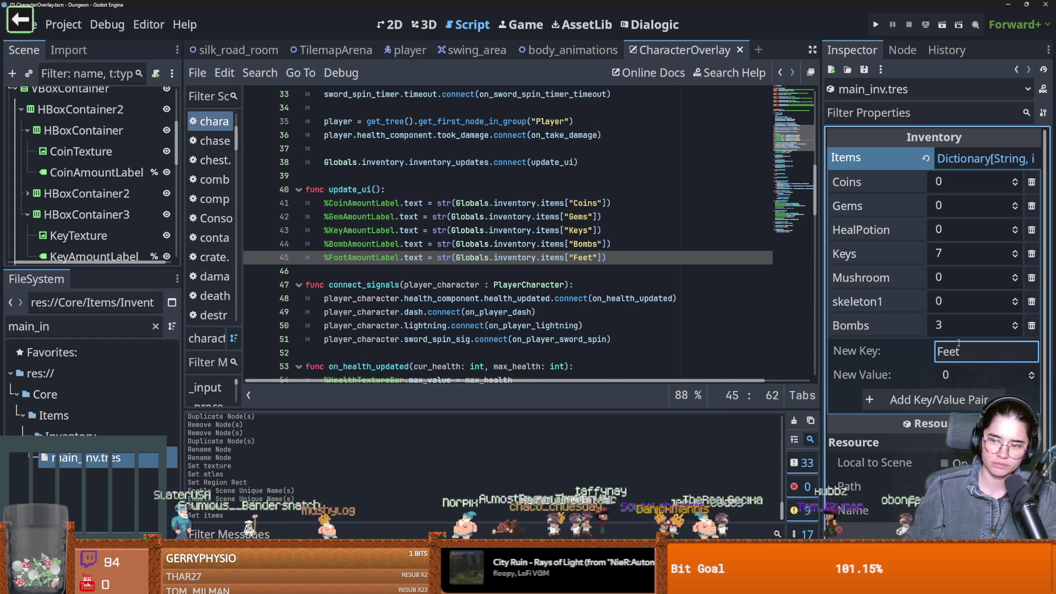
{"action": "left_click", "coordinate": [1031, 375]}
{"action": "left_click", "coordinate": [960, 400]}
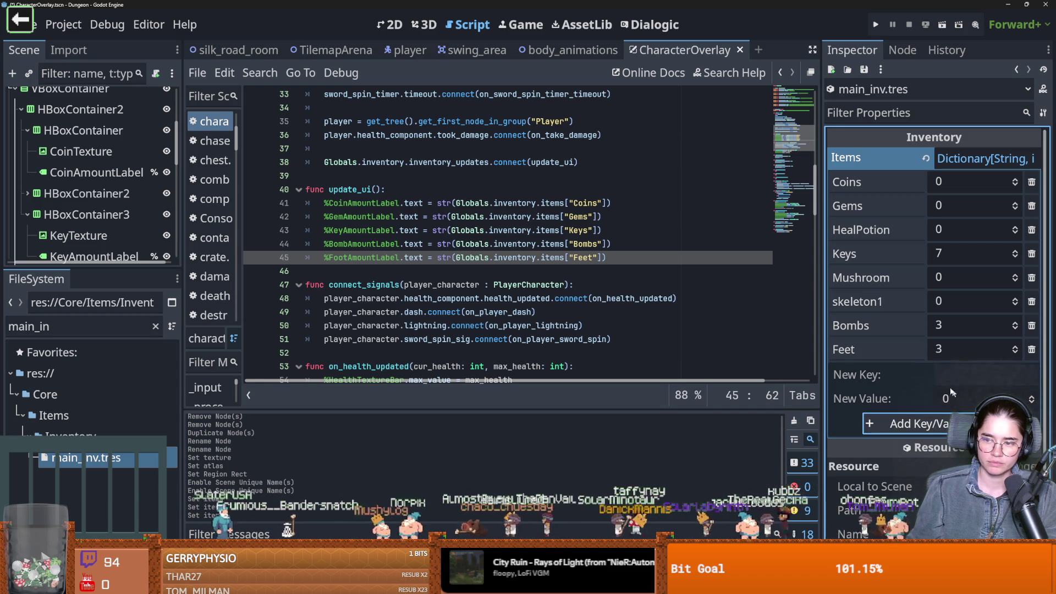
{"action": "key", "text": "ctrl+s"}
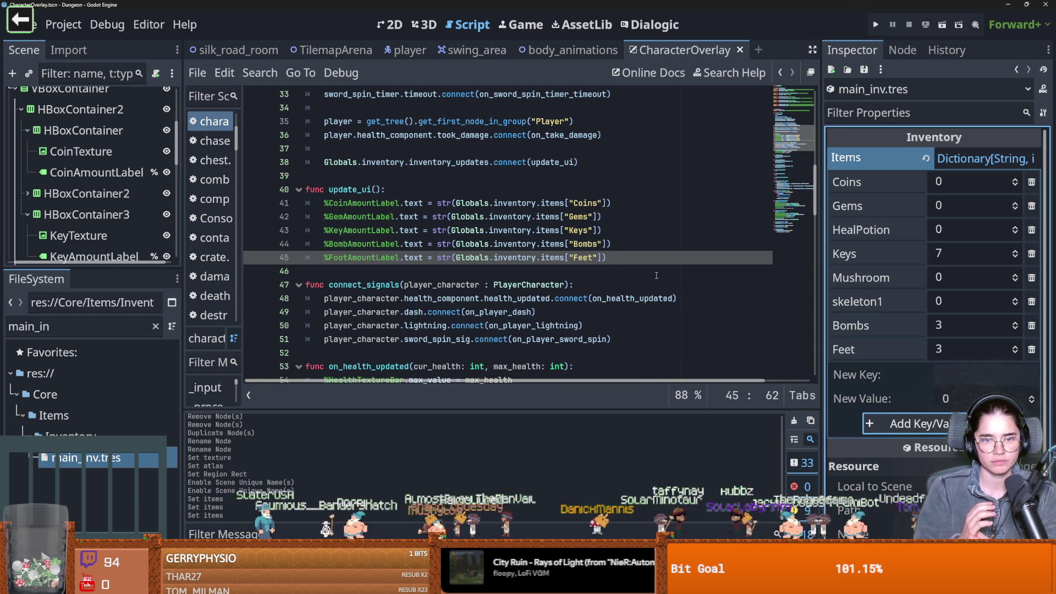
{"action": "scroll", "coordinate": [569, 266], "scroll_direction": "up", "scroll_amount": 2}
{"action": "scroll", "coordinate": [568, 265], "scroll_direction": "up", "scroll_amount": 10}
Insert a blank line before update_ui in character_overlay.gd and save
{"action": "scroll", "coordinate": [588, 253], "scroll_direction": "down", "scroll_amount": 10}
{"action": "left_click", "coordinate": [610, 244]}
{"action": "key", "text": "Return"}
{"action": "key", "text": "Return"}
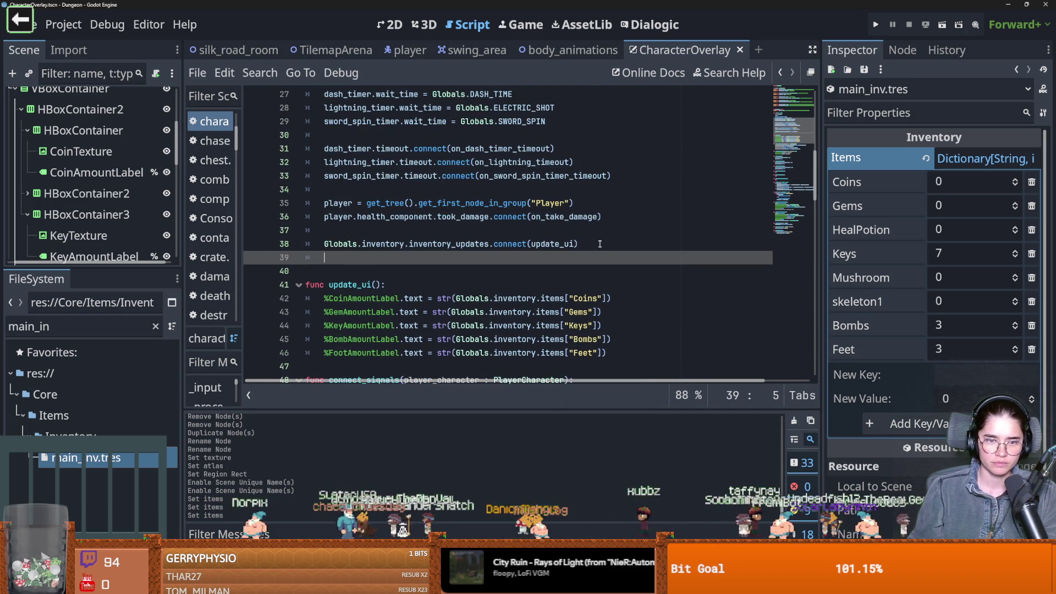
{"action": "key", "text": "ctrl+s"}
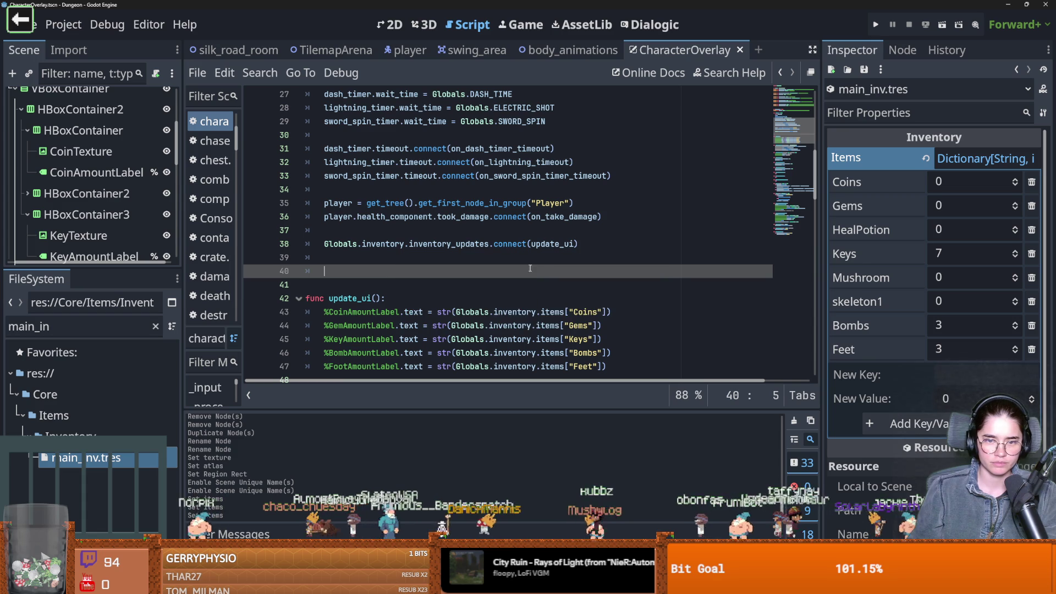
Follow Globals to its definition, then open the Inventory.gd script
{"action": "left_click", "coordinate": [352, 249], "text": "ctrl"}
{"action": "scroll", "coordinate": [385, 259], "scroll_direction": "down", "scroll_amount": 4}
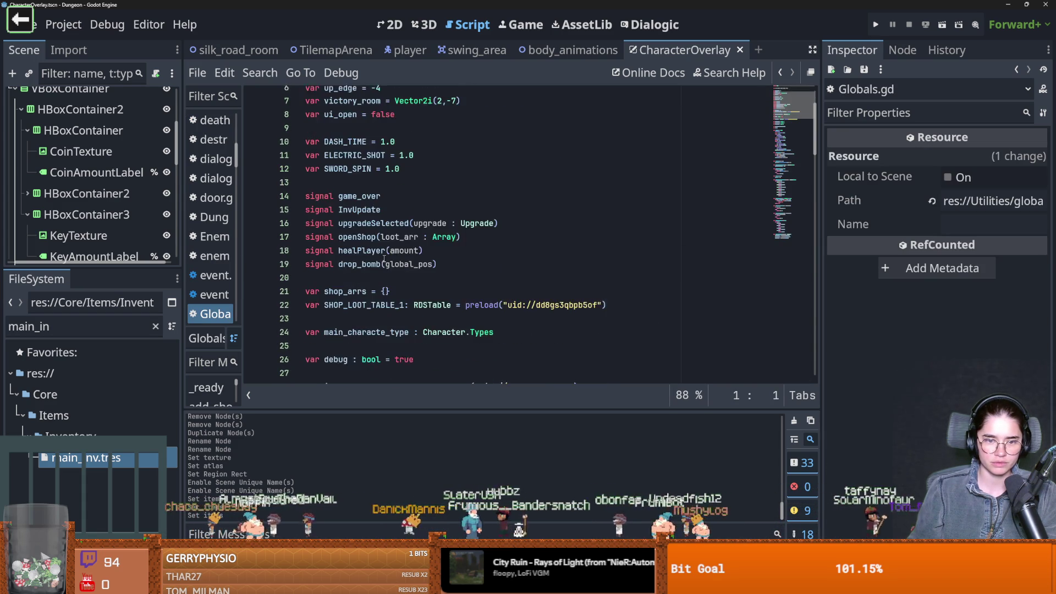
{"action": "scroll", "coordinate": [385, 259], "scroll_direction": "down", "scroll_amount": 2}
{"action": "left_click", "coordinate": [396, 217], "text": "ctrl"}
{"action": "scroll", "coordinate": [385, 253], "scroll_direction": "down", "scroll_amount": 1}
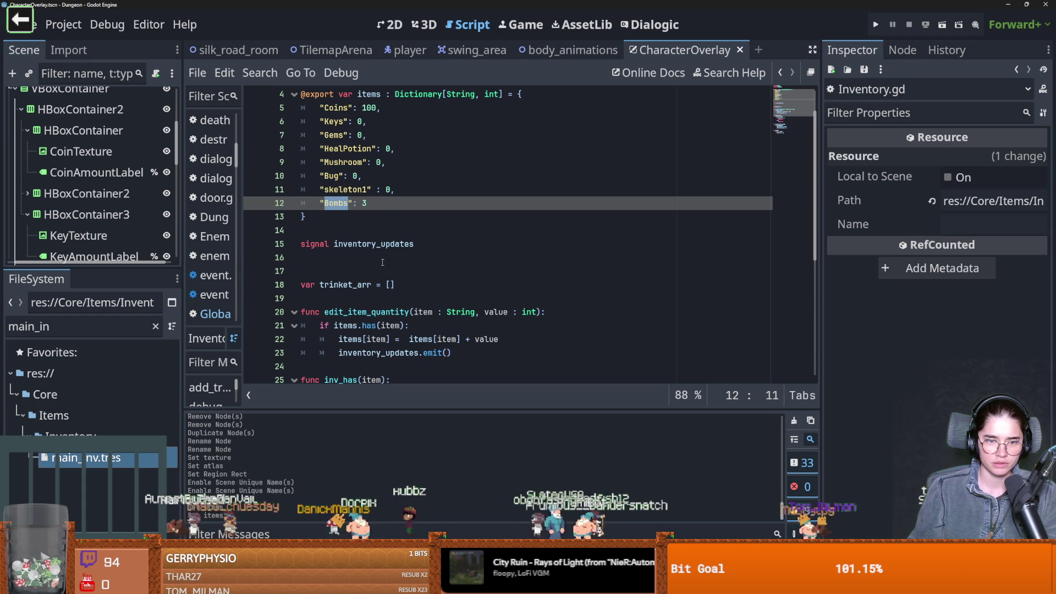
Start a new func below the inventory_updates signal, then undo it
{"action": "double_click", "coordinate": [374, 243]}
{"action": "scroll", "coordinate": [418, 269], "scroll_direction": "down", "scroll_amount": 2}
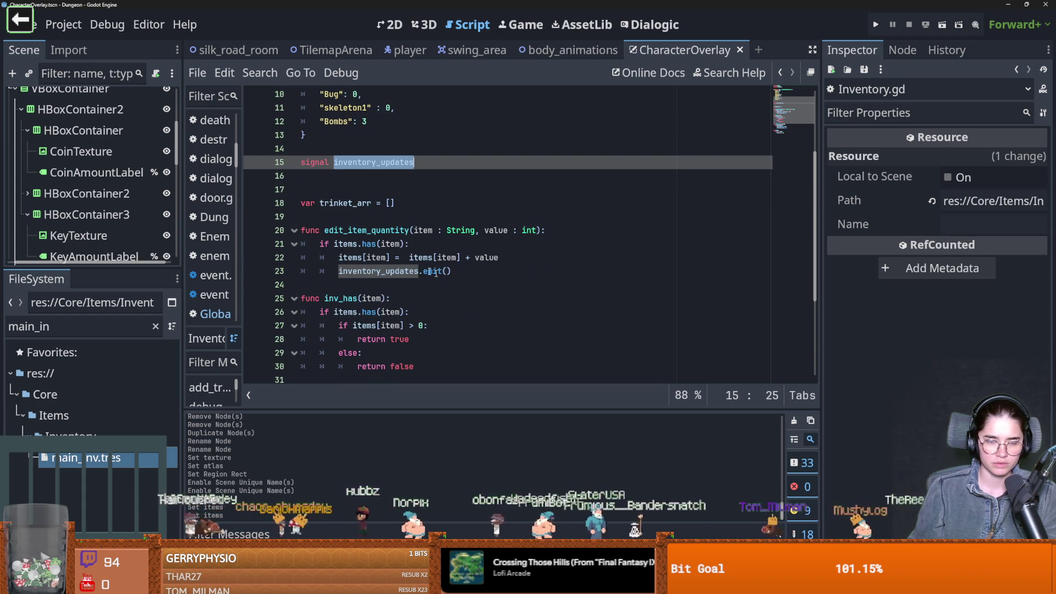
{"action": "scroll", "coordinate": [397, 259], "scroll_direction": "up", "scroll_amount": 1}
{"action": "left_click", "coordinate": [338, 230]}
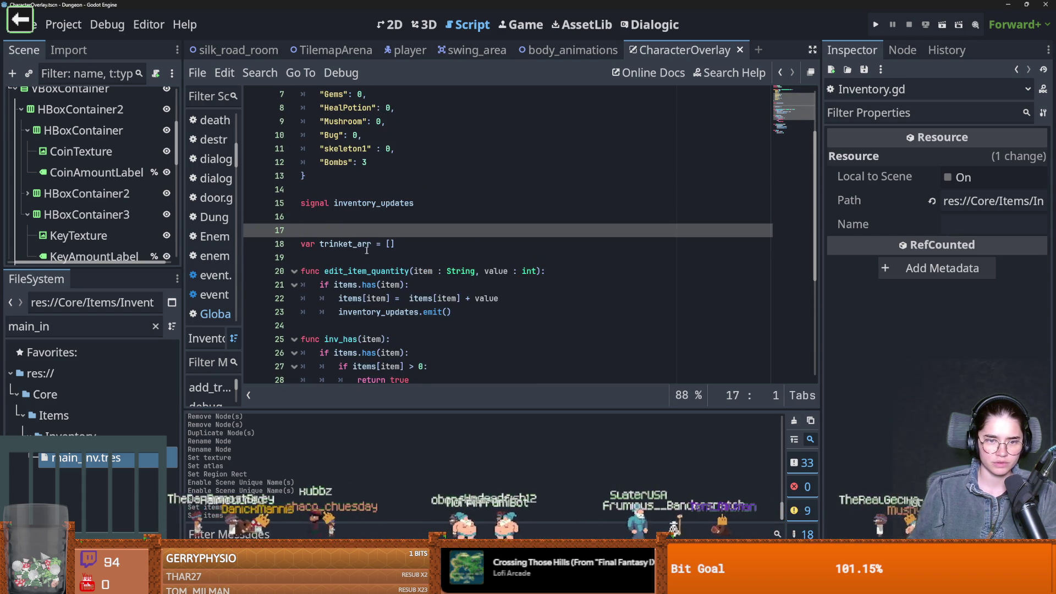
{"action": "key", "text": "Return"}
{"action": "key", "text": "Return"}
{"action": "key", "text": "Up"}
{"action": "type", "text": "func"}
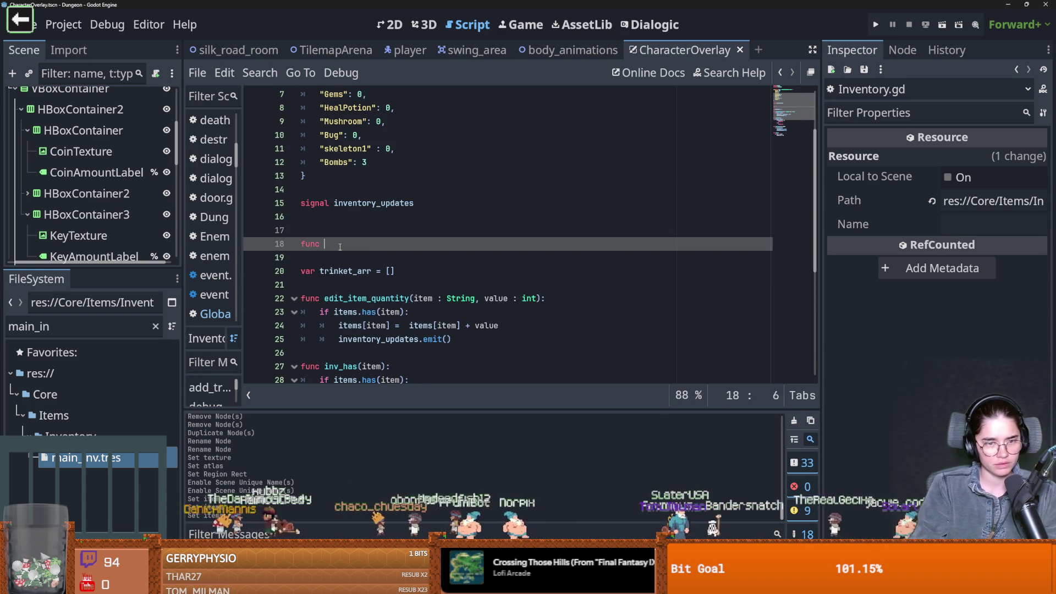
{"action": "key", "text": "Return"}
{"action": "key", "text": "ctrl+z"}
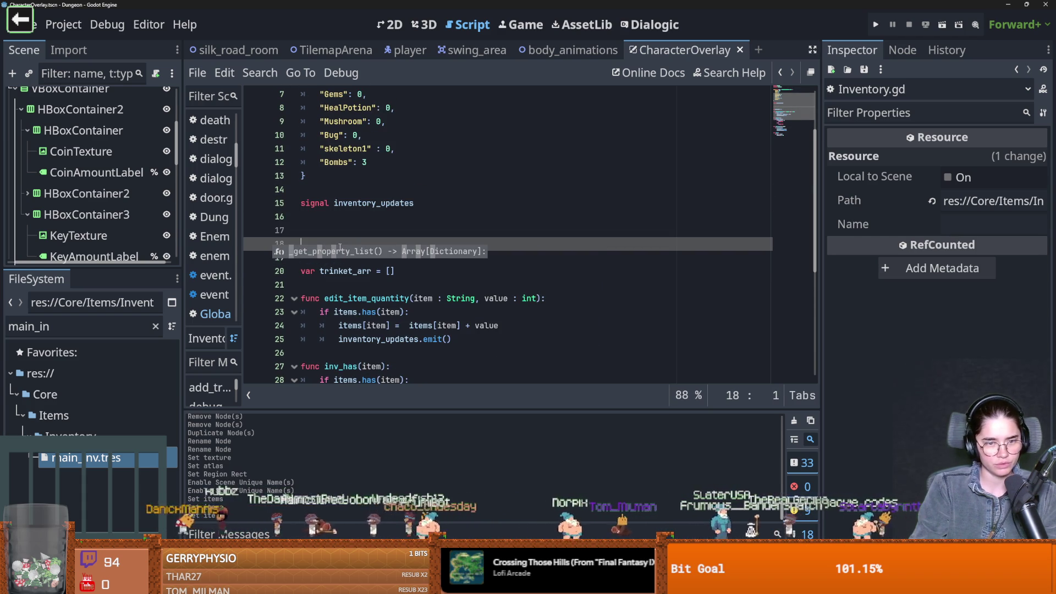
{"action": "key", "text": "BackSpace"}
{"action": "key", "text": "BackSpace"}
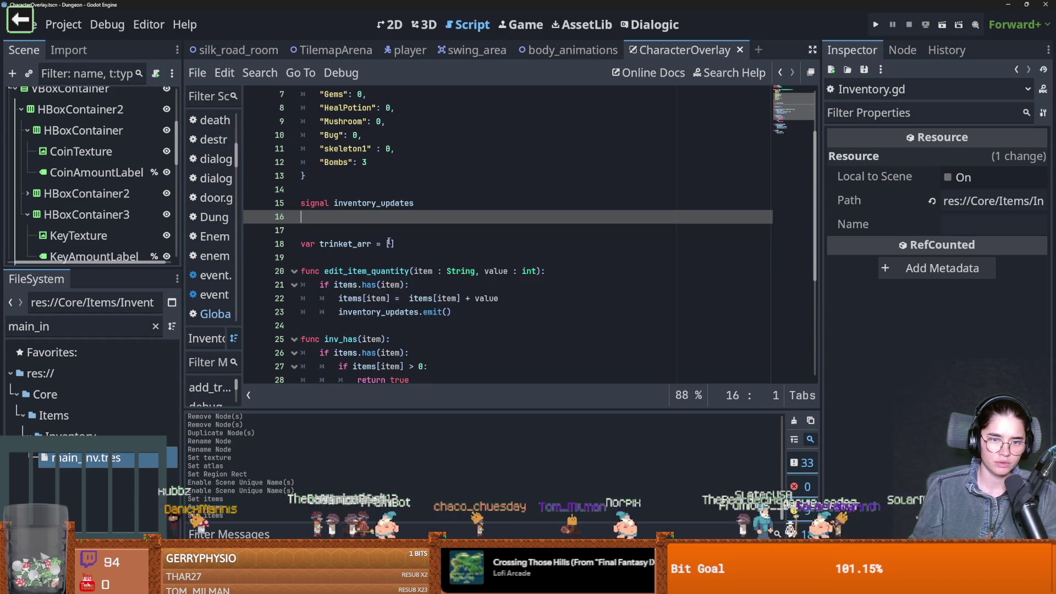
{"action": "scroll", "coordinate": [411, 258], "scroll_direction": "up", "scroll_amount": 2}
Search all project files for inventory_updates and check the door.gd match
{"action": "double_click", "coordinate": [379, 287]}
{"action": "left_click", "coordinate": [260, 72]}
{"action": "left_click", "coordinate": [300, 175]}
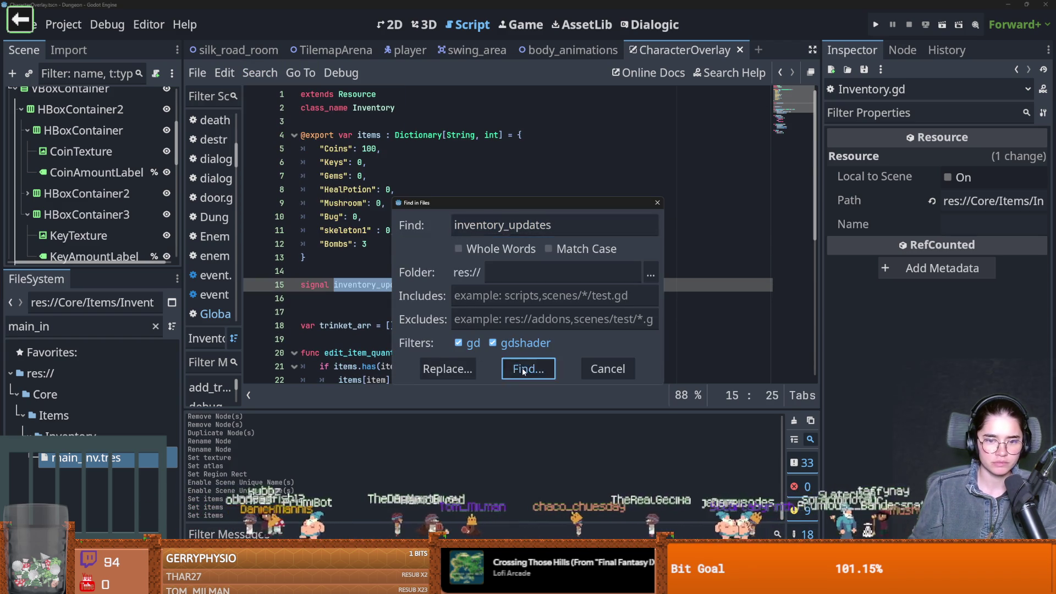
{"action": "key", "text": "Return"}
{"action": "scroll", "coordinate": [357, 463], "scroll_direction": "up", "scroll_amount": 1}
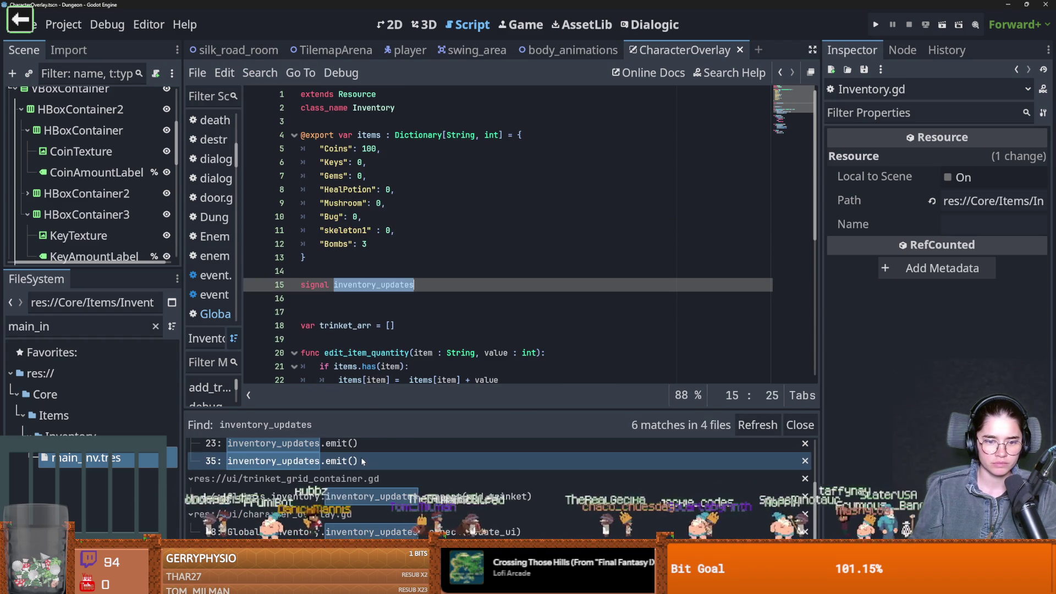
{"action": "left_click", "coordinate": [366, 465]}
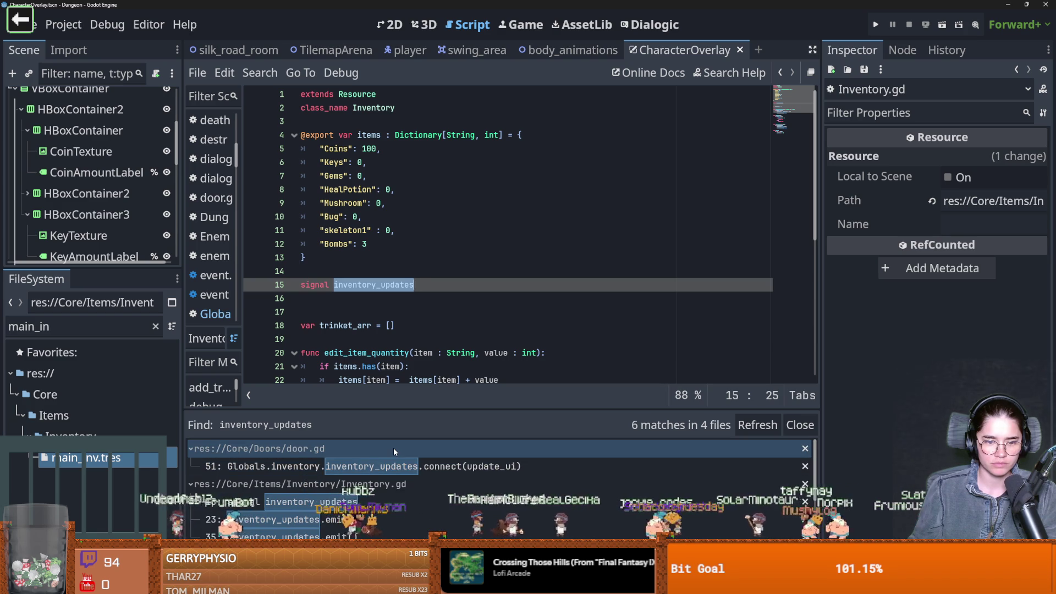
{"action": "left_click", "coordinate": [399, 325]}
{"action": "scroll", "coordinate": [401, 361], "scroll_direction": "down", "scroll_amount": 1}
{"action": "scroll", "coordinate": [401, 361], "scroll_direction": "down", "scroll_amount": 7}
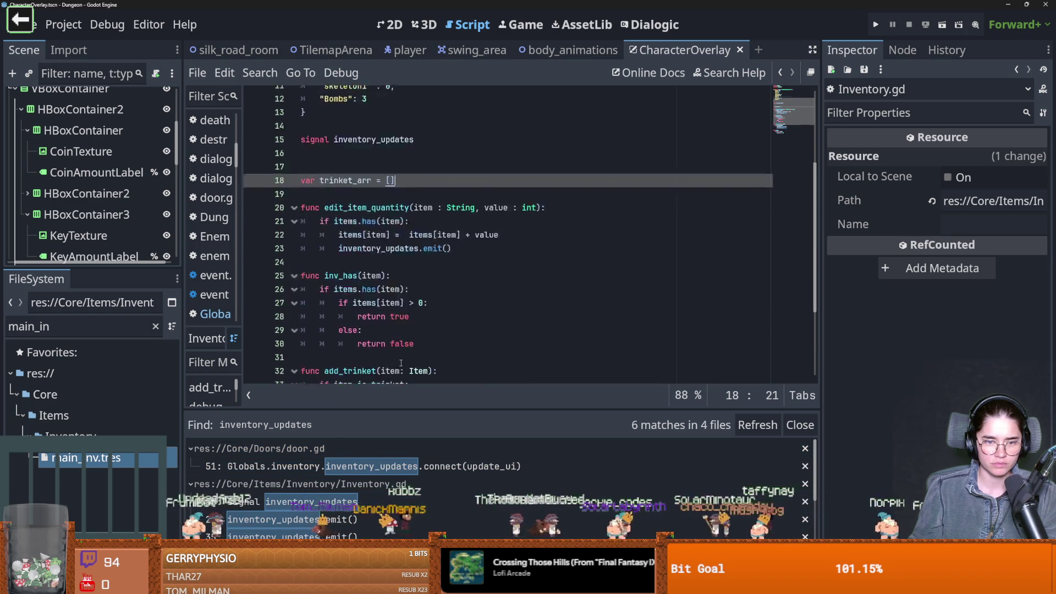
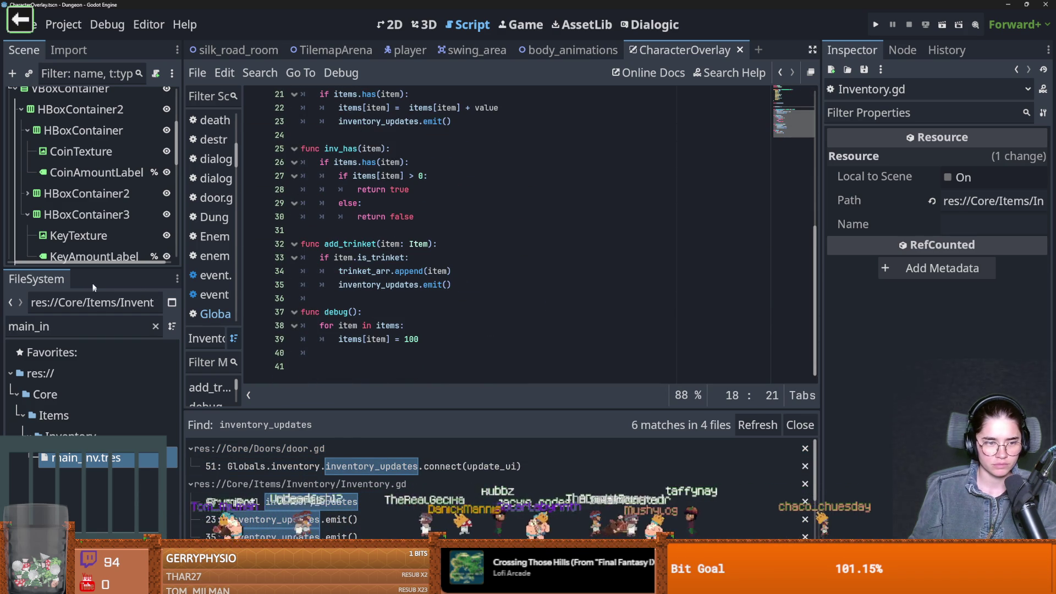
Add a start() function with a placeholder pass below the trinket array in Inventory.gd and save
{"action": "left_click_drag", "start_coordinate": [91, 268], "coordinate": [91, 377]}
{"action": "scroll", "coordinate": [330, 374], "scroll_direction": "up", "scroll_amount": 3}
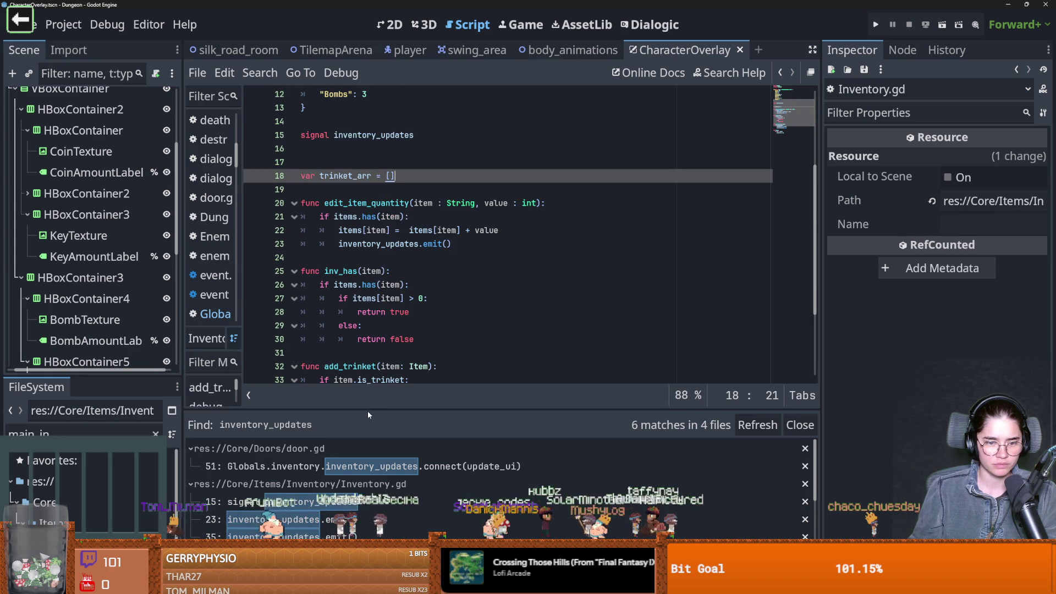
{"action": "left_click_drag", "start_coordinate": [367, 411], "coordinate": [419, 513]}
{"action": "scroll", "coordinate": [385, 389], "scroll_direction": "up", "scroll_amount": 1}
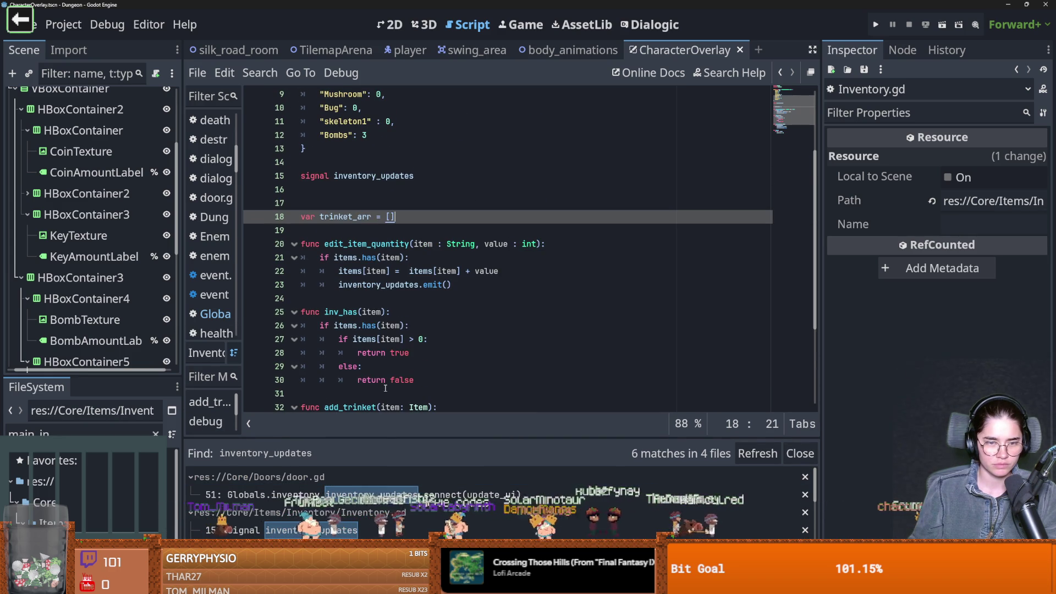
{"action": "scroll", "coordinate": [385, 389], "scroll_direction": "up", "scroll_amount": 2}
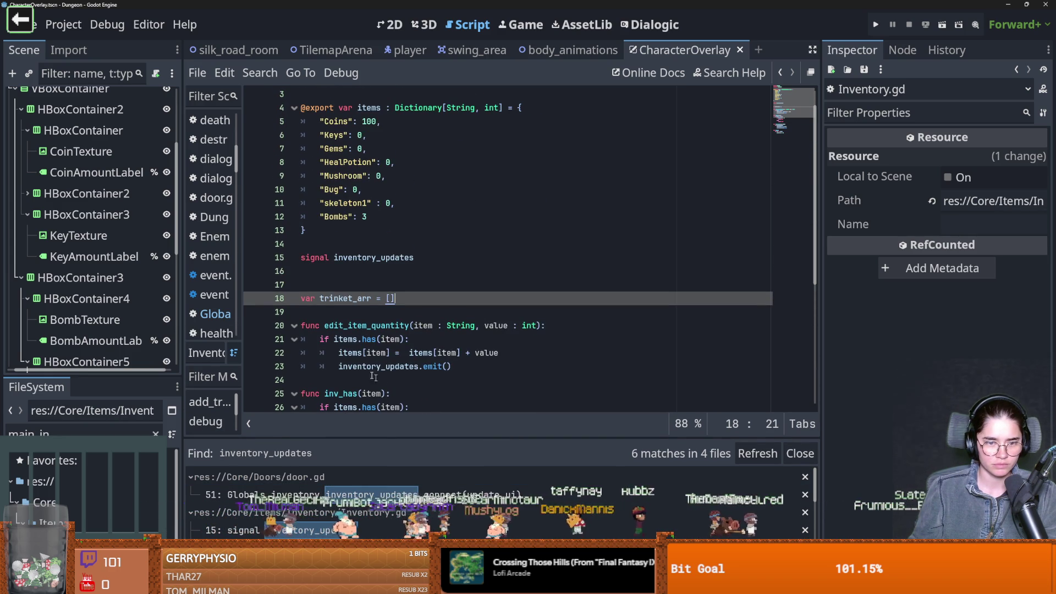
{"action": "scroll", "coordinate": [386, 285], "scroll_direction": "up", "scroll_amount": 1}
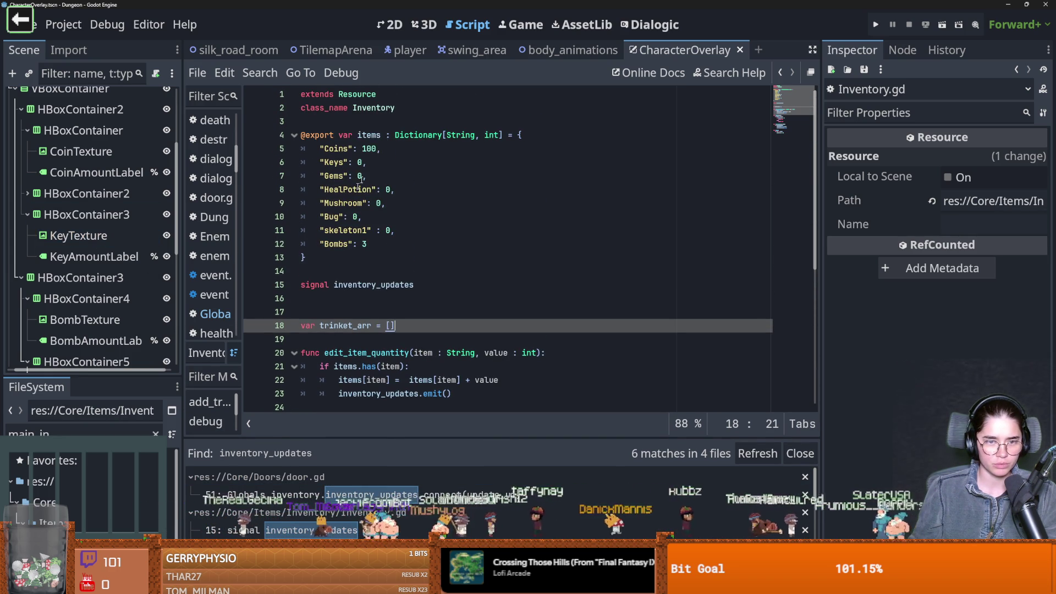
{"action": "scroll", "coordinate": [378, 278], "scroll_direction": "down", "scroll_amount": 1}
{"action": "key", "text": "Return"}
{"action": "key", "text": "Return"}
{"action": "type", "text": "func start():"}
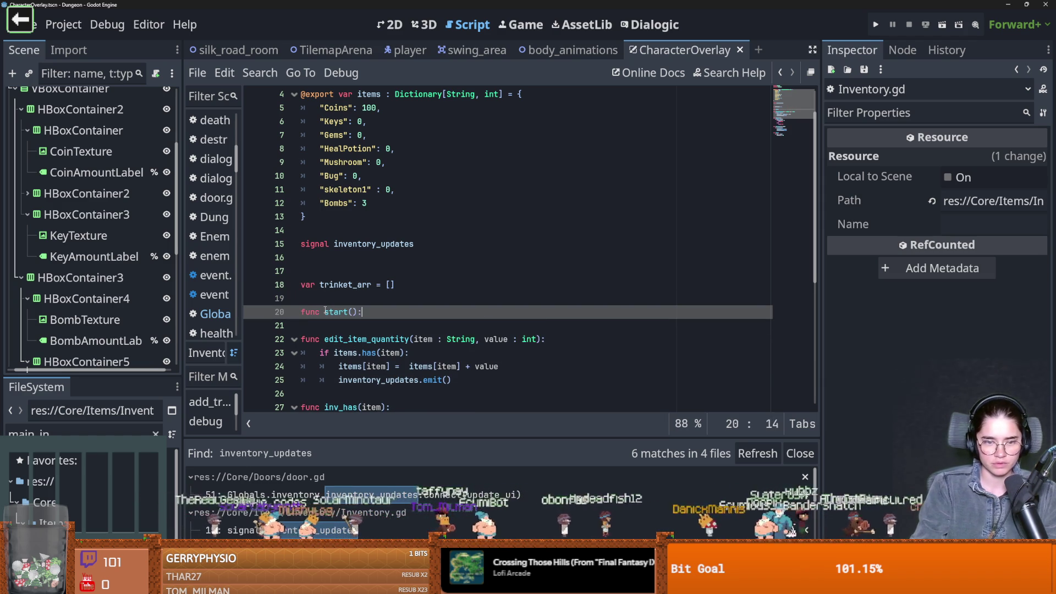
{"action": "key", "text": "Return"}
{"action": "type", "text": "pass"}
{"action": "key", "text": "ctrl+s"}
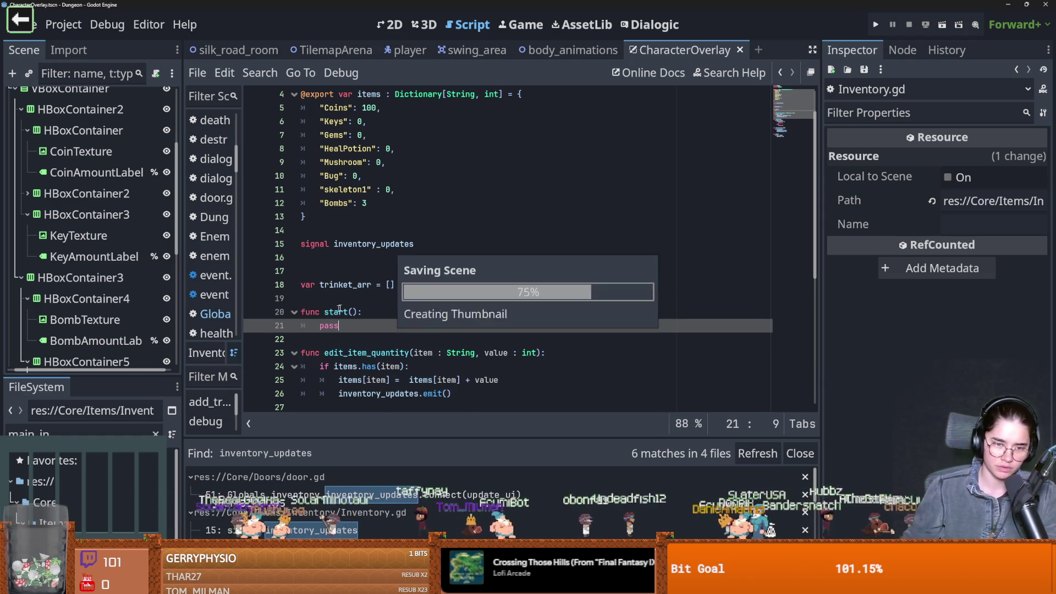
Replace pass in start() with the inventory_updates.emit() call and save
{"action": "left_click_drag", "start_coordinate": [451, 394], "coordinate": [338, 395]}
{"action": "key", "text": "ctrl+c"}
{"action": "double_click", "coordinate": [329, 326]}
{"action": "key", "text": "ctrl+v"}
{"action": "left_click_drag", "start_coordinate": [358, 312], "coordinate": [325, 313]}
{"action": "key", "text": "ctrl+s"}
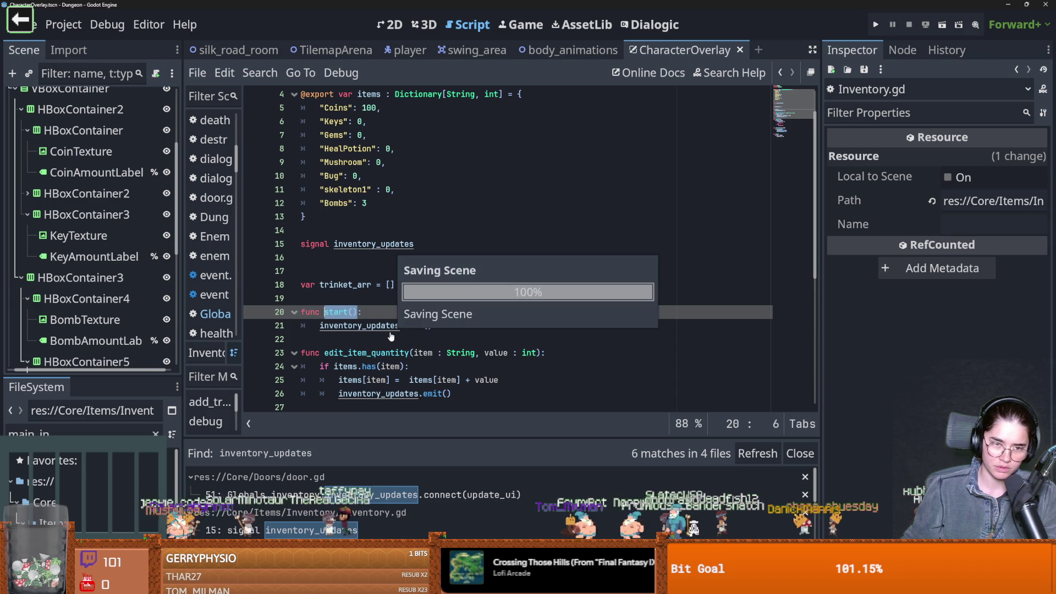
{"action": "scroll", "coordinate": [392, 330], "scroll_direction": "down", "scroll_amount": 5}
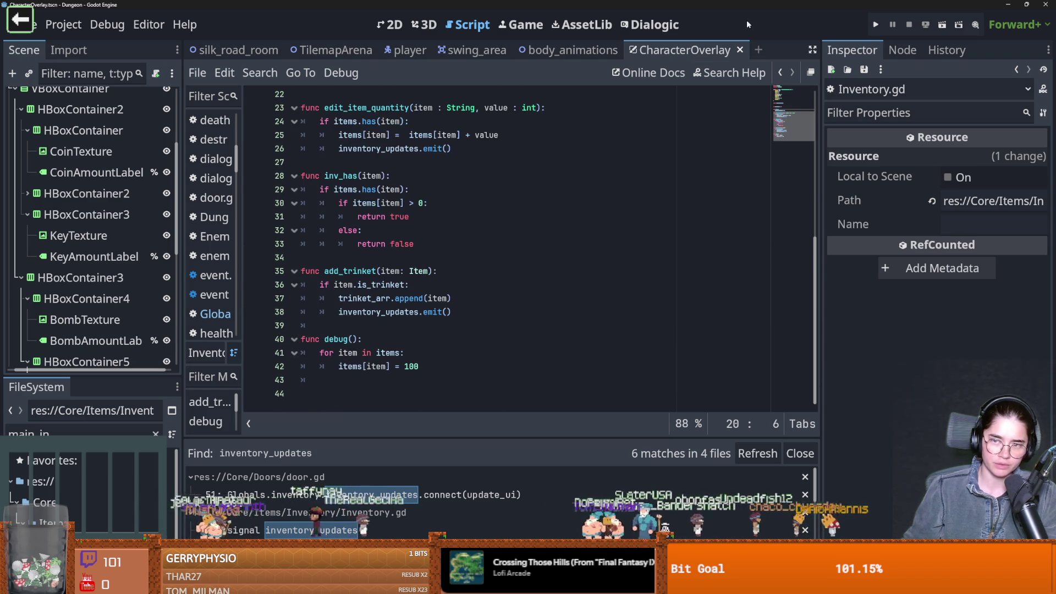
Add inventory.start() at the end of the Globals _ready function
{"action": "left_click", "coordinate": [781, 74]}
{"action": "scroll", "coordinate": [399, 211], "scroll_direction": "down", "scroll_amount": 3}
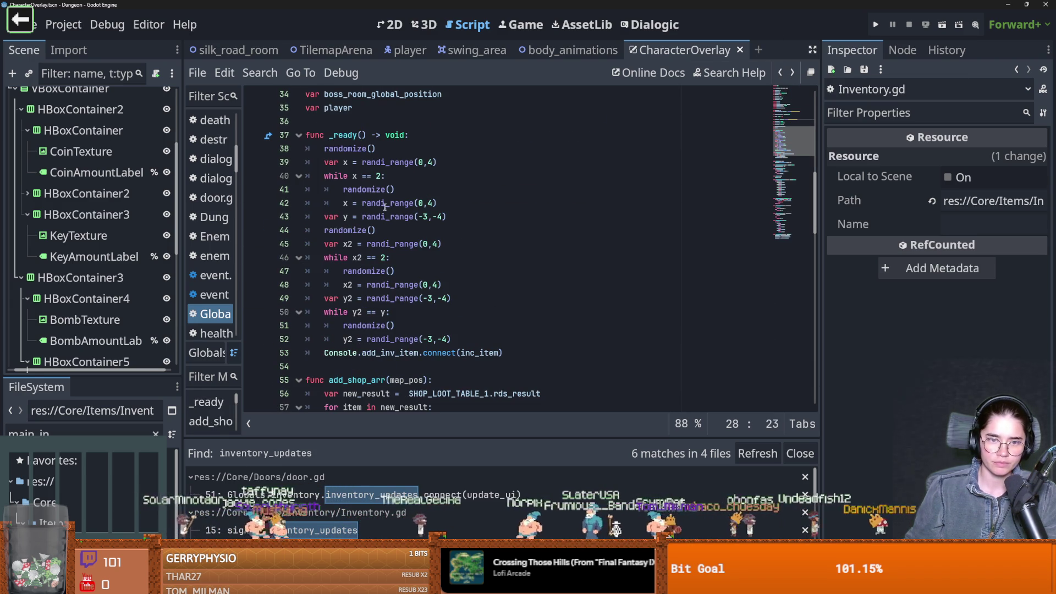
{"action": "left_click", "coordinate": [540, 354]}
{"action": "key", "text": "Return"}
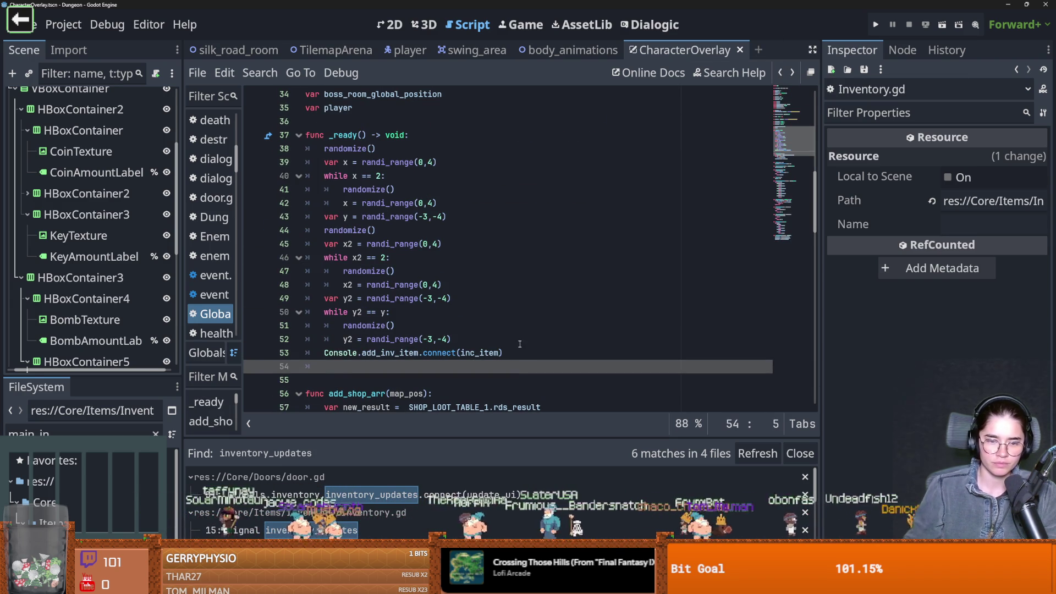
{"action": "type", "text": "inventory.start()"}
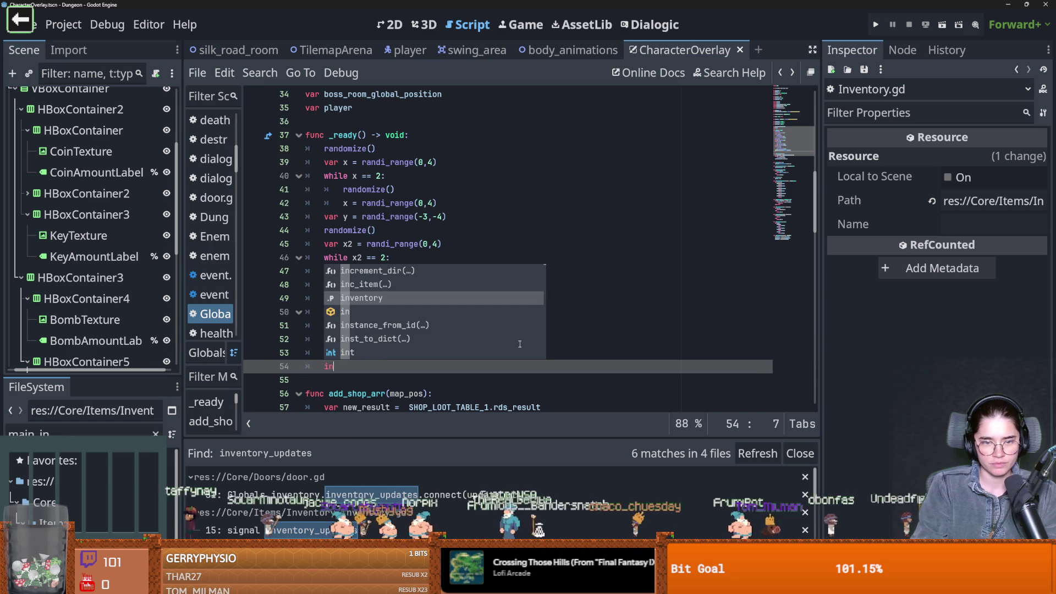
Test-run the game as the Warrior, then stop it
{"action": "left_click", "coordinate": [875, 24]}
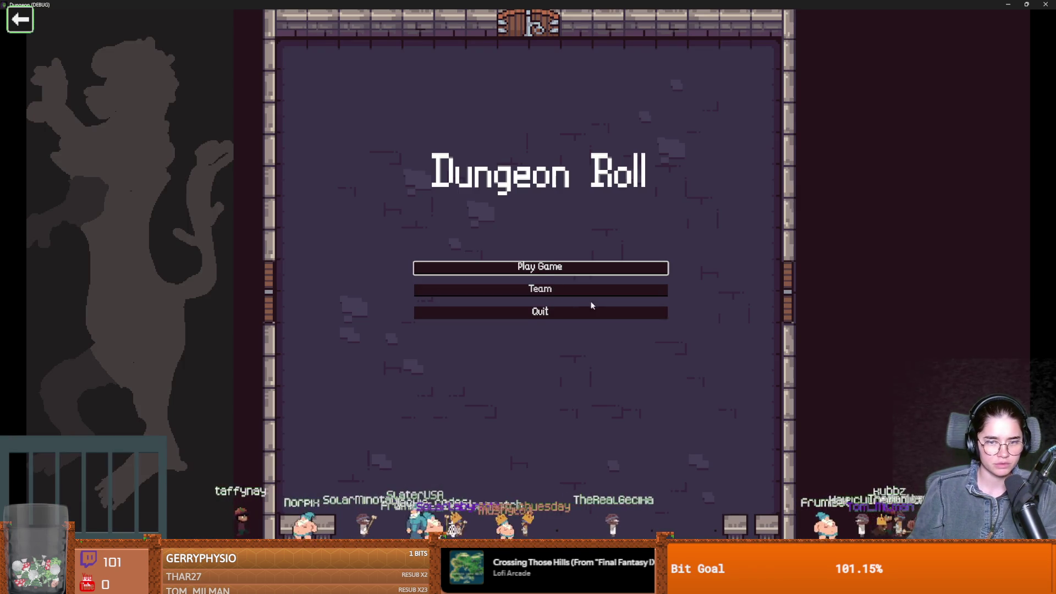
{"action": "left_click", "coordinate": [529, 268]}
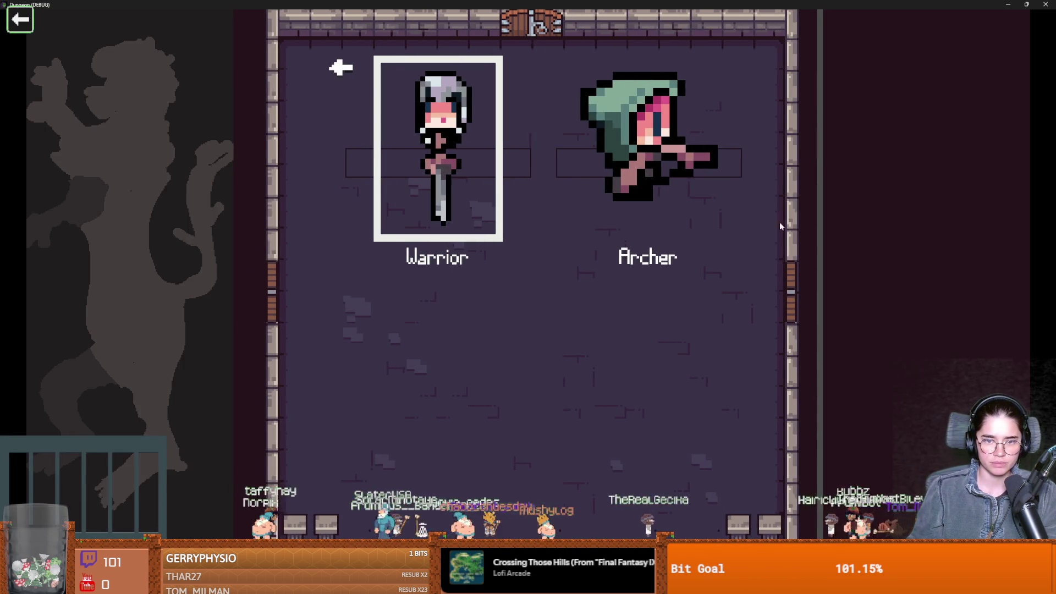
{"action": "key", "text": "Return"}
{"action": "key", "text": "super+Down"}
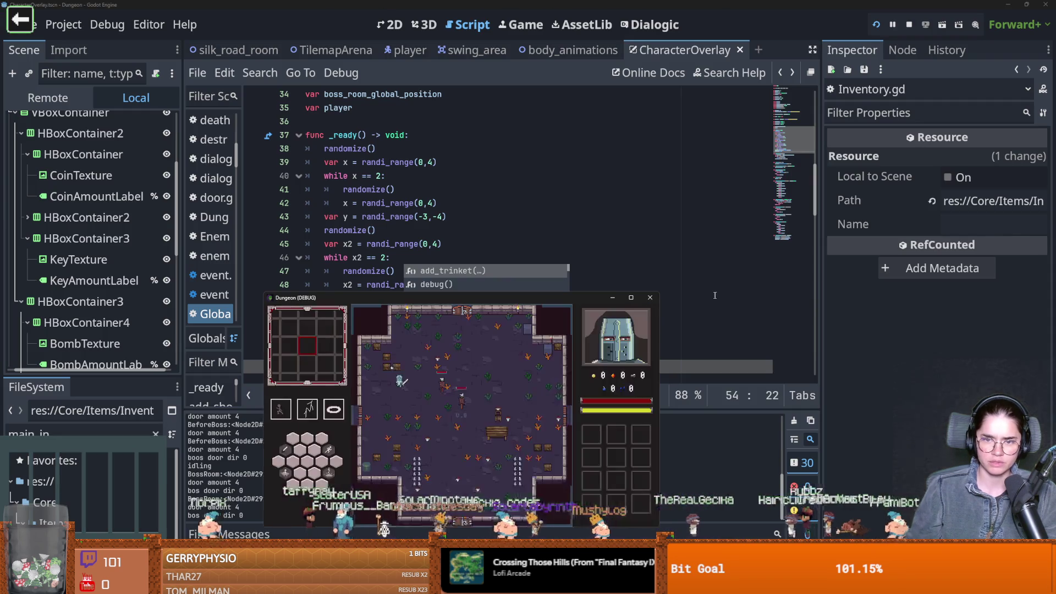
{"action": "left_click", "coordinate": [651, 298]}
{"action": "scroll", "coordinate": [400, 318], "scroll_direction": "up", "scroll_amount": 6}
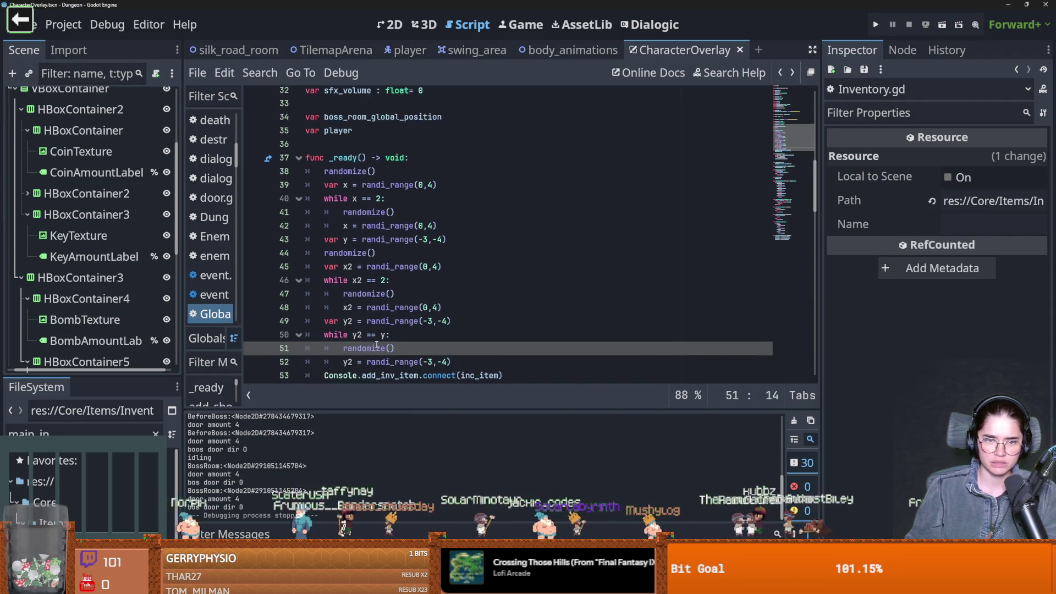
In Inventory.gd, add "Feet": 0 after "Bombs": 3 in the items dictionary and save
{"action": "left_click", "coordinate": [406, 265], "text": "ctrl"}
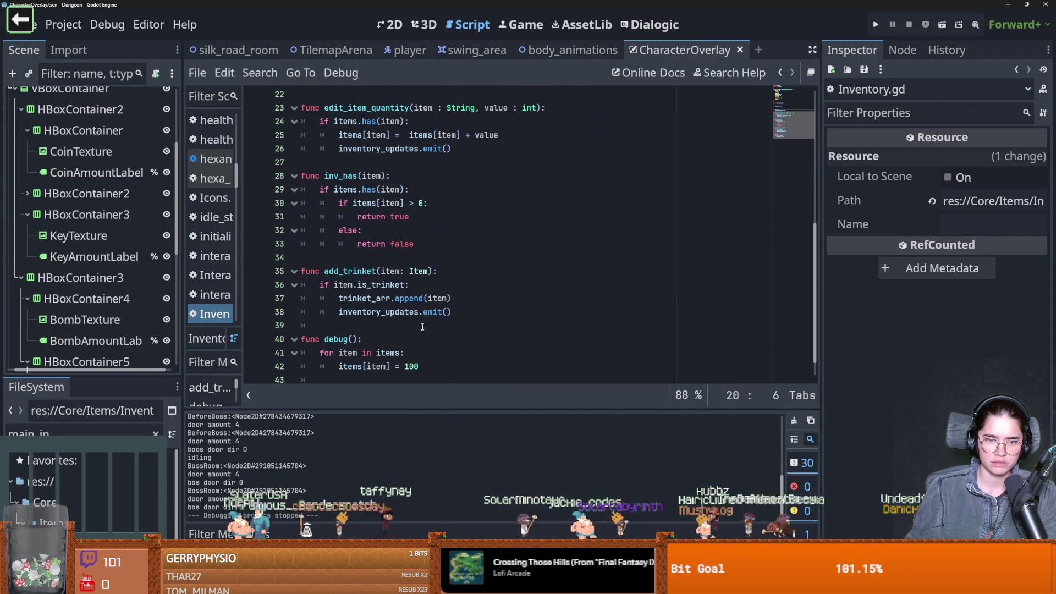
{"action": "scroll", "coordinate": [421, 327], "scroll_direction": "up", "scroll_amount": 7}
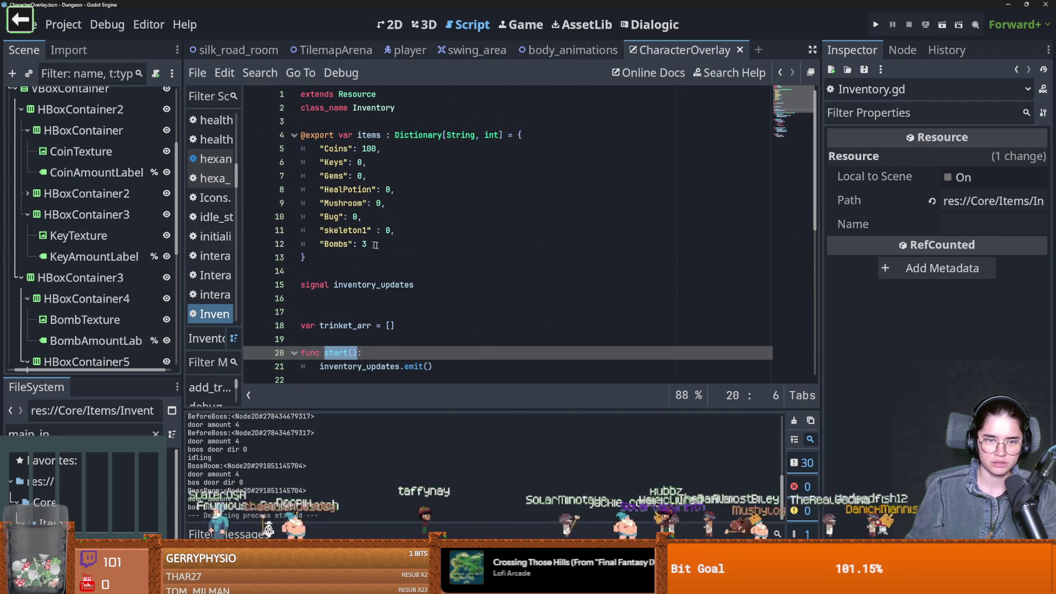
{"action": "left_click", "coordinate": [370, 244]}
{"action": "type", "text": ","}
{"action": "key", "text": "Return"}
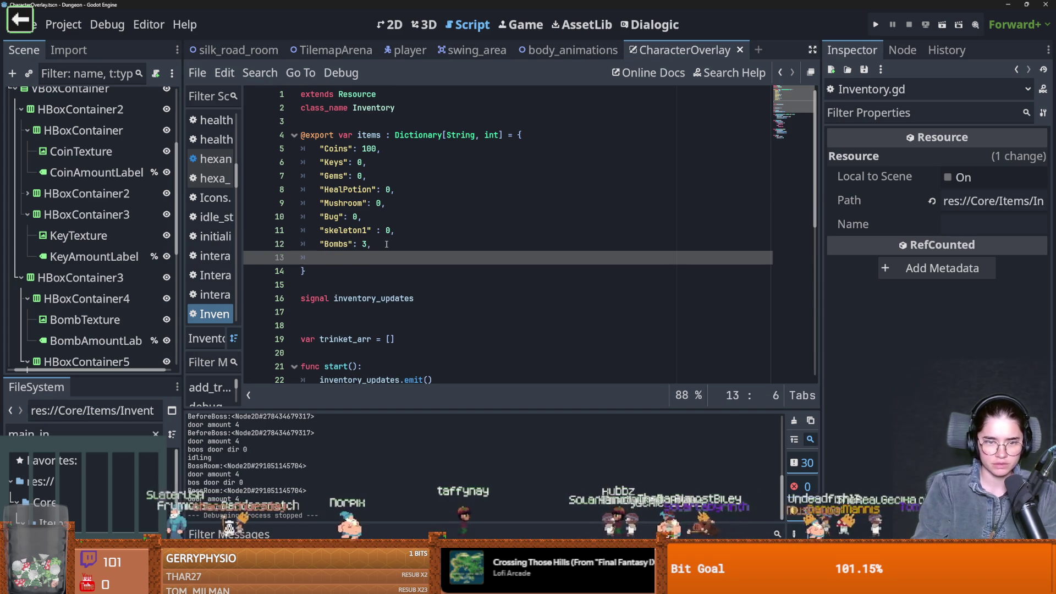
{"action": "type", "text": "Feet\": 0s"}
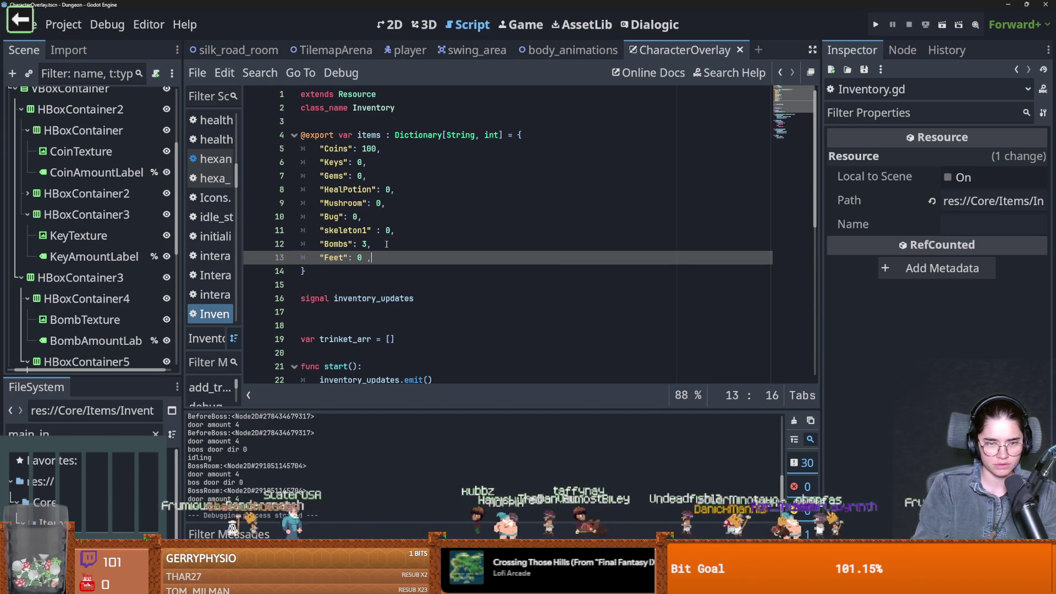
{"action": "scroll", "coordinate": [390, 288], "scroll_direction": "down", "scroll_amount": 3}
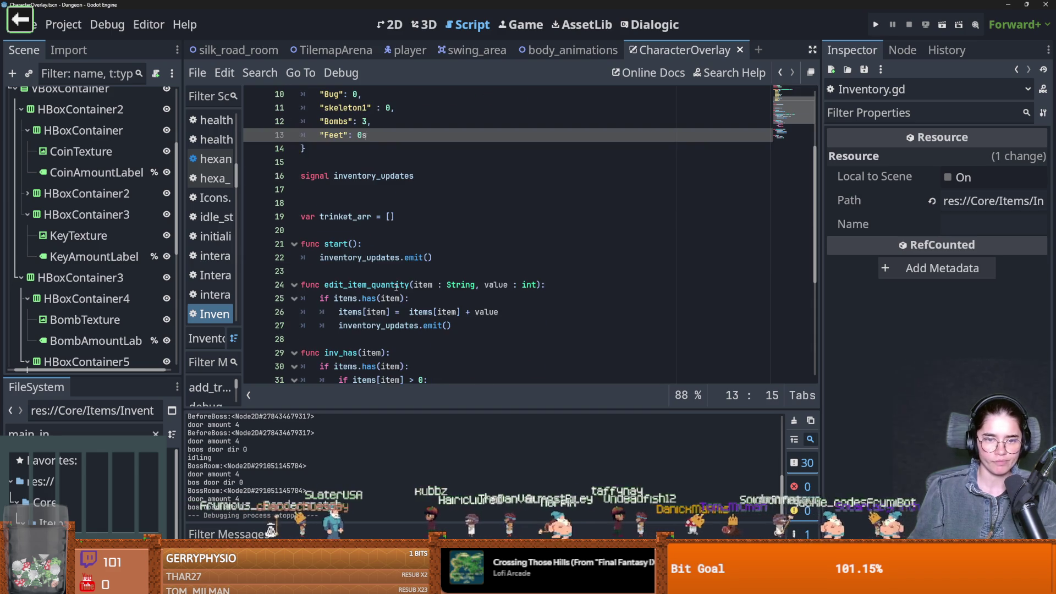
{"action": "key", "text": "BackSpace"}
{"action": "key", "text": "ctrl+s"}
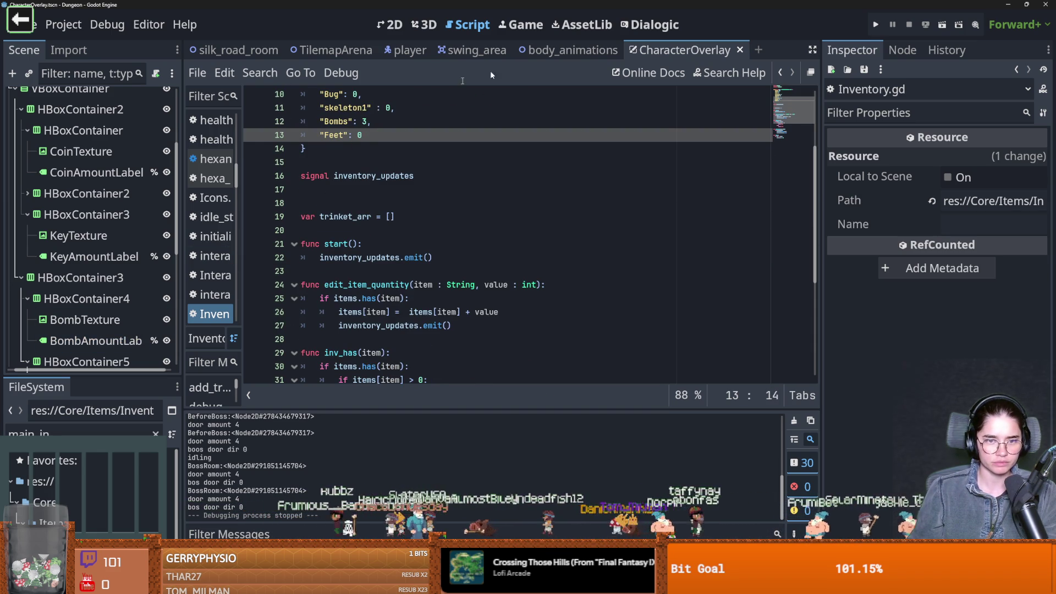
{"action": "key", "text": "alt+Left"}
Save Globals.gd and jump to the start() definition in Inventory.gd
{"action": "scroll", "coordinate": [508, 273], "scroll_direction": "down", "scroll_amount": 9}
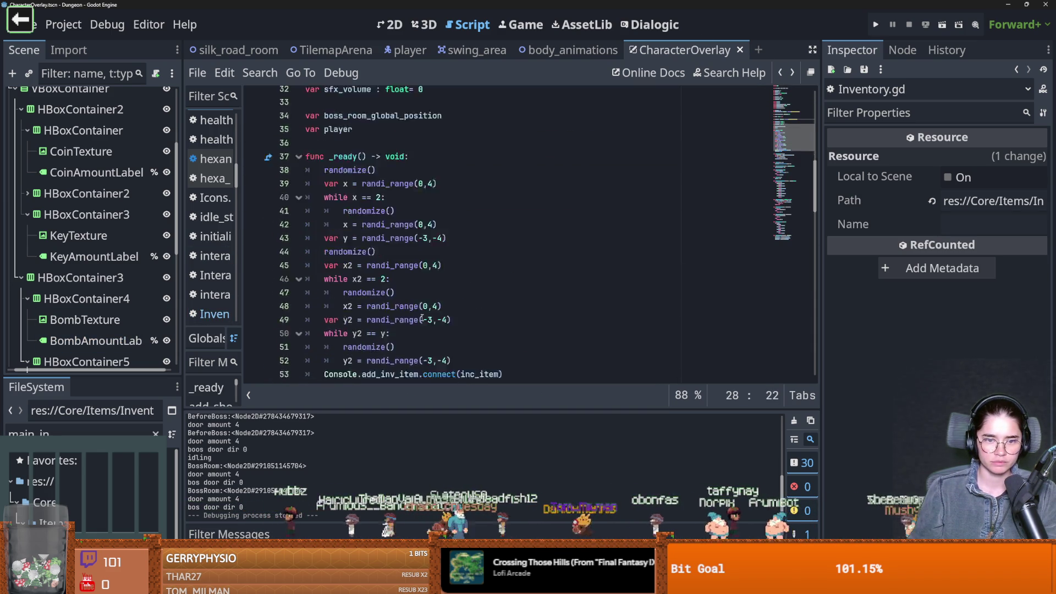
{"action": "left_click", "coordinate": [353, 245]}
{"action": "key", "text": "ctrl+s"}
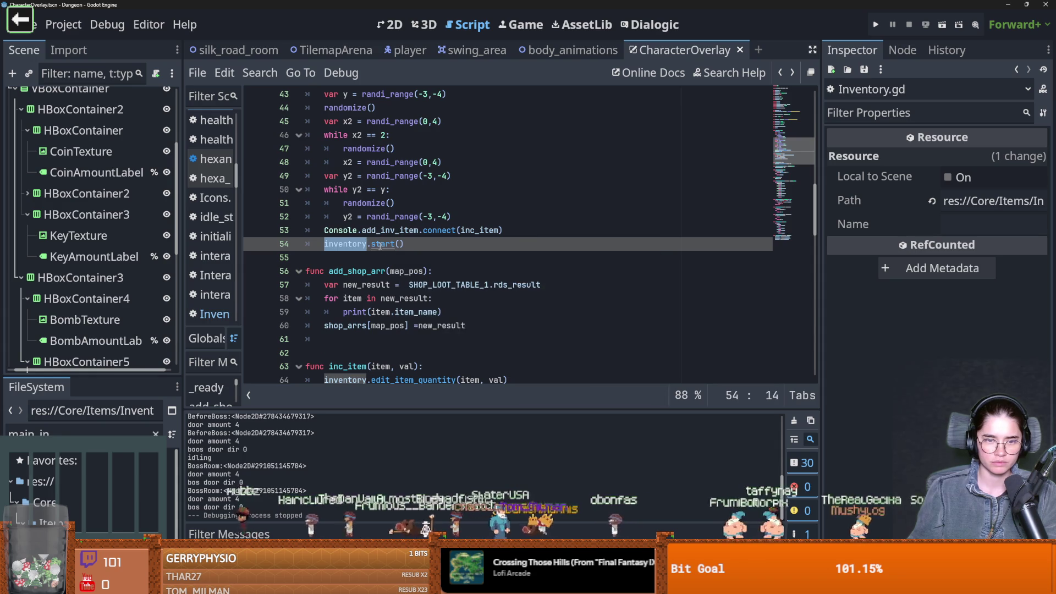
{"action": "left_click", "coordinate": [356, 246], "text": "ctrl"}
Search the whole project for inventory_updates, finding 7 matches in 4 files
{"action": "double_click", "coordinate": [359, 245]}
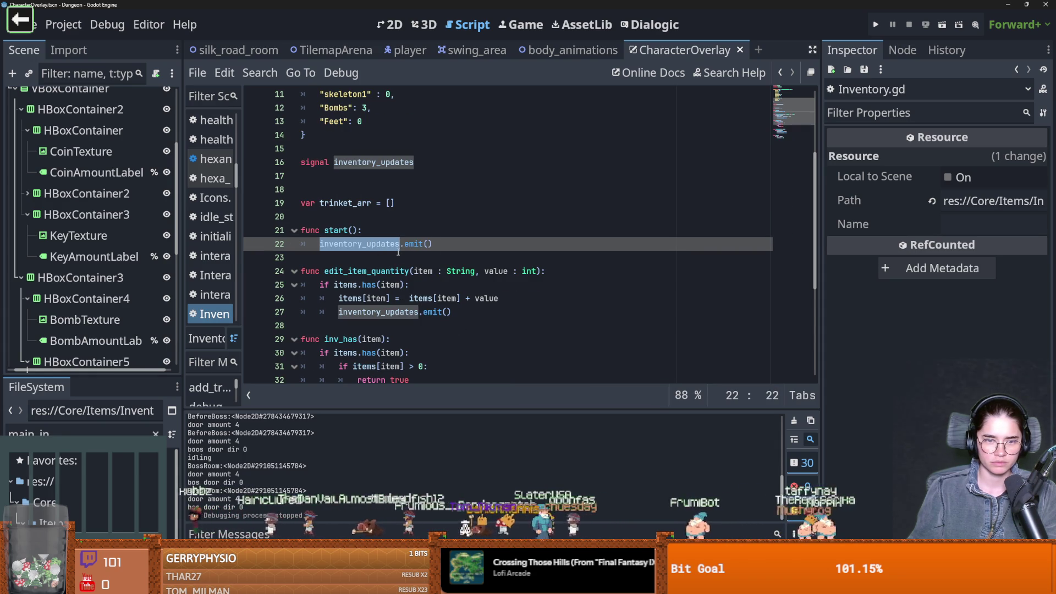
{"action": "scroll", "coordinate": [410, 256], "scroll_direction": "down", "scroll_amount": 4}
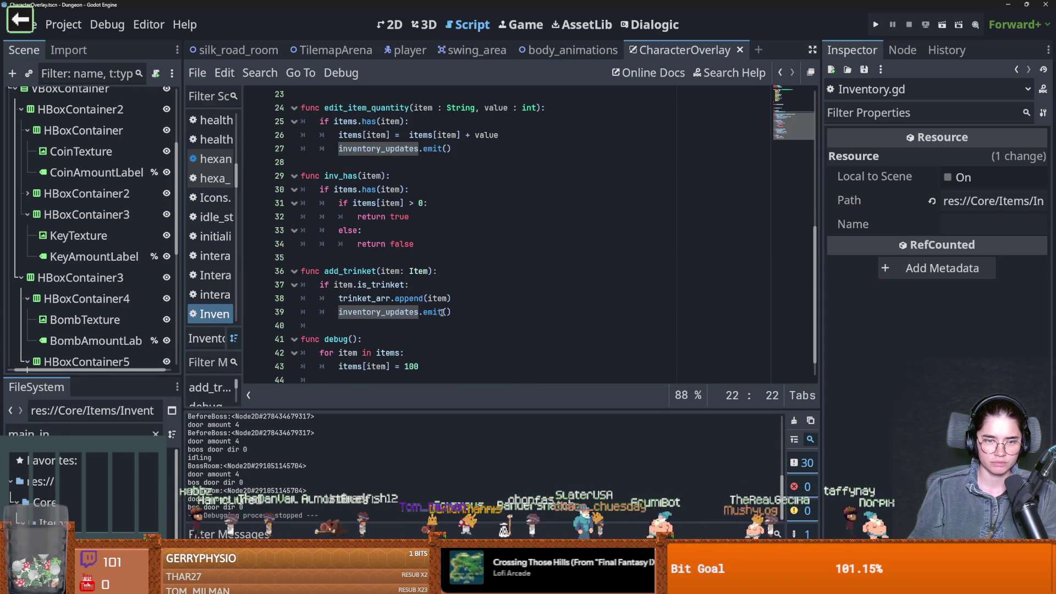
{"action": "double_click", "coordinate": [379, 148]}
{"action": "key", "text": "ctrl+shift+f"}
{"action": "key", "text": "Return"}
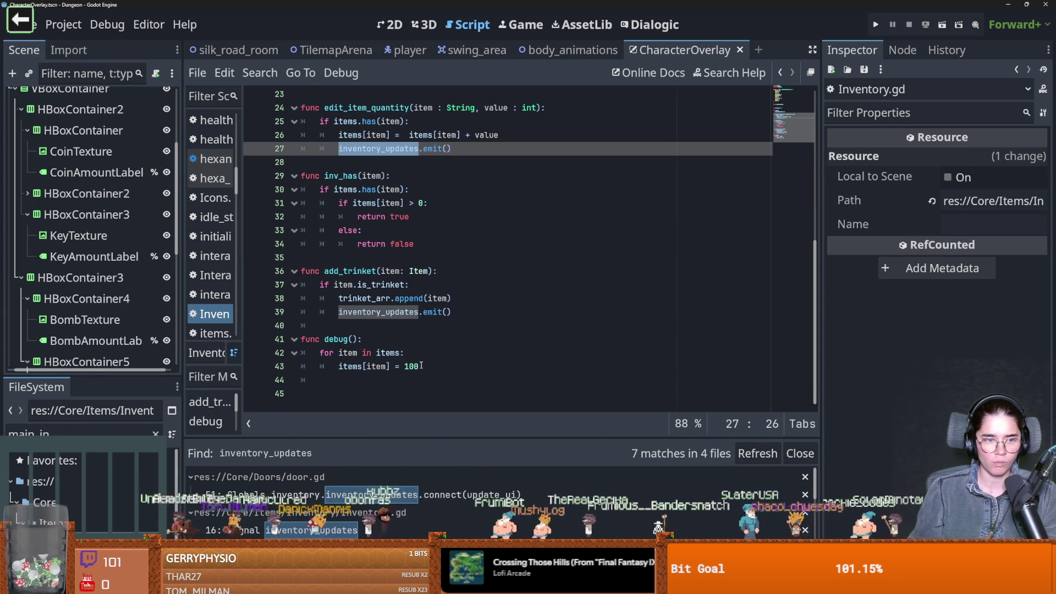
{"action": "scroll", "coordinate": [495, 247], "scroll_direction": "up", "scroll_amount": 3}
{"action": "scroll", "coordinate": [110, 220], "scroll_direction": "up", "scroll_amount": 5}
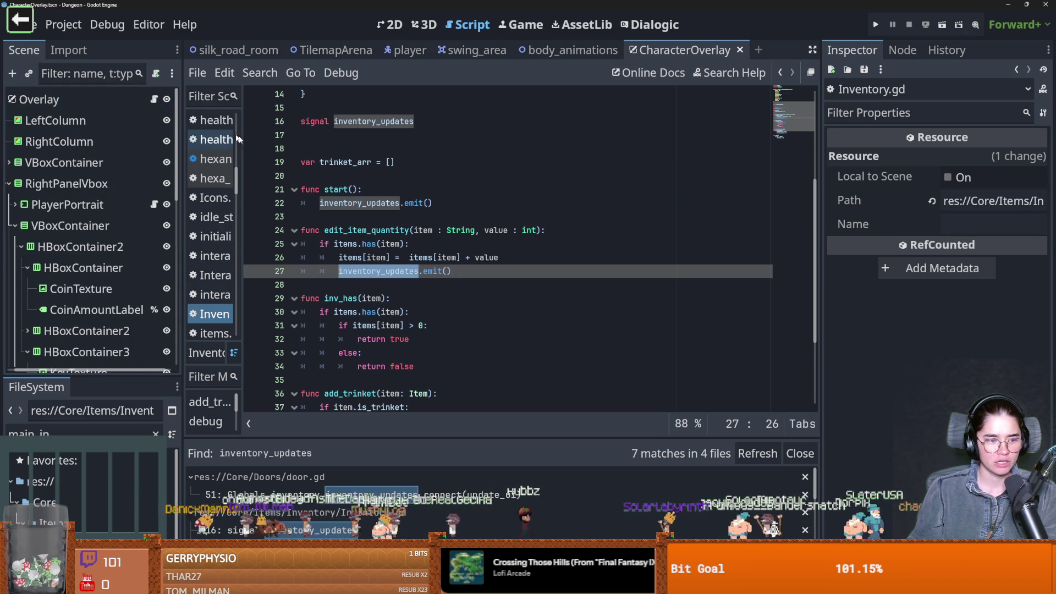
In character_overlay.gd, delete the empty line 39 and inspect the update_ui function
{"action": "left_click", "coordinate": [160, 99]}
{"action": "scroll", "coordinate": [363, 194], "scroll_direction": "down", "scroll_amount": 2}
{"action": "left_click", "coordinate": [363, 190]}
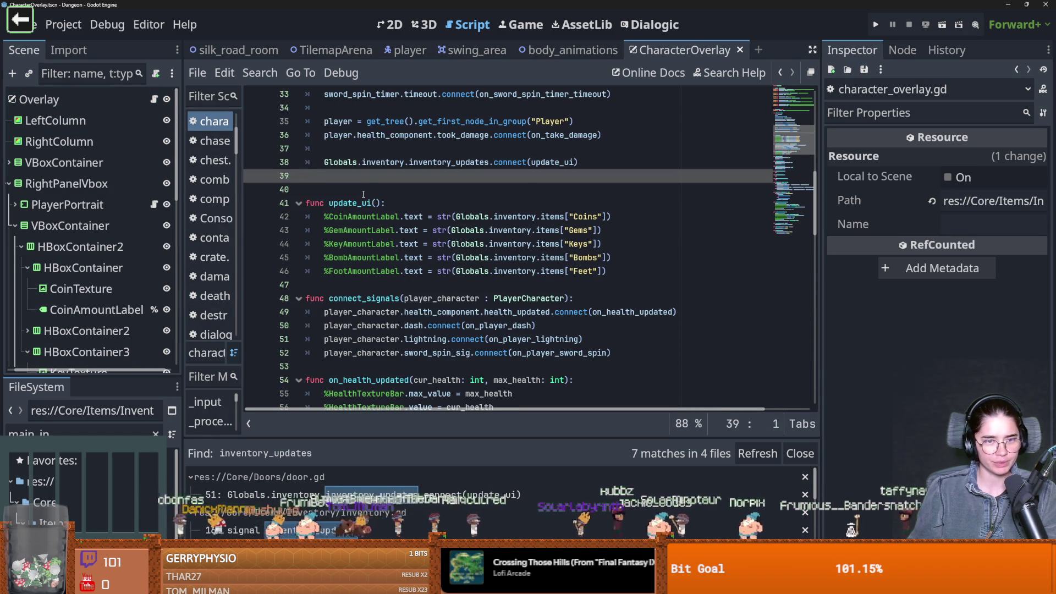
{"action": "key", "text": "BackSpace"}
{"action": "key", "text": "BackSpace"}
{"action": "scroll", "coordinate": [384, 260], "scroll_direction": "up", "scroll_amount": 2}
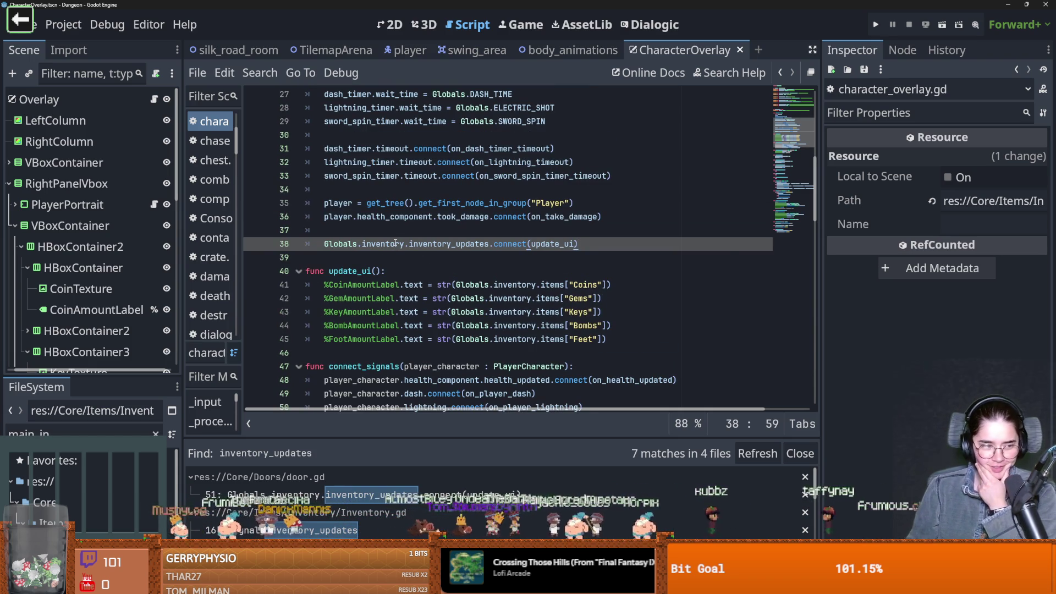
{"action": "mouse_move", "coordinate": [395, 243]}
{"action": "scroll", "coordinate": [453, 295], "scroll_direction": "down", "scroll_amount": 2}
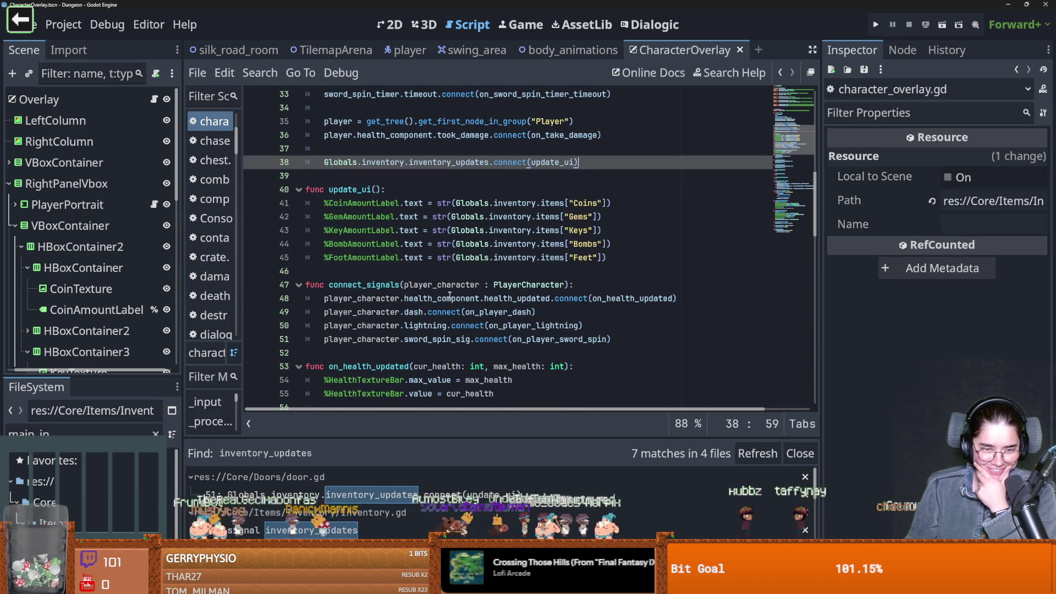
{"action": "double_click", "coordinate": [358, 190]}
{"action": "scroll", "coordinate": [358, 192], "scroll_direction": "up", "scroll_amount": 3}
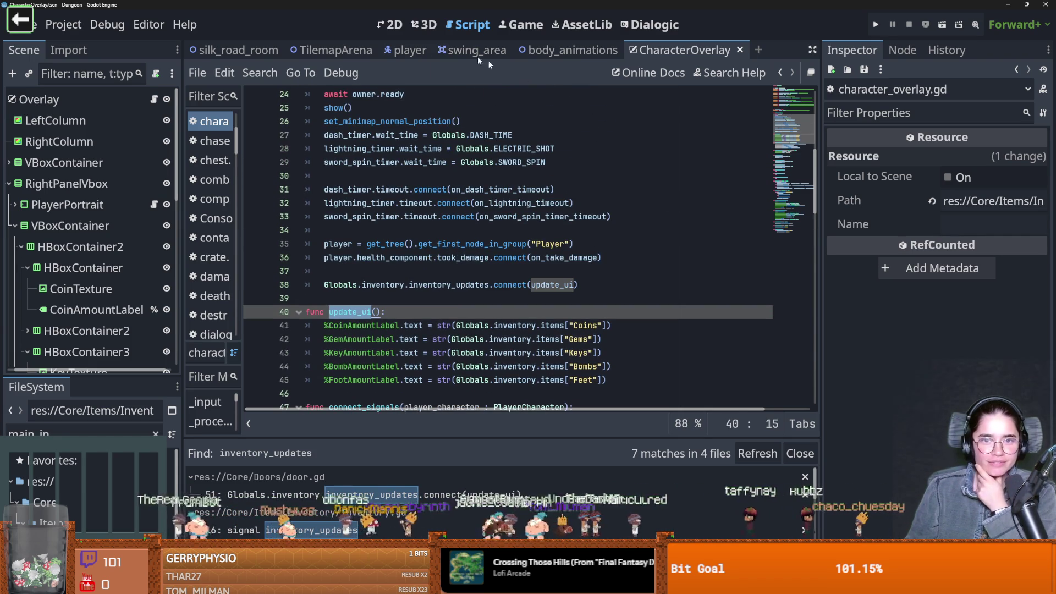
Widen the script list and inspect edit_item_quantity, inventory_updates and start in Inventory.gd
{"action": "left_click_drag", "start_coordinate": [253, 130], "coordinate": [355, 135]}
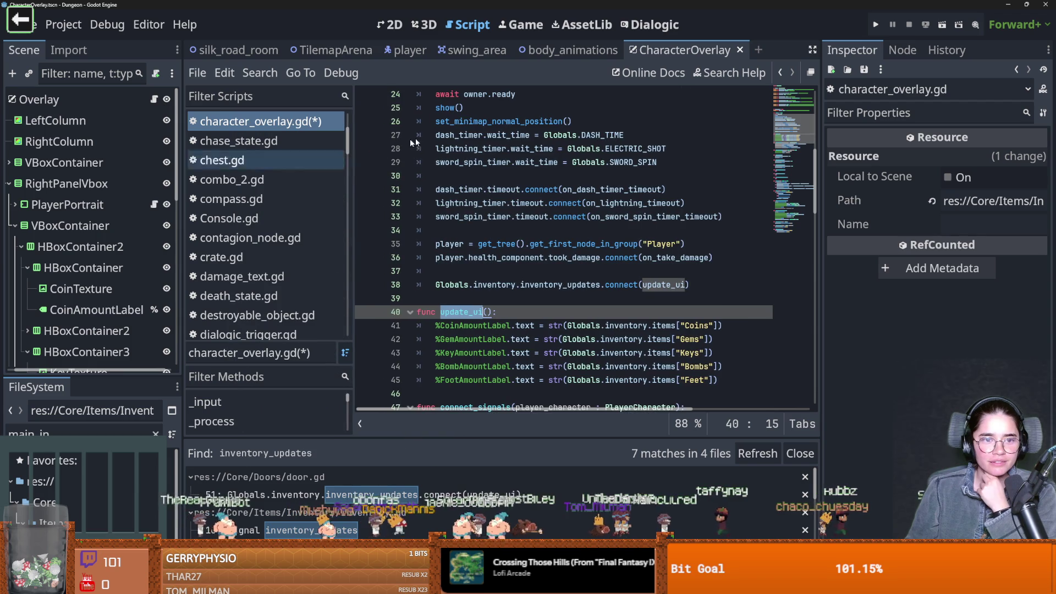
{"action": "left_click", "coordinate": [791, 73]}
{"action": "left_click", "coordinate": [792, 72]}
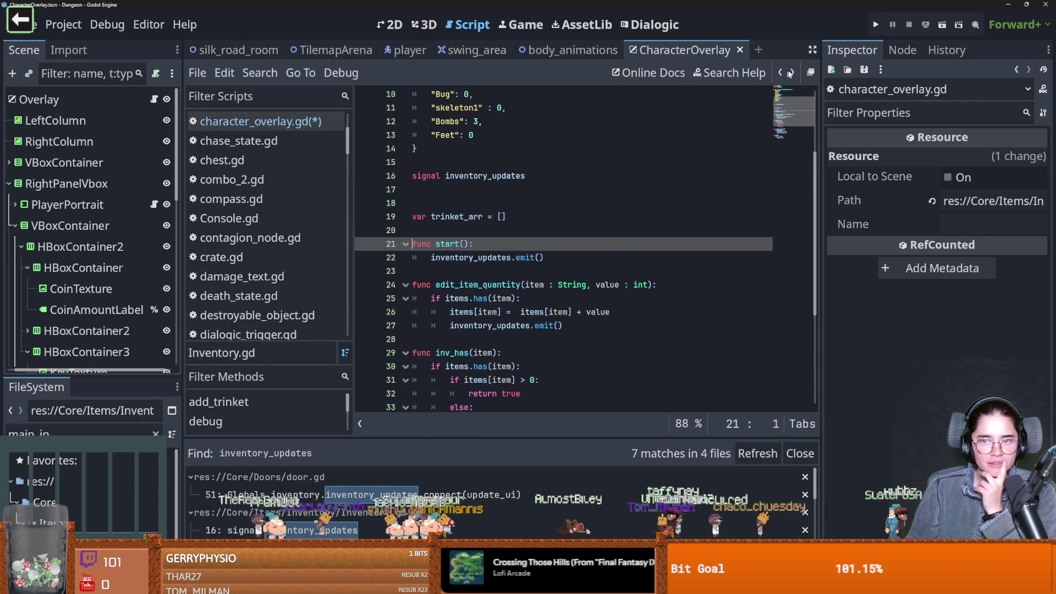
{"action": "left_click", "coordinate": [793, 73]}
{"action": "double_click", "coordinate": [486, 233]}
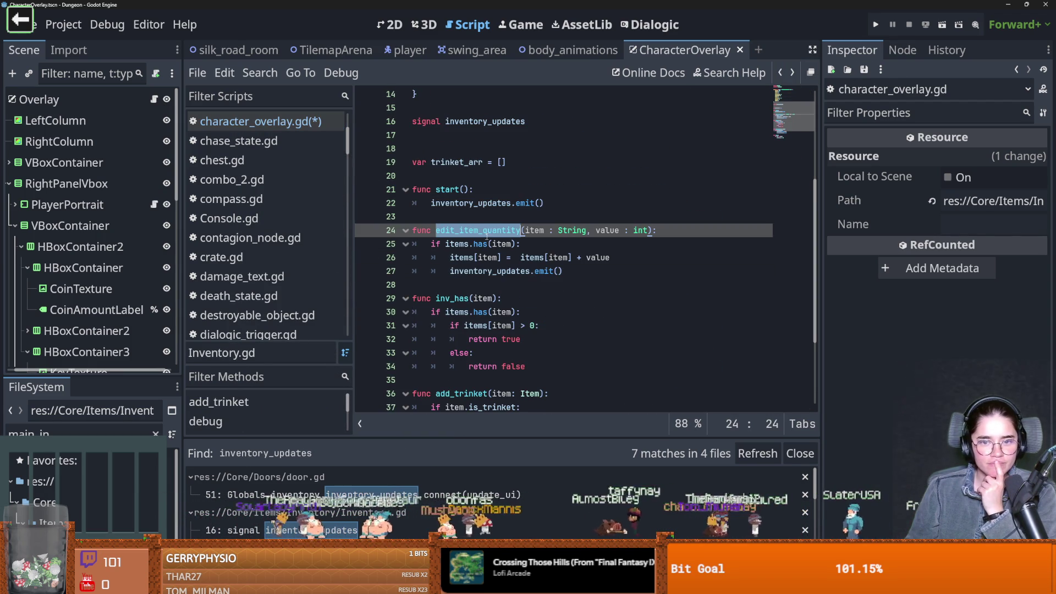
{"action": "double_click", "coordinate": [496, 269]}
{"action": "scroll", "coordinate": [519, 283], "scroll_direction": "up", "scroll_amount": 3}
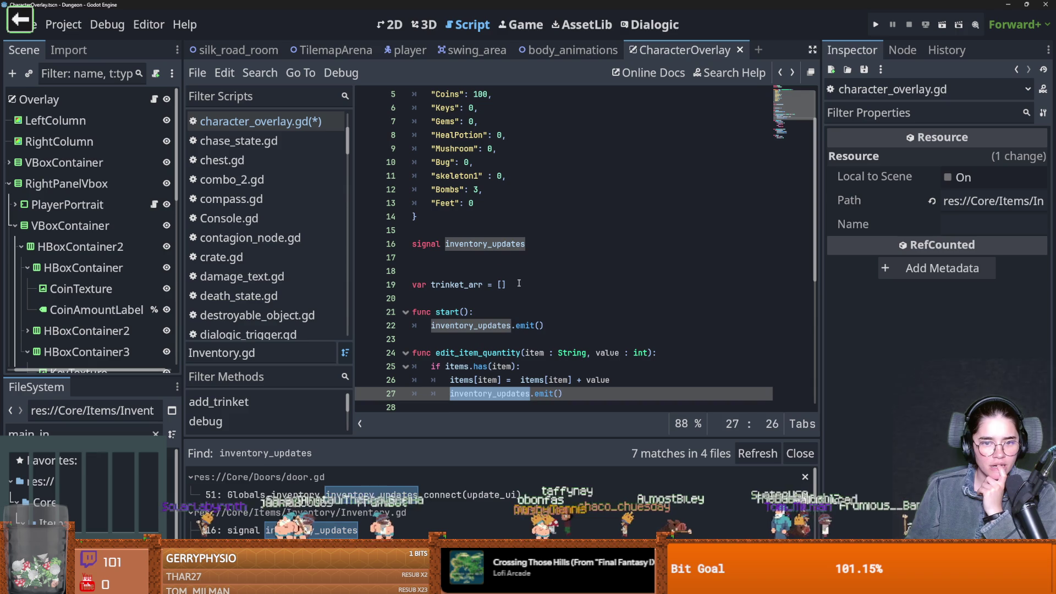
{"action": "double_click", "coordinate": [449, 312]}
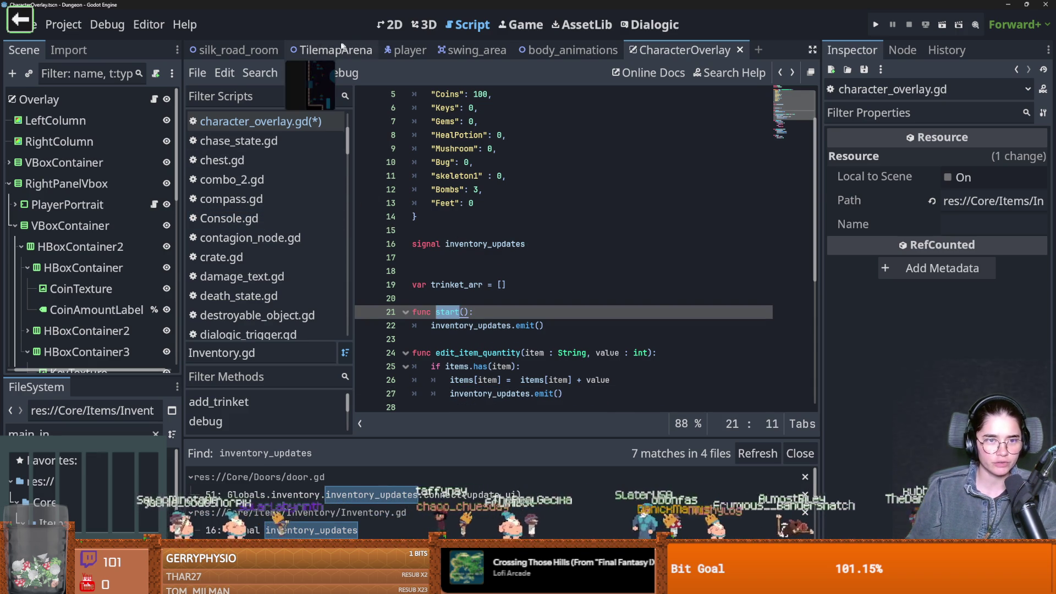
{"action": "left_click", "coordinate": [332, 50]}
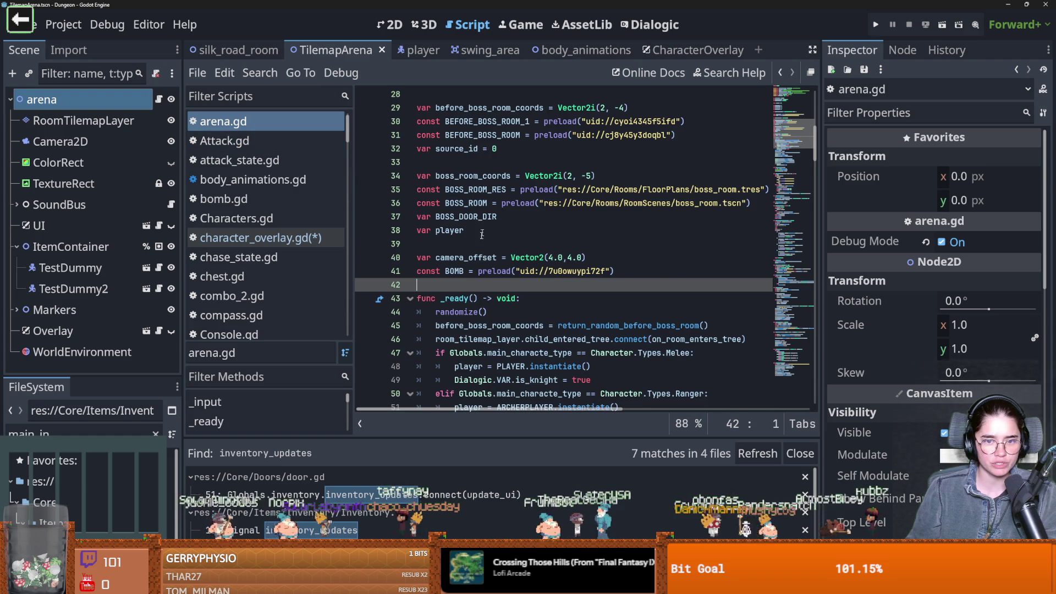
Check the BOMB constant and Globals references in the arena script, then save everything
{"action": "scroll", "coordinate": [512, 268], "scroll_direction": "down", "scroll_amount": 3}
{"action": "double_click", "coordinate": [454, 149]}
{"action": "scroll", "coordinate": [497, 254], "scroll_direction": "down", "scroll_amount": 1}
{"action": "left_click", "coordinate": [477, 233]}
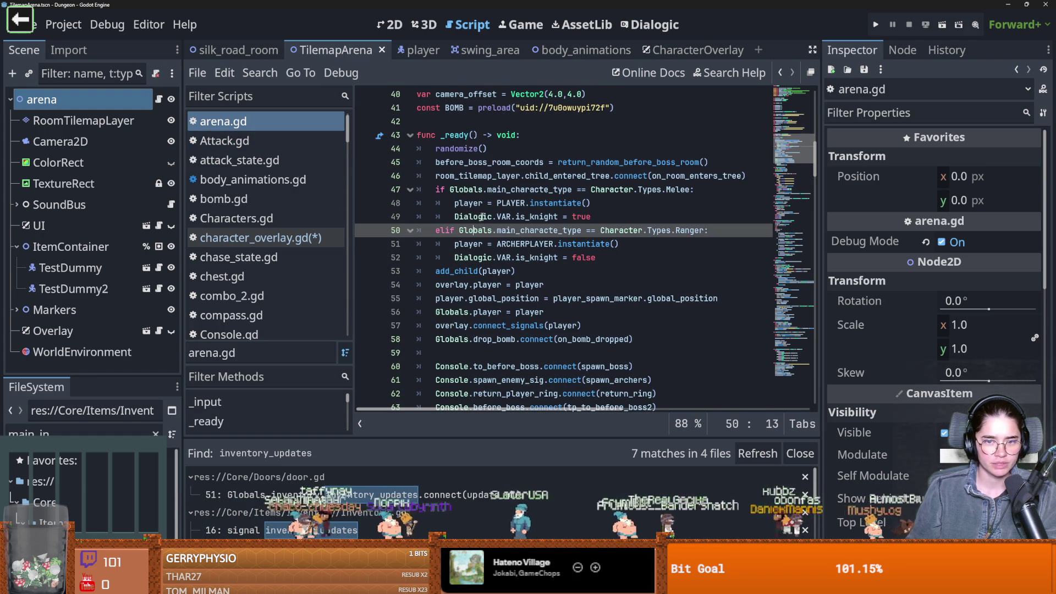
{"action": "double_click", "coordinate": [479, 217]}
{"action": "double_click", "coordinate": [472, 189]}
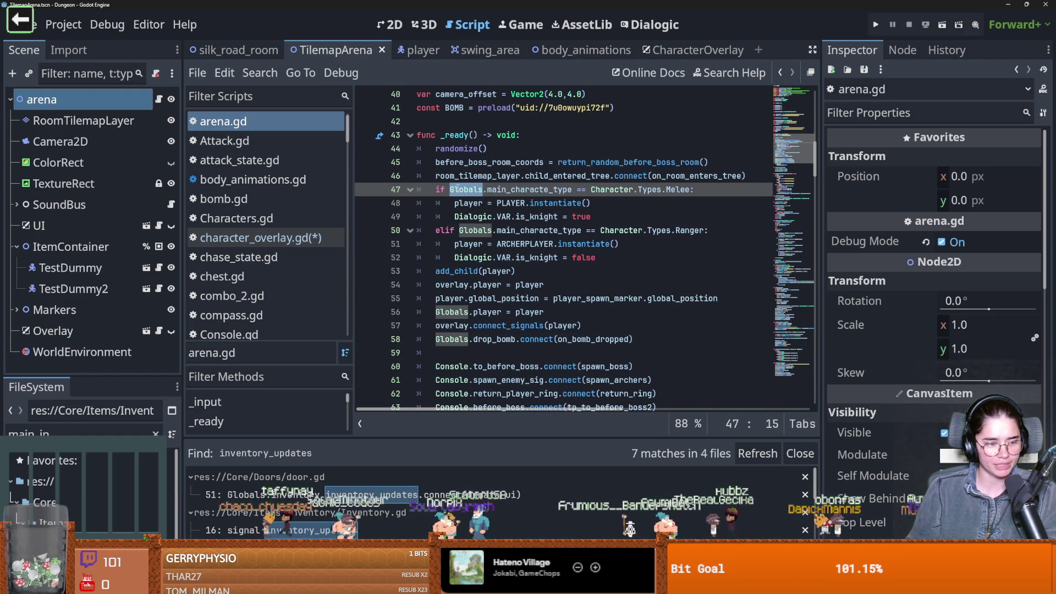
{"action": "key", "text": "ctrl+s"}
Open Globals.gd and examine the Inventory preload on line 28 and its documentation
{"action": "left_click", "coordinate": [470, 191], "text": "ctrl"}
{"action": "scroll", "coordinate": [471, 226], "scroll_direction": "down", "scroll_amount": 6}
{"action": "double_click", "coordinate": [512, 217]}
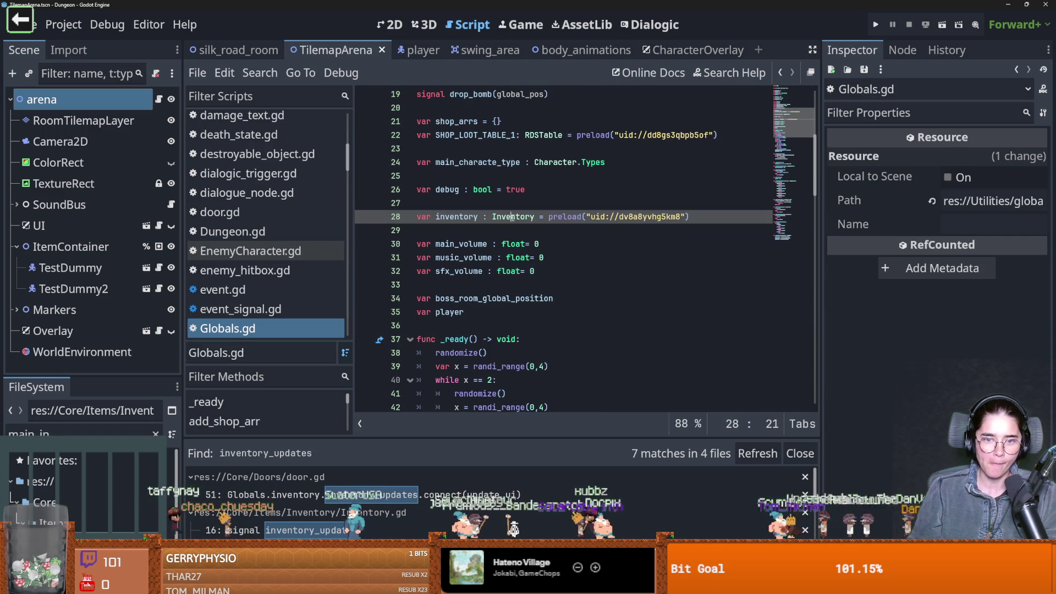
{"action": "scroll", "coordinate": [418, 275], "scroll_direction": "down", "scroll_amount": 8}
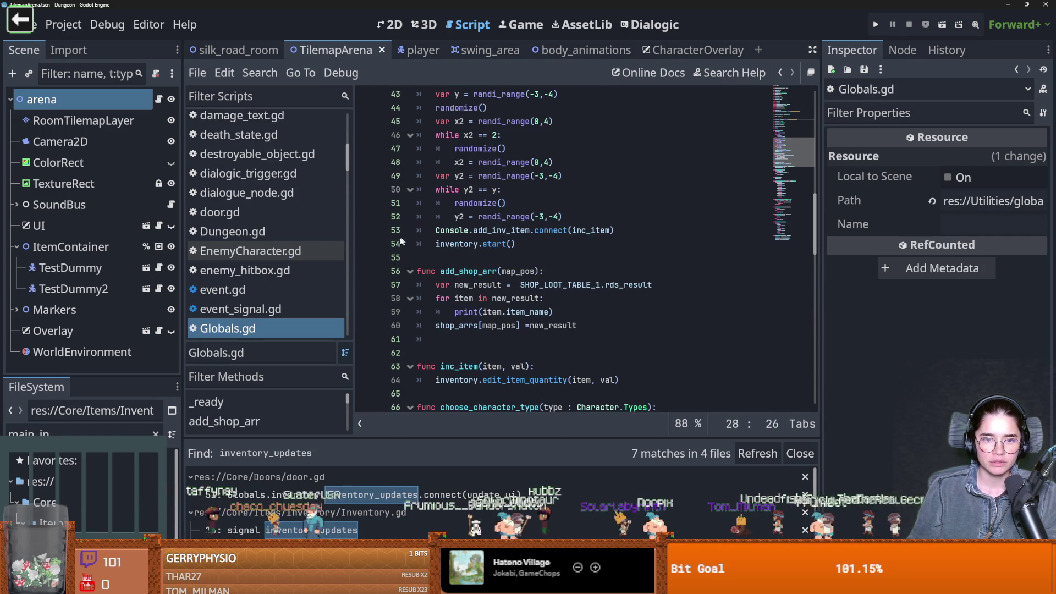
{"action": "scroll", "coordinate": [418, 254], "scroll_direction": "up", "scroll_amount": 7}
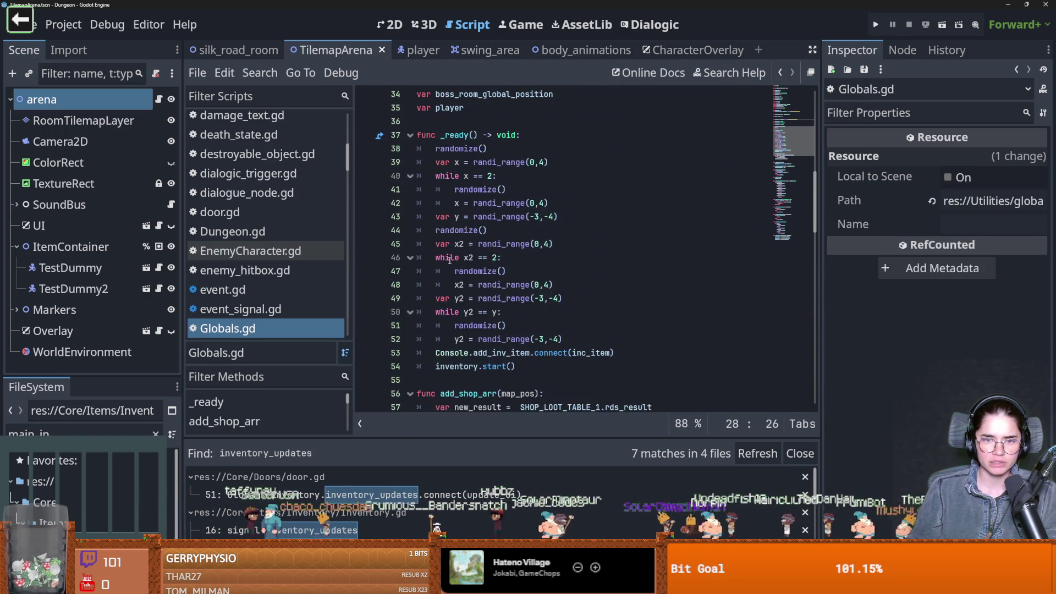
{"action": "left_click_drag", "start_coordinate": [540, 176], "coordinate": [704, 174]}
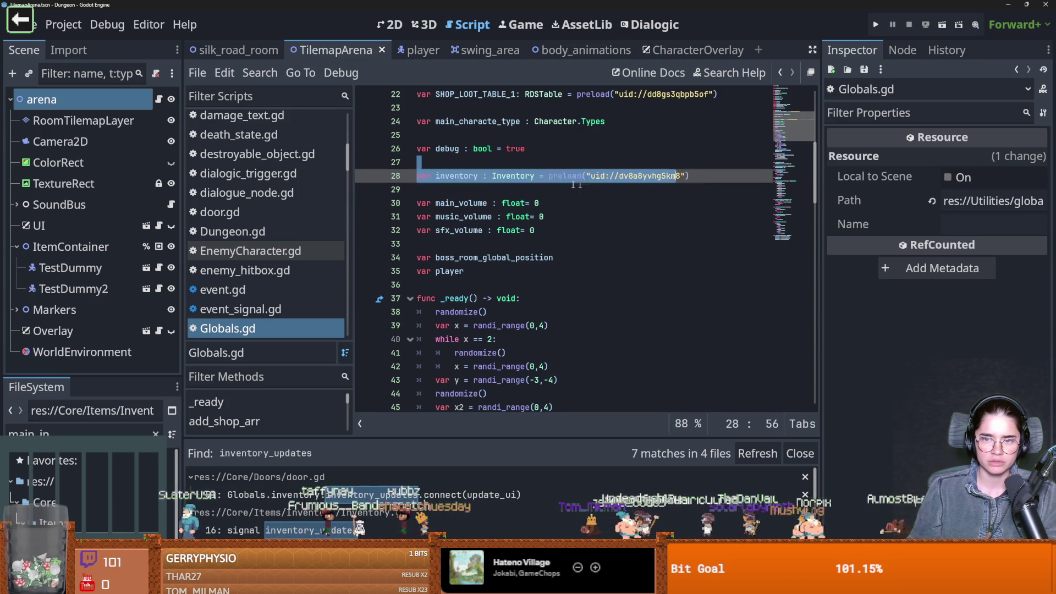
{"action": "left_click_drag", "start_coordinate": [549, 176], "coordinate": [724, 176]}
{"action": "left_click", "coordinate": [724, 176]}
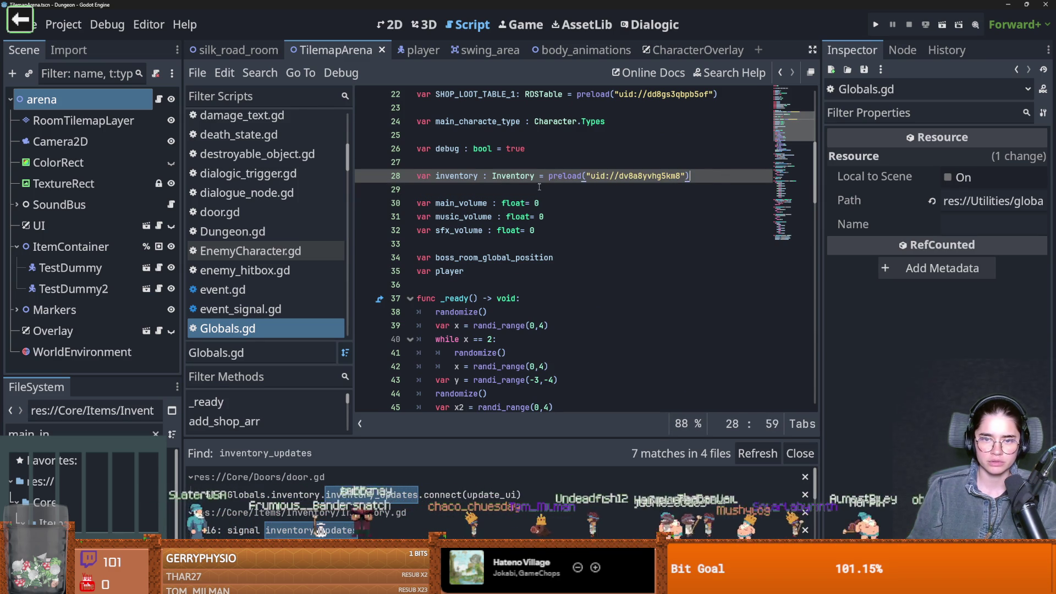
{"action": "mouse_move", "coordinate": [549, 177]}
{"action": "left_mouse_down"}
{"action": "mouse_move", "coordinate": [734, 181]}
{"action": "mouse_move", "coordinate": [550, 180]}
{"action": "left_mouse_up"}
{"action": "left_click", "coordinate": [550, 179]}
{"action": "left_click", "coordinate": [732, 177]}
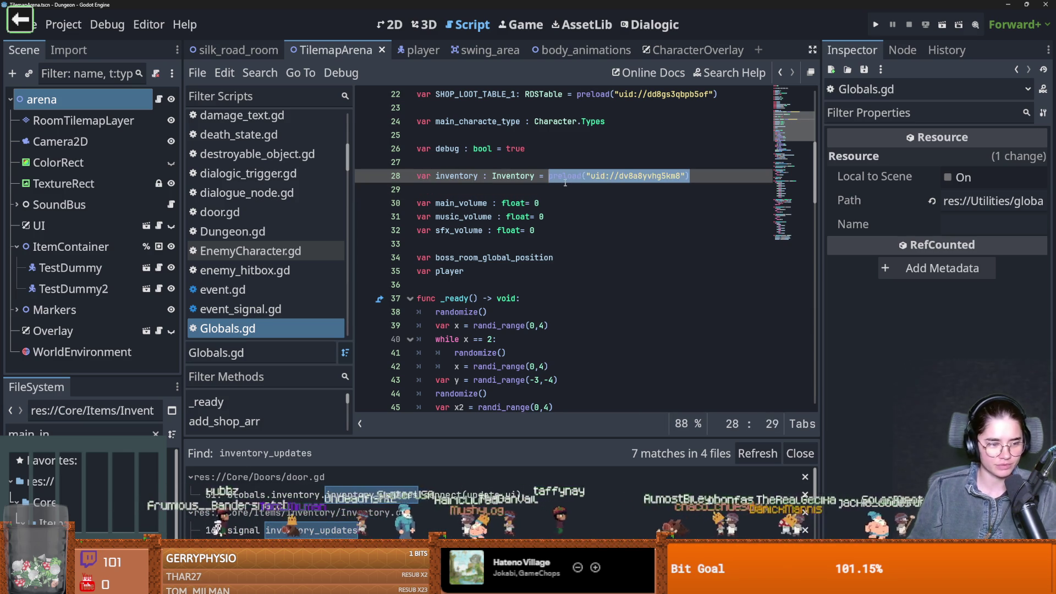
{"action": "mouse_move", "coordinate": [565, 183]}
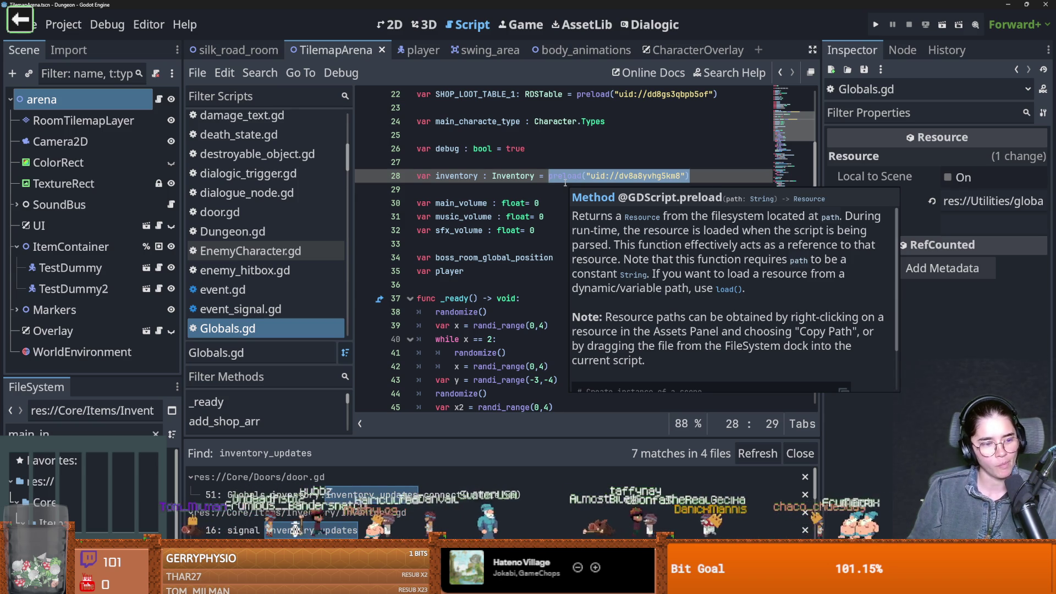
{"action": "left_click", "coordinate": [532, 218]}
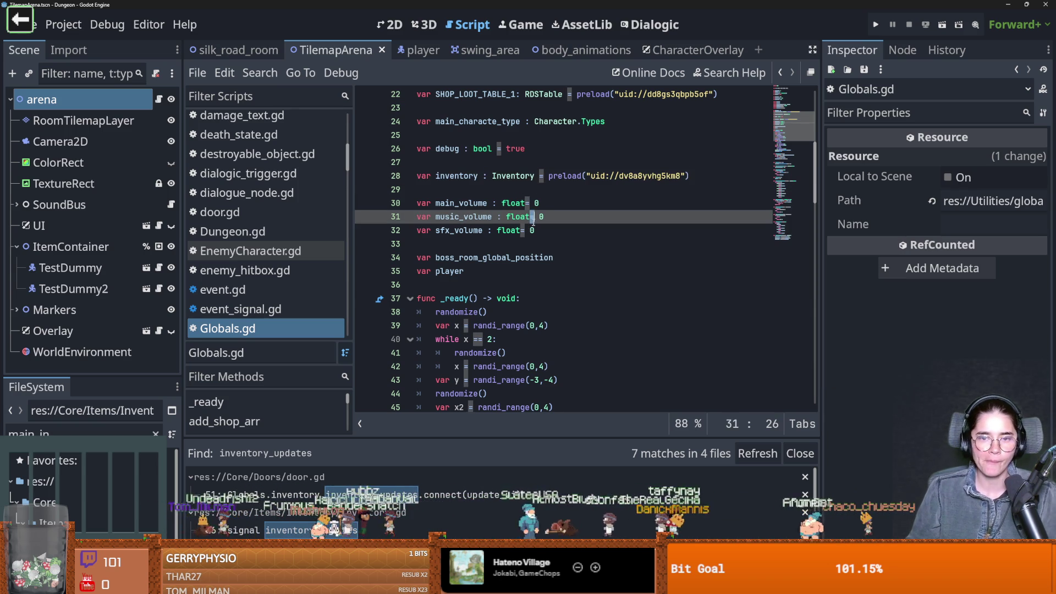
Follow the inventory reference to Inventory.gd's start function, then return to arena.gd
{"action": "scroll", "coordinate": [530, 197], "scroll_direction": "down", "scroll_amount": 3}
{"action": "scroll", "coordinate": [548, 209], "scroll_direction": "down", "scroll_amount": 2}
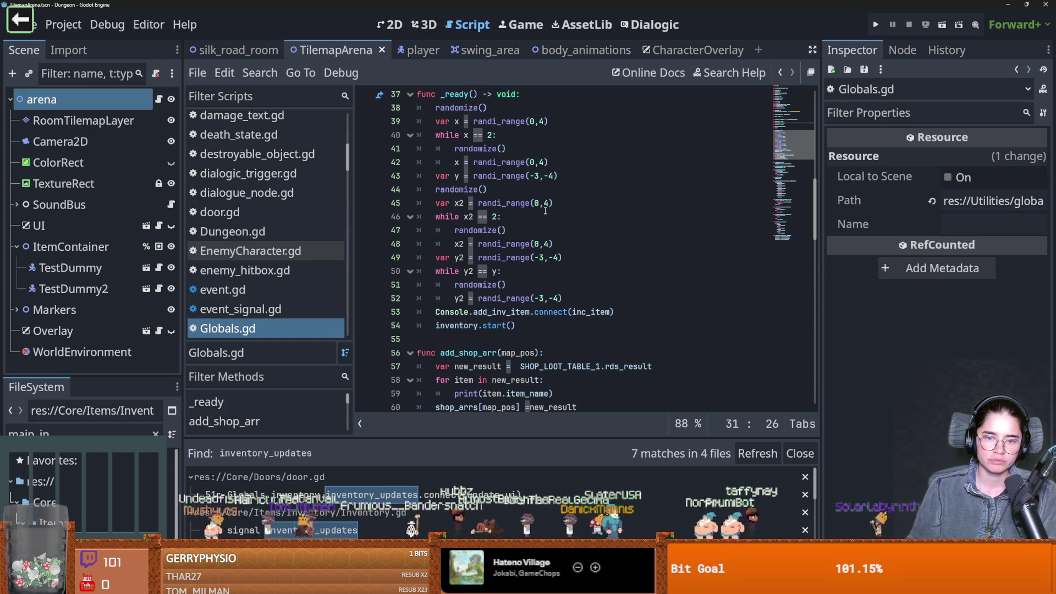
{"action": "scroll", "coordinate": [546, 212], "scroll_direction": "up", "scroll_amount": 6}
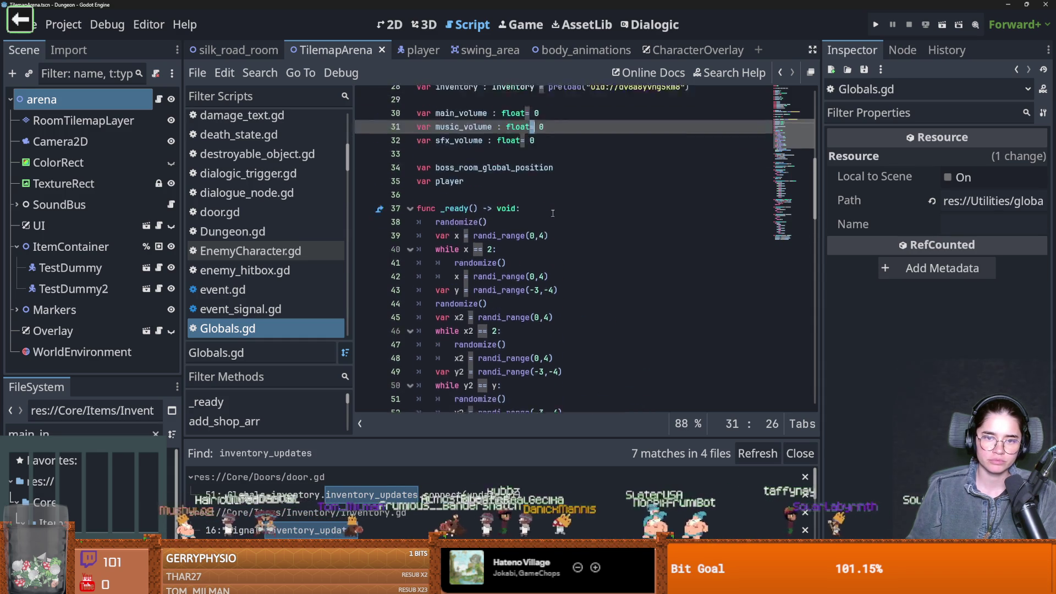
{"action": "left_click", "coordinate": [465, 218], "text": "ctrl"}
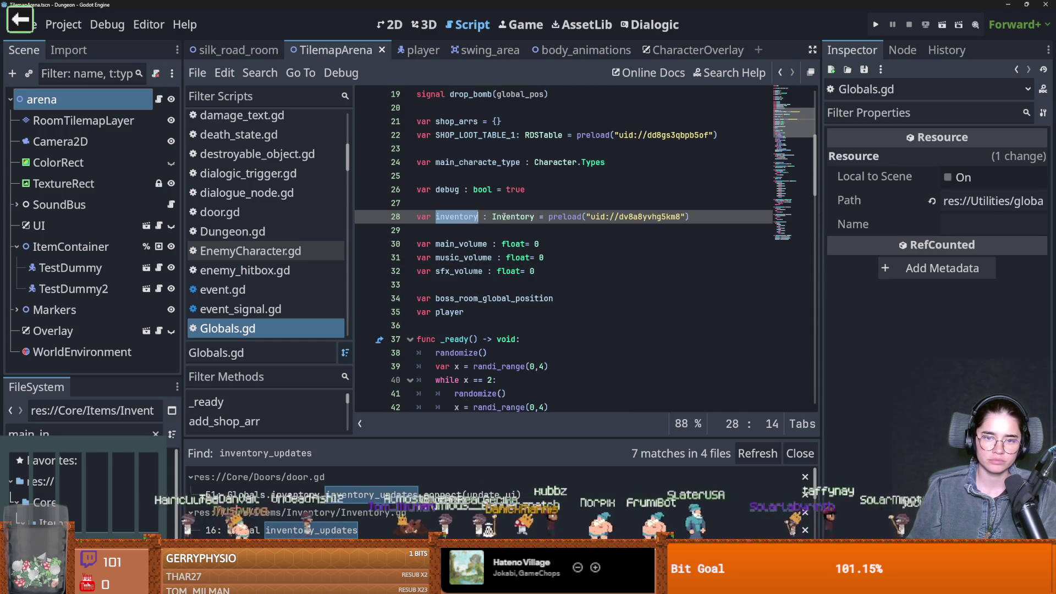
{"action": "left_click", "coordinate": [504, 217], "text": "ctrl"}
{"action": "scroll", "coordinate": [506, 216], "scroll_direction": "down", "scroll_amount": 1}
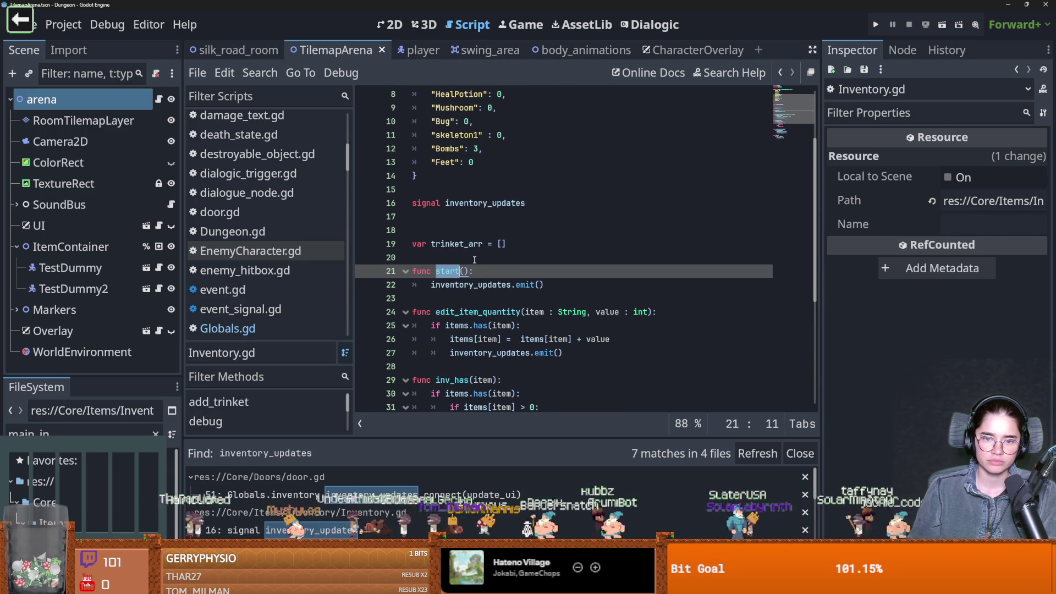
{"action": "left_click_drag", "start_coordinate": [464, 272], "coordinate": [437, 272]}
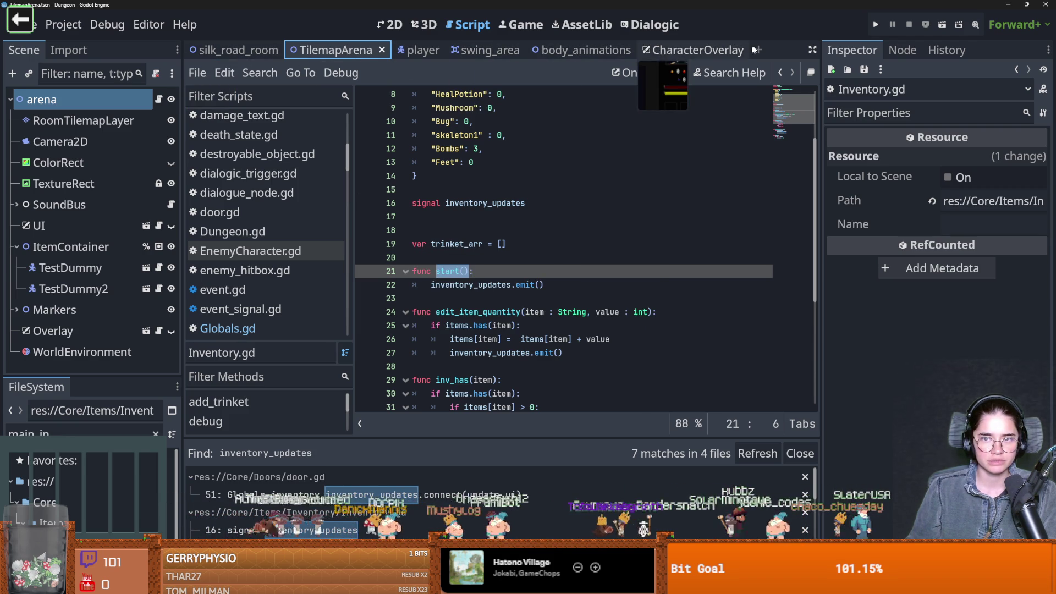
{"action": "left_click", "coordinate": [157, 98]}
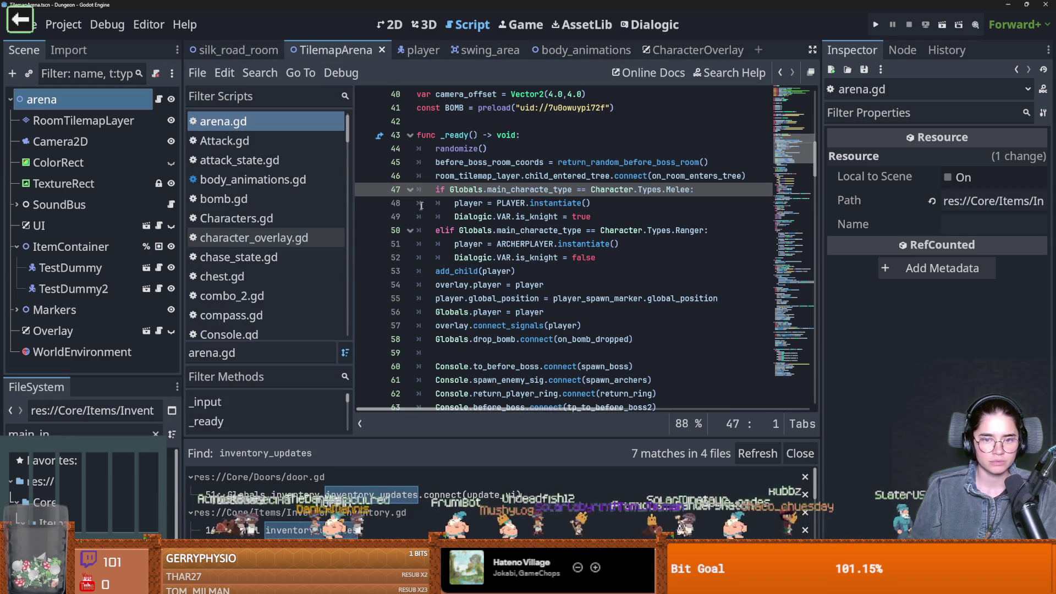
In arena.gd, duplicate the inventory debug call onto line 66 as a start() call and save
{"action": "scroll", "coordinate": [490, 248], "scroll_direction": "down", "scroll_amount": 2}
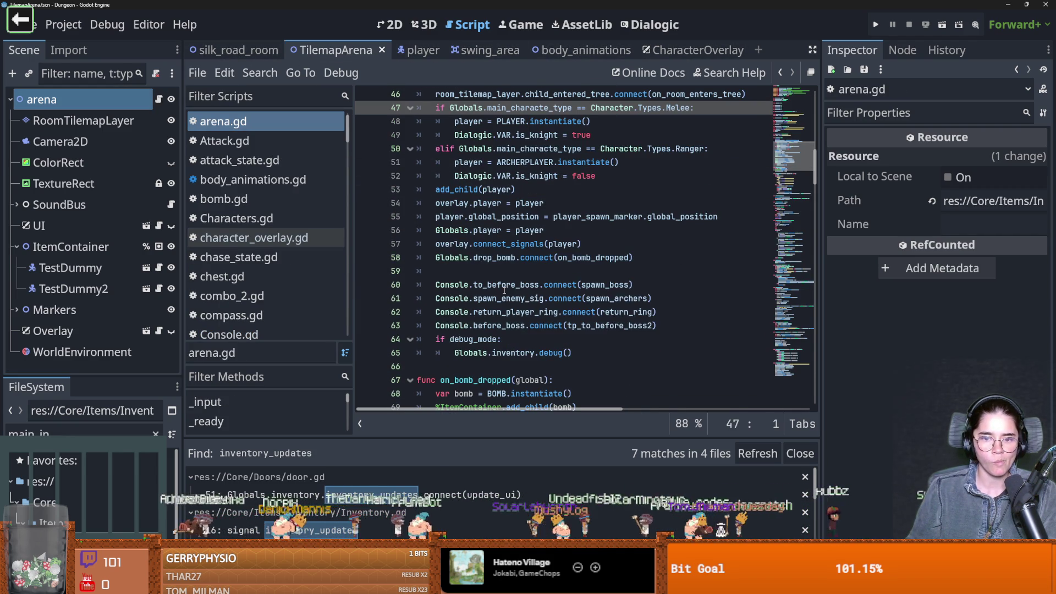
{"action": "double_click", "coordinate": [471, 353]}
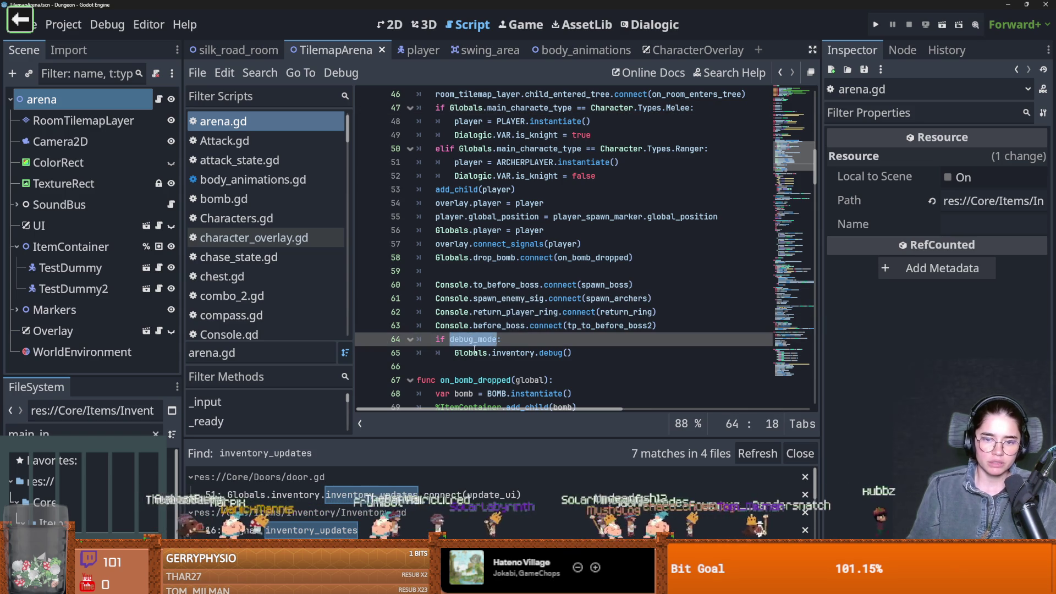
{"action": "left_click", "coordinate": [565, 353]}
{"action": "key", "text": "ctrl+shift+Left"}
{"action": "key", "text": "ctrl+shift+Left"}
{"action": "key", "text": "ctrl+shift+Left"}
{"action": "key", "text": "ctrl+c"}
{"action": "key", "text": "End"}
{"action": "key", "text": "Return"}
{"action": "key", "text": "ctrl+v"}
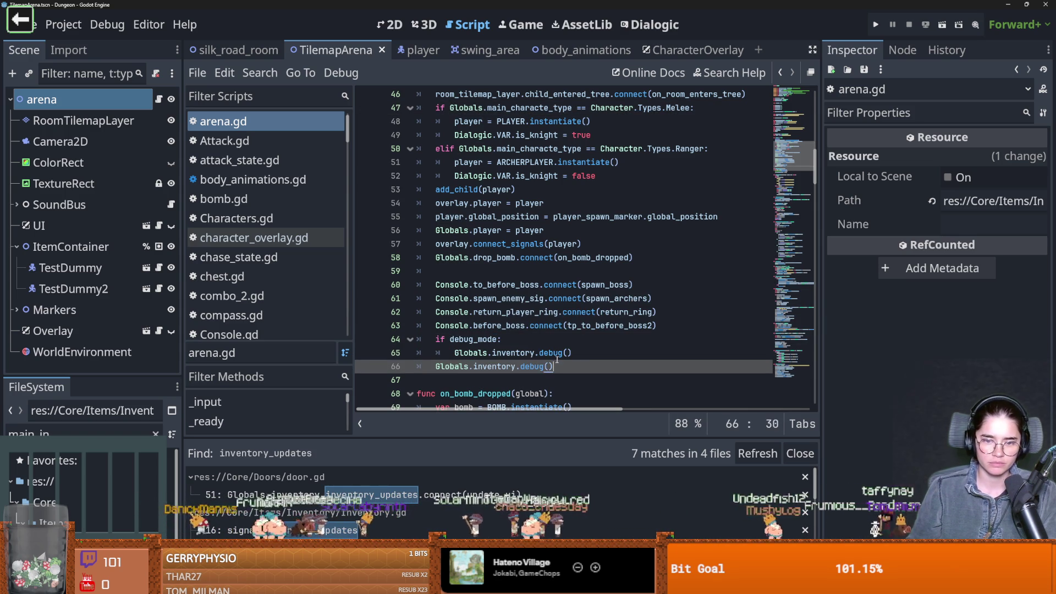
{"action": "double_click", "coordinate": [524, 366]}
{"action": "type", "text": "start"}
{"action": "key", "text": "ctrl+s"}
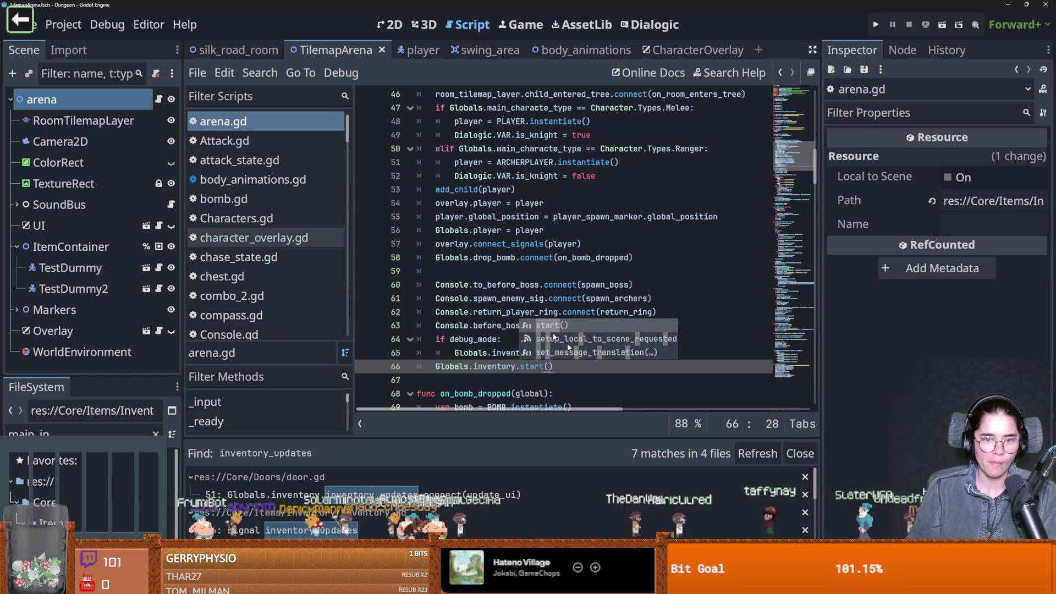
Delete the inventory.start() line from Globals.gd
{"action": "left_click", "coordinate": [459, 366], "text": "ctrl"}
{"action": "scroll", "coordinate": [516, 358], "scroll_direction": "down", "scroll_amount": 10}
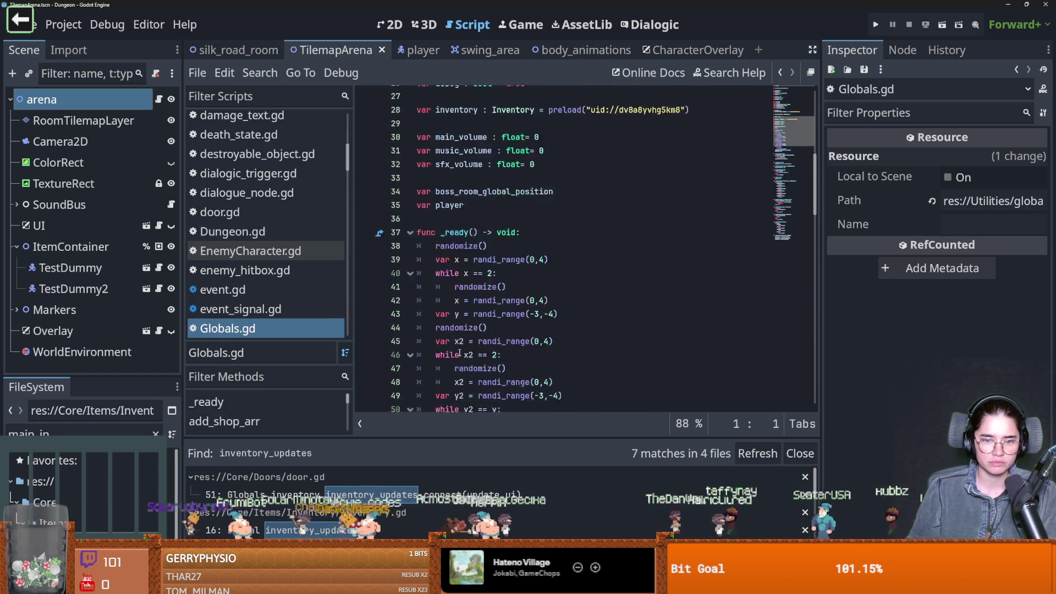
{"action": "left_click", "coordinate": [517, 364]}
{"action": "key", "text": "shift+Home"}
{"action": "key", "text": "BackSpace"}
{"action": "key", "text": "BackSpace"}
{"action": "key", "text": "BackSpace"}
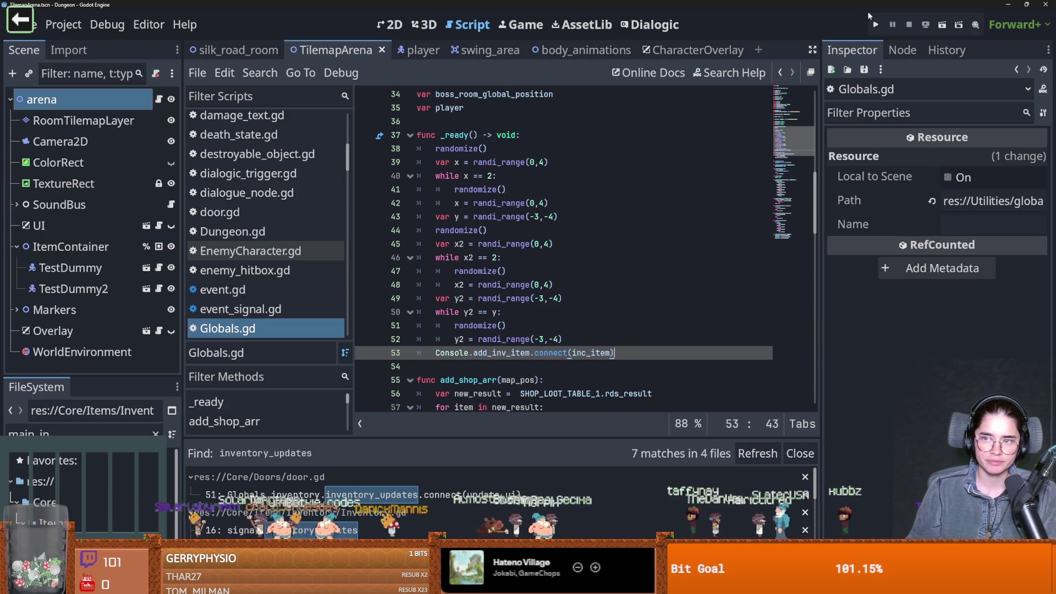
Playtest a new game as the Warrior, then close the game
{"action": "key", "text": "F5"}
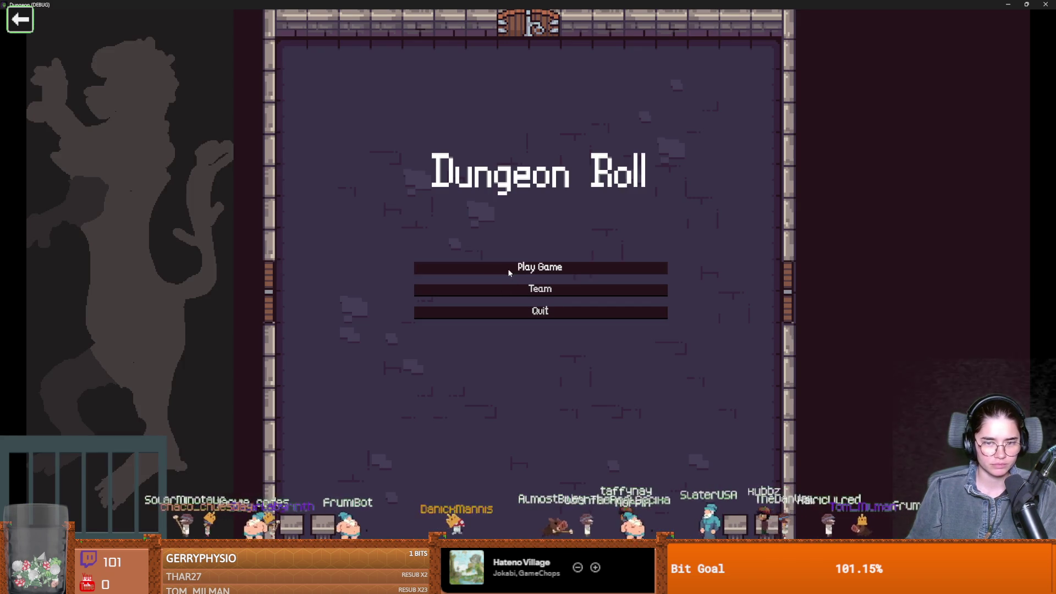
{"action": "left_click", "coordinate": [507, 268]}
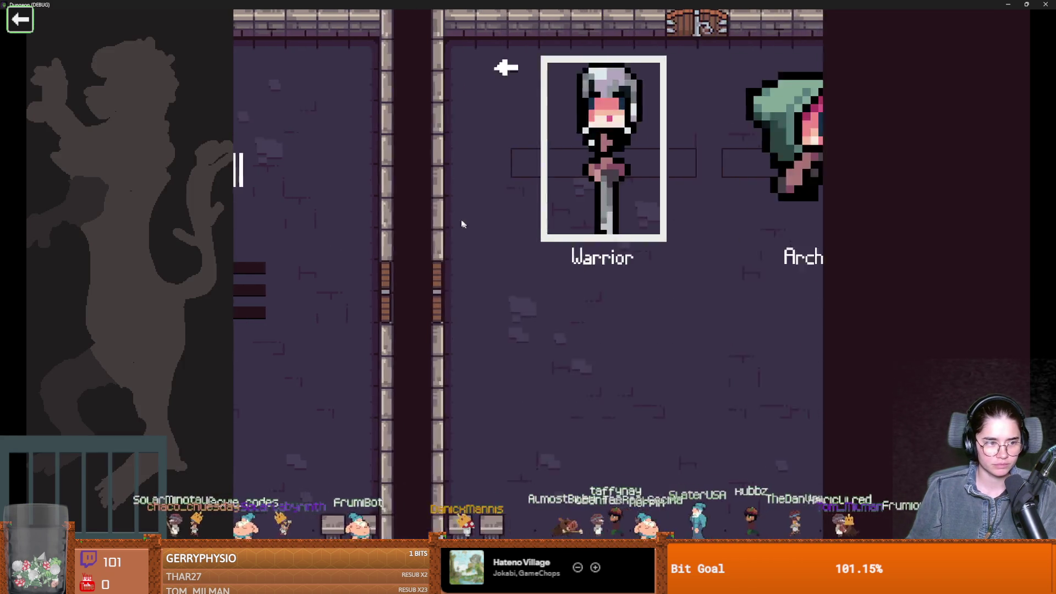
{"action": "left_click", "coordinate": [440, 228]}
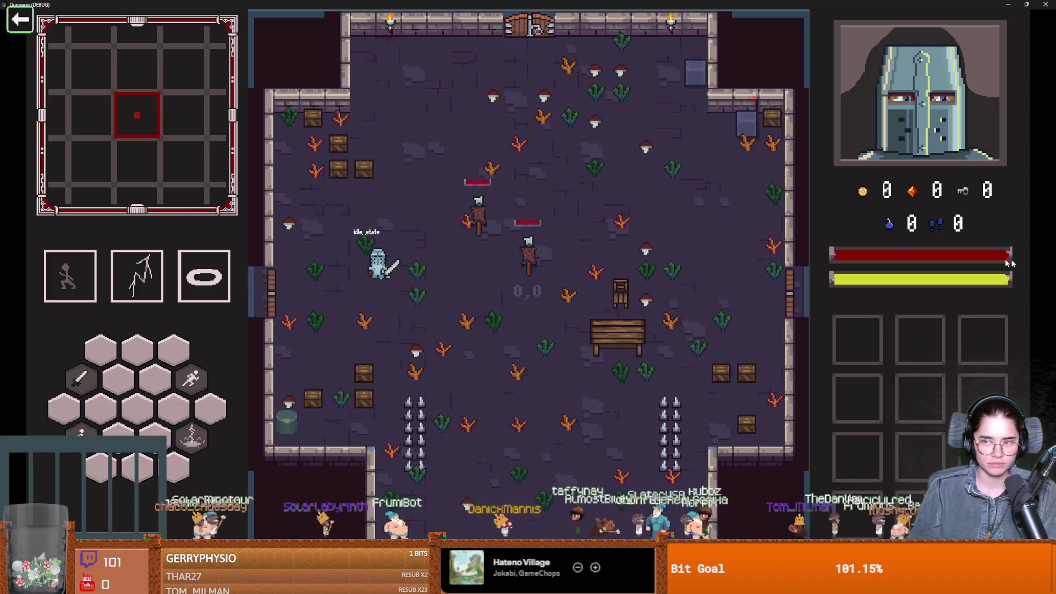
{"action": "key", "text": "super+Down"}
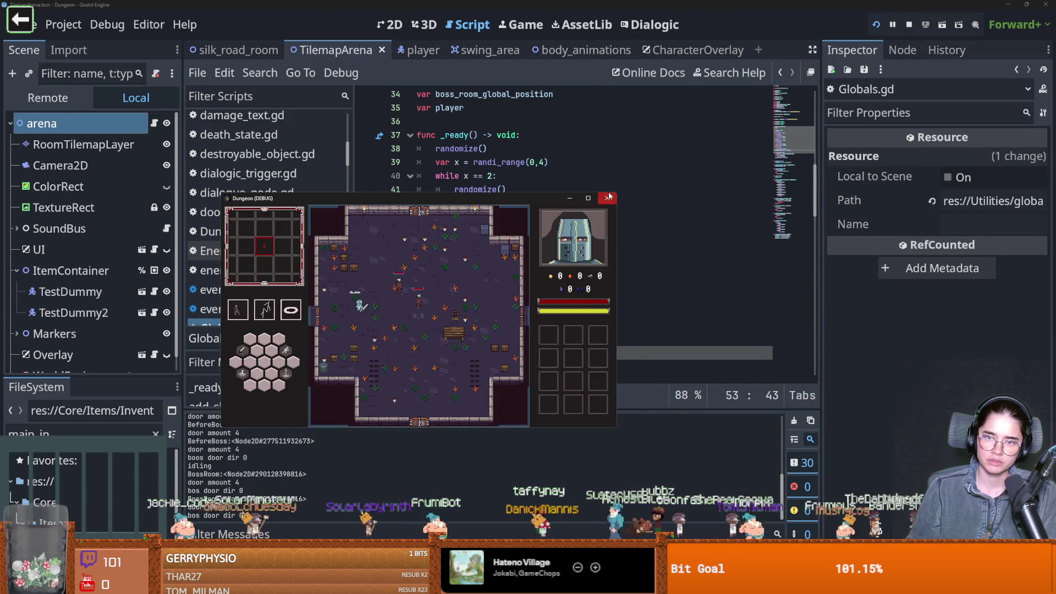
{"action": "left_click", "coordinate": [607, 198]}
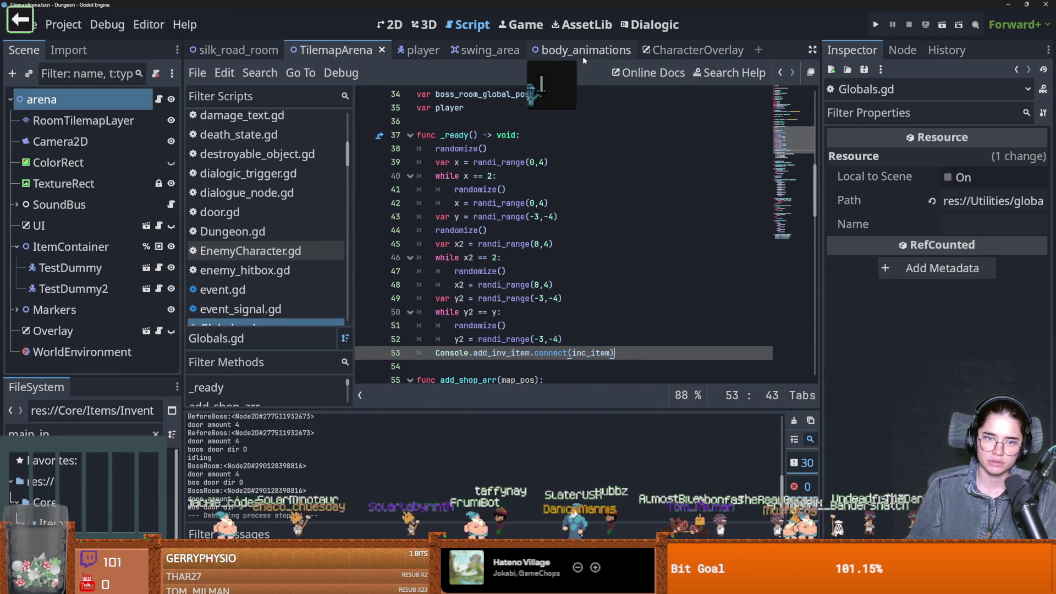
From the CharacterOverlay scene, playtest as the Warrior again and close the game
{"action": "left_click", "coordinate": [688, 50]}
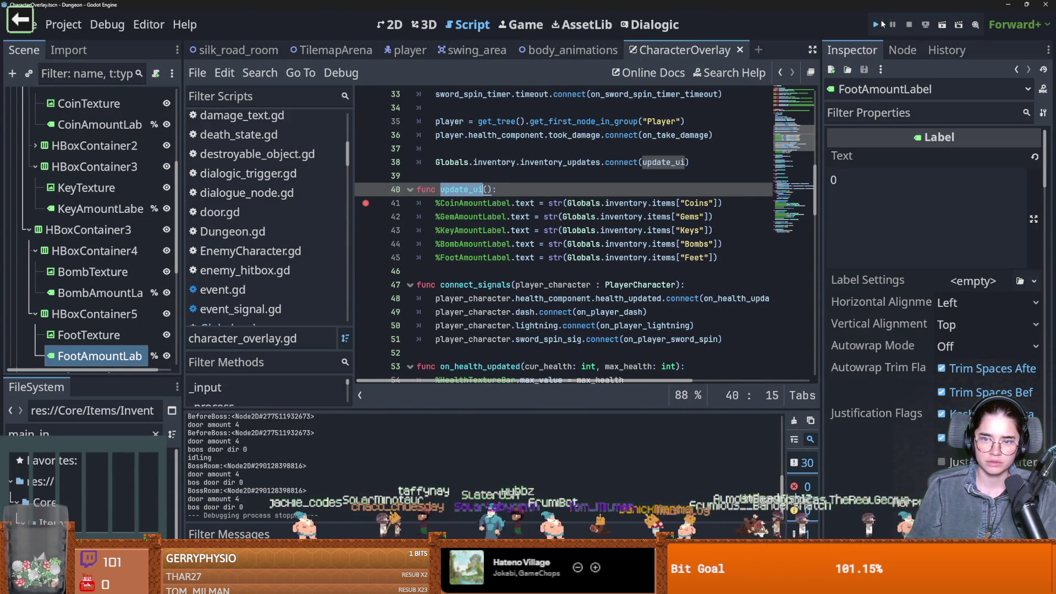
{"action": "key", "text": "F5"}
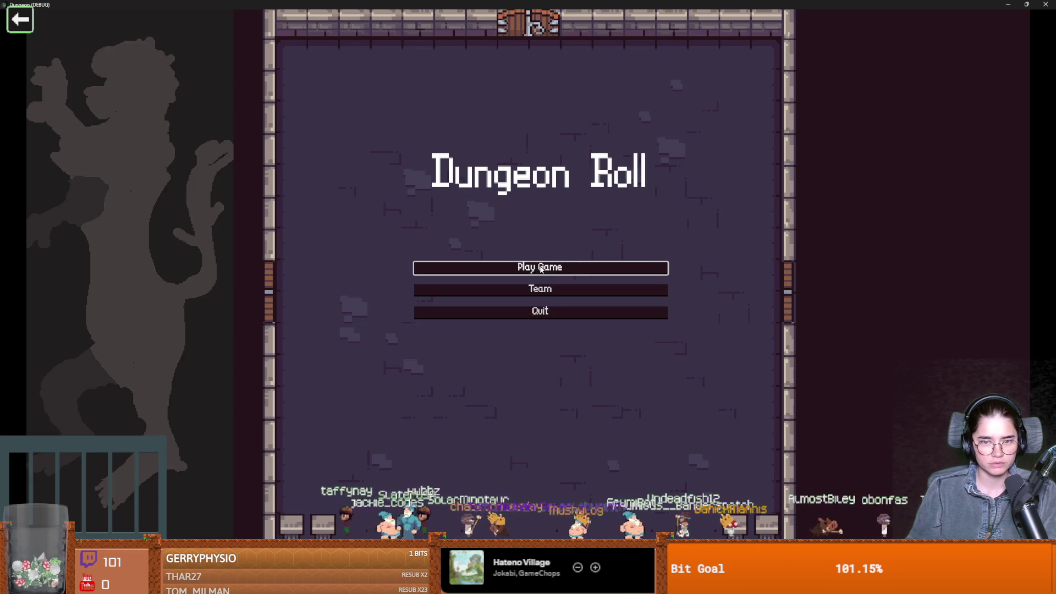
{"action": "left_click", "coordinate": [541, 268]}
{"action": "left_click", "coordinate": [479, 197]}
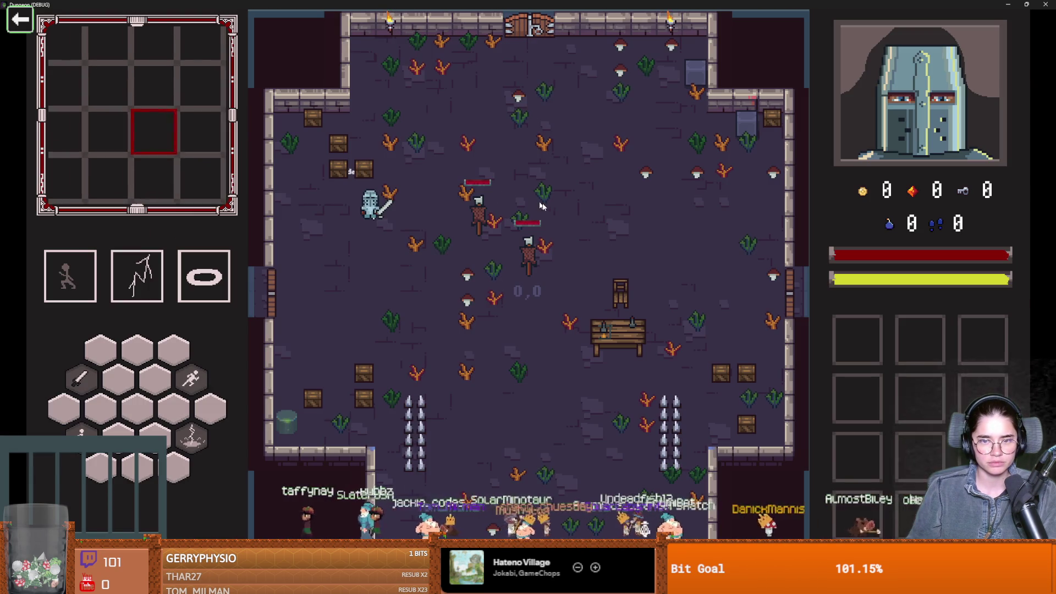
{"action": "key", "text": "super+Down"}
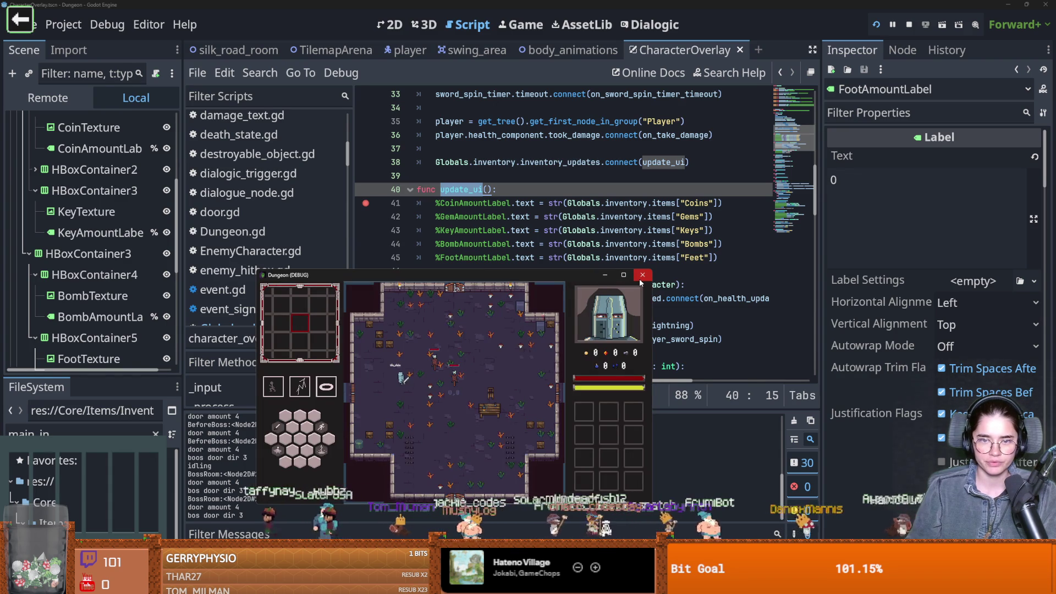
{"action": "left_click", "coordinate": [642, 276]}
Inspect the inventory connection around line 37 of the overlay script, then return to TilemapArena
{"action": "scroll", "coordinate": [498, 264], "scroll_direction": "up", "scroll_amount": 3}
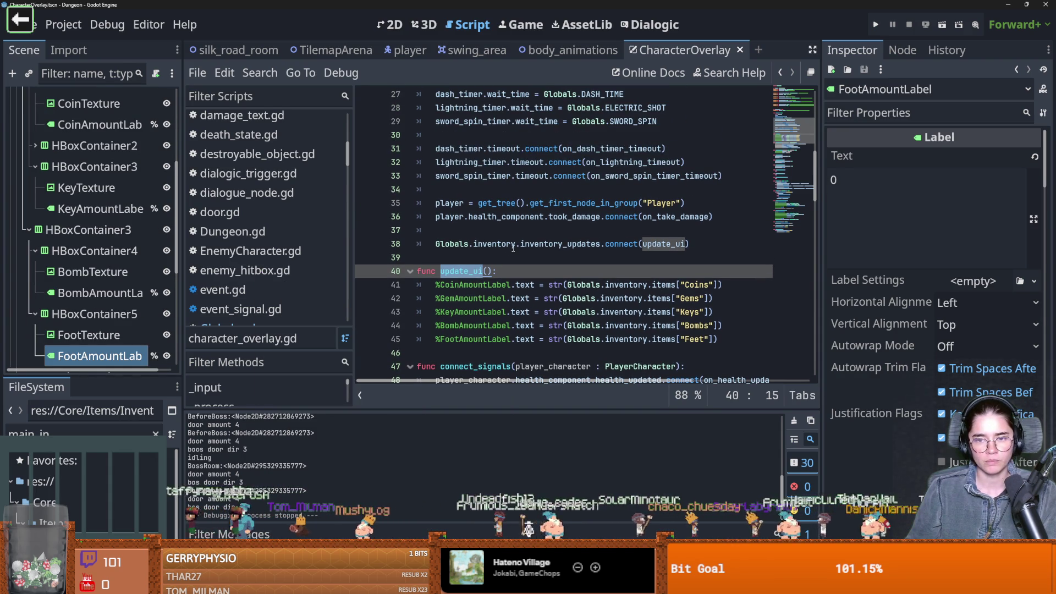
{"action": "mouse_move", "coordinate": [523, 254]}
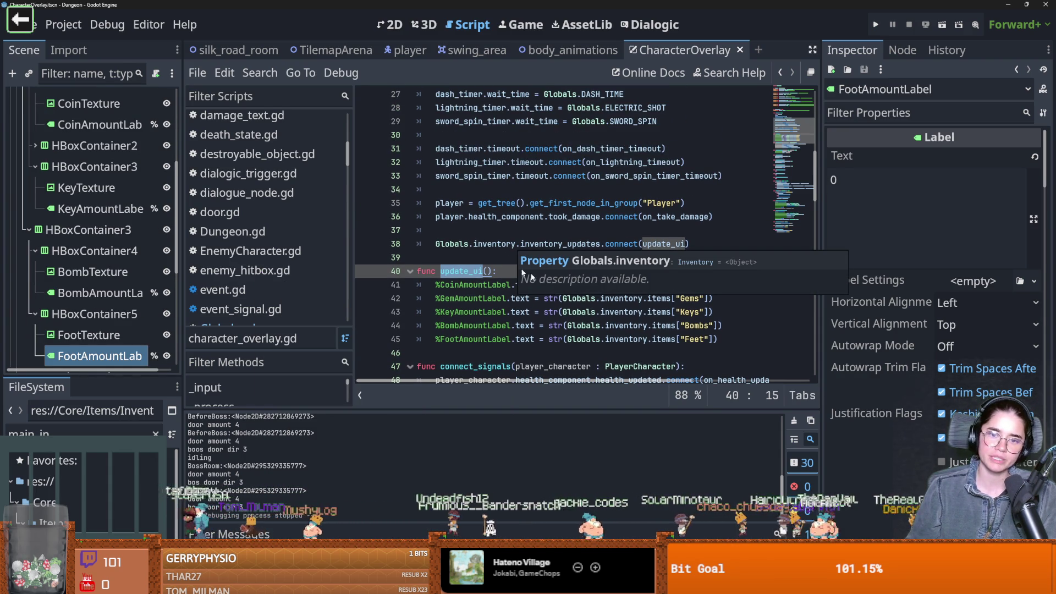
{"action": "left_click", "coordinate": [473, 243]}
{"action": "left_click", "coordinate": [483, 232]}
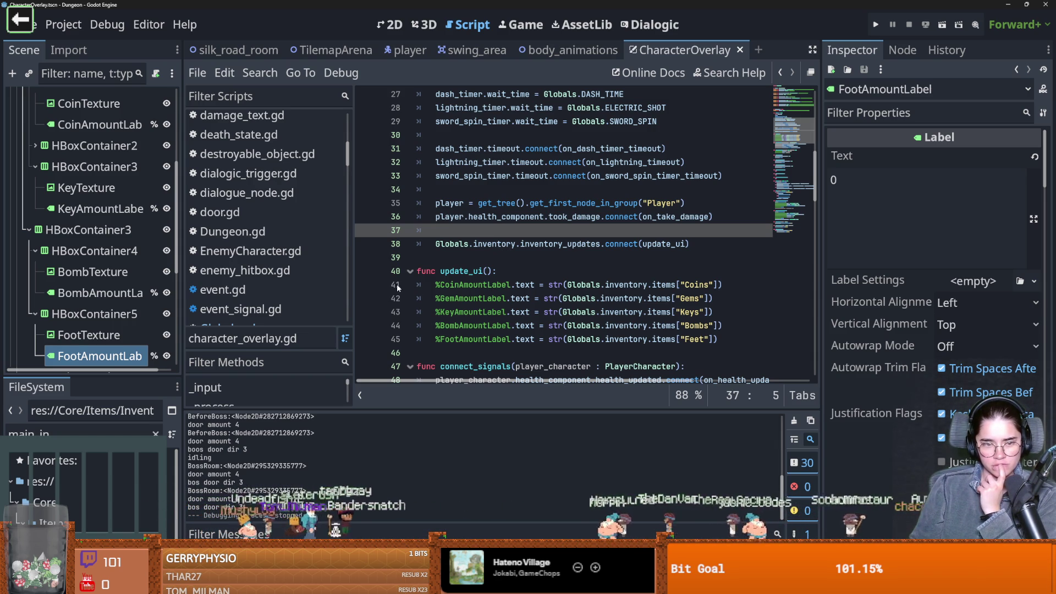
{"action": "scroll", "coordinate": [127, 206], "scroll_direction": "up", "scroll_amount": 5}
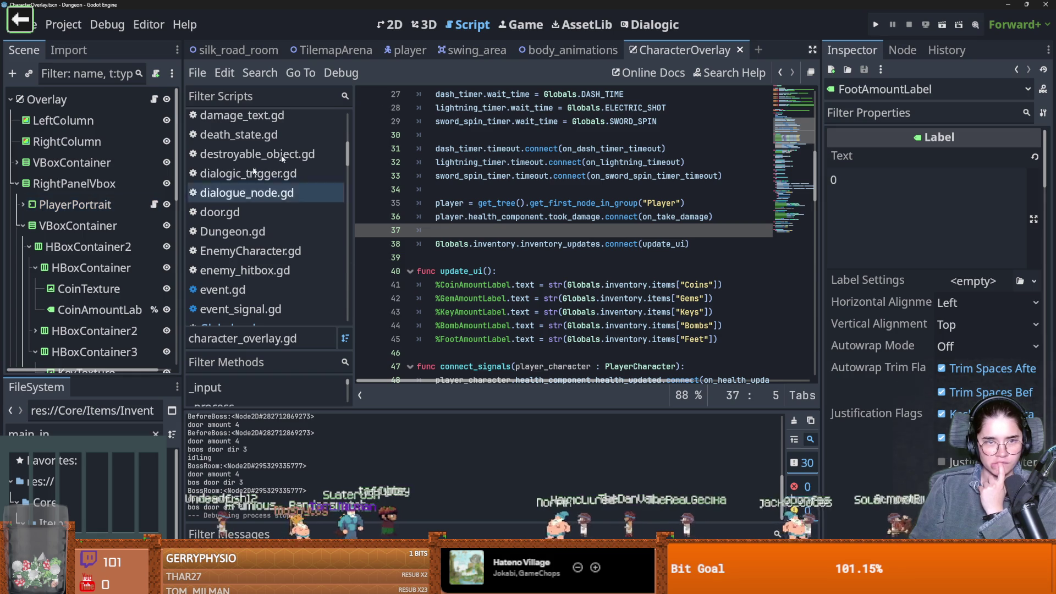
{"action": "left_click", "coordinate": [330, 50]}
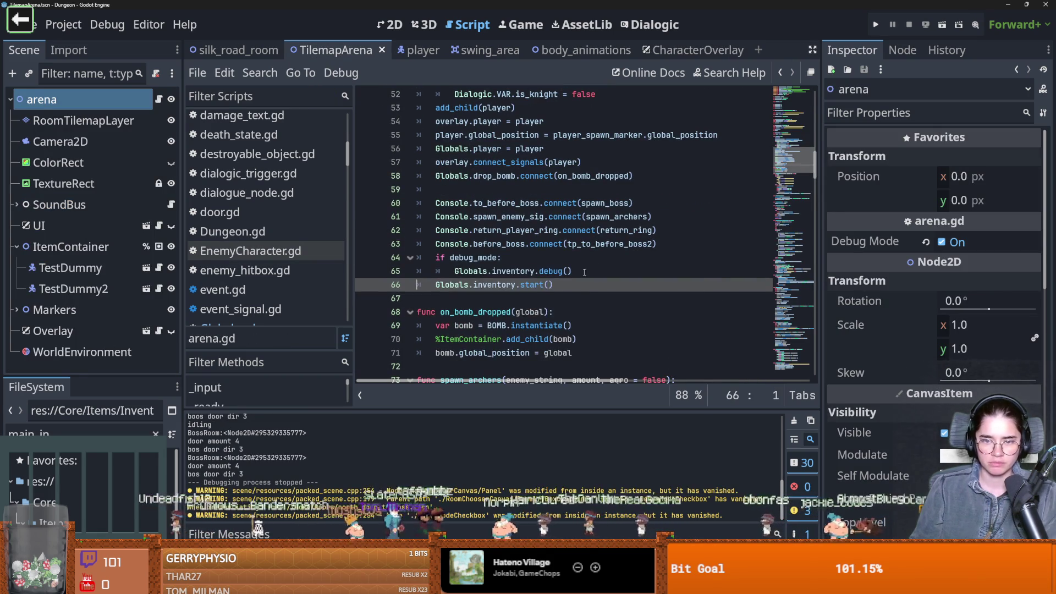
Add a blank line after line 65 in arena.gd, then add await owner.ready in character_overlay.gd
{"action": "left_click", "coordinate": [585, 273]}
{"action": "key", "text": "Return"}
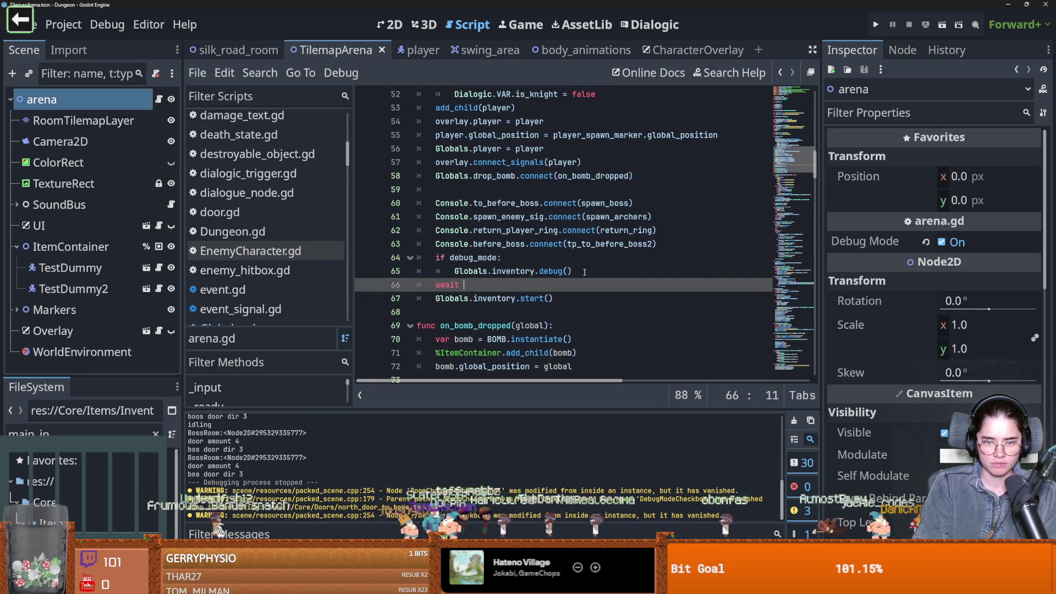
{"action": "key", "text": "BackSpace"}
{"action": "key", "text": "BackSpace"}
{"action": "key", "text": "BackSpace"}
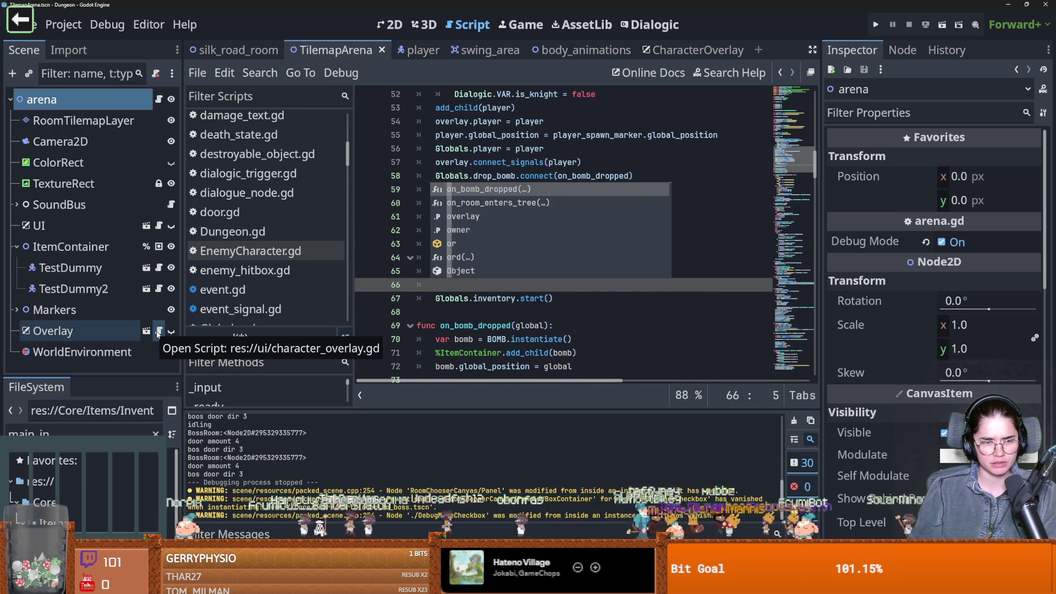
{"action": "left_click", "coordinate": [158, 332]}
{"action": "scroll", "coordinate": [464, 301], "scroll_direction": "up", "scroll_amount": 3}
{"action": "type", "text": "await owner.rea"}
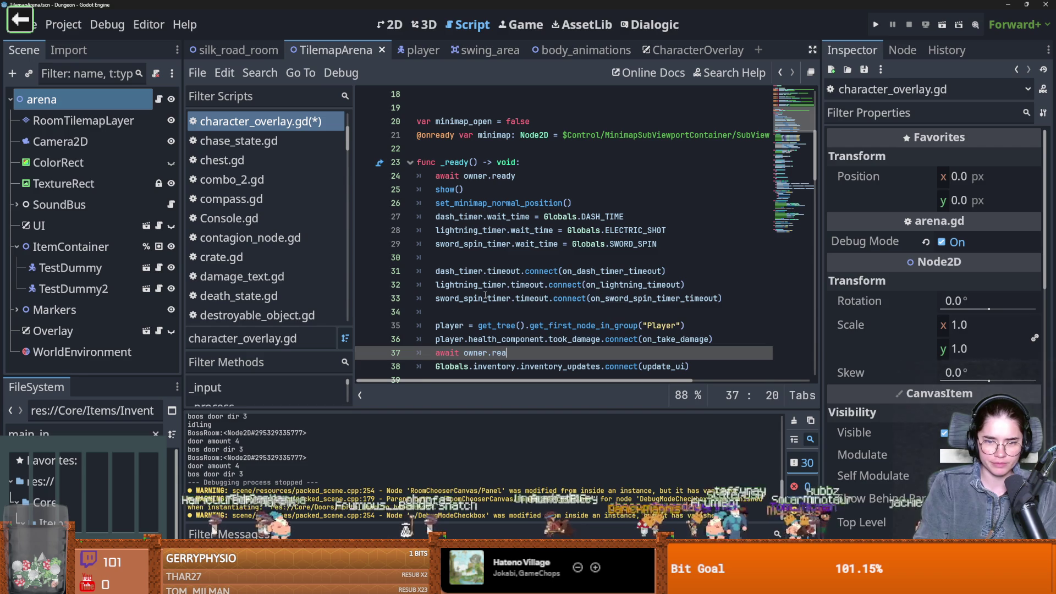
{"action": "type", "text": "dy"}
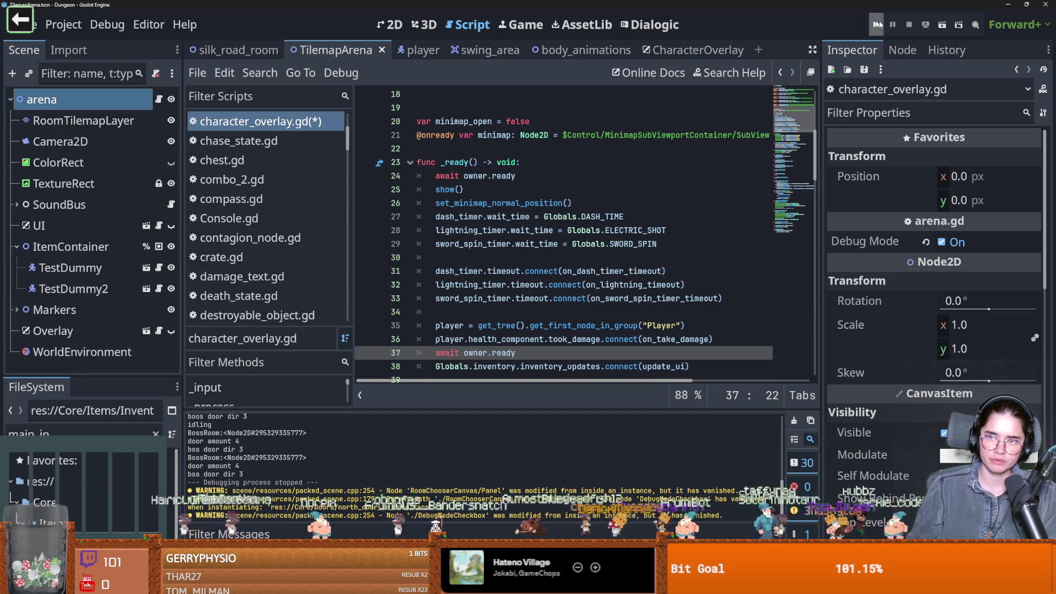
Test-run the game as the Warrior into the dungeon, then close it
{"action": "key", "text": "F5"}
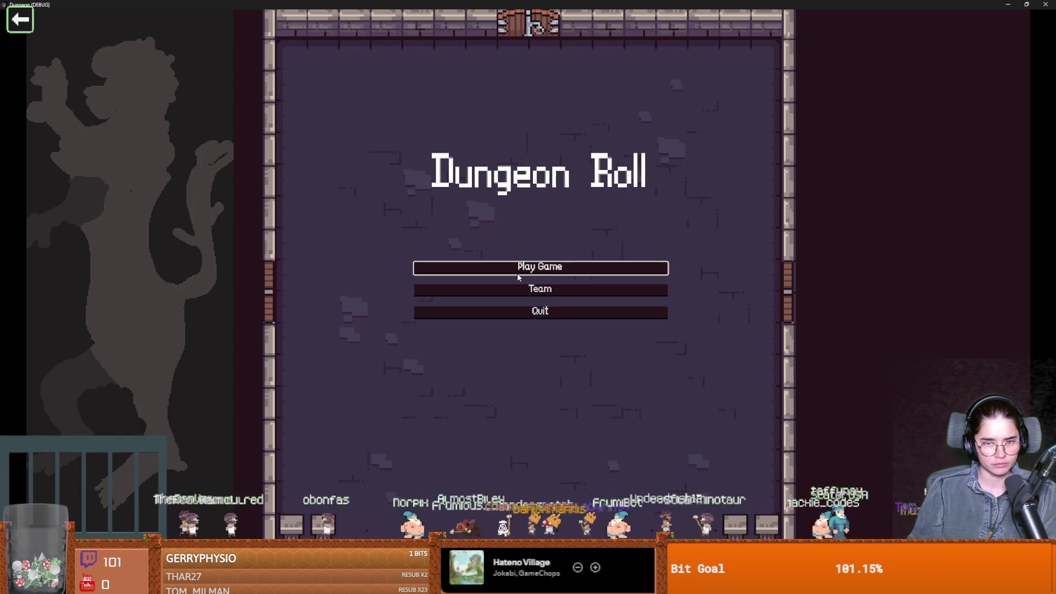
{"action": "left_click", "coordinate": [520, 271]}
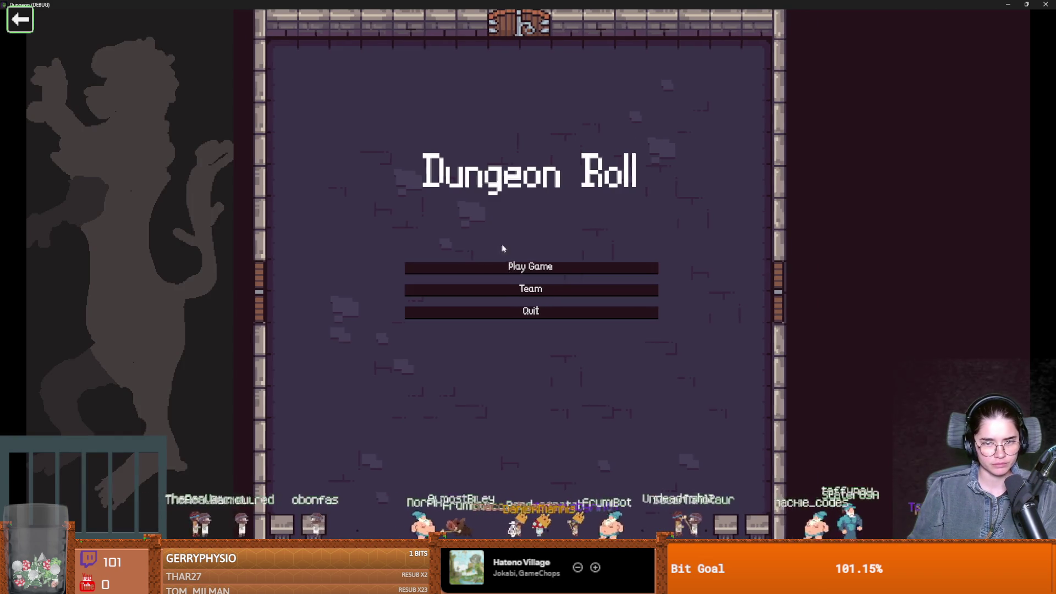
{"action": "left_click", "coordinate": [510, 233]}
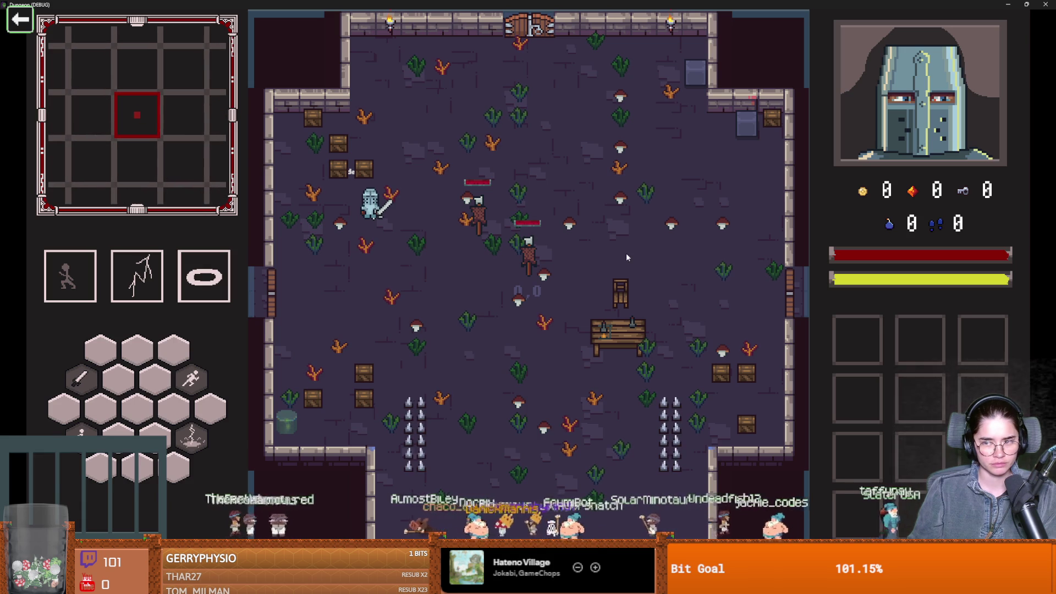
{"action": "key", "text": "super+Down"}
{"action": "left_click", "coordinate": [612, 217]}
Remove the overlay's line 37 await, save, breakpoint arena.gd line 67, and debug-run again
{"action": "left_click", "coordinate": [461, 231]}
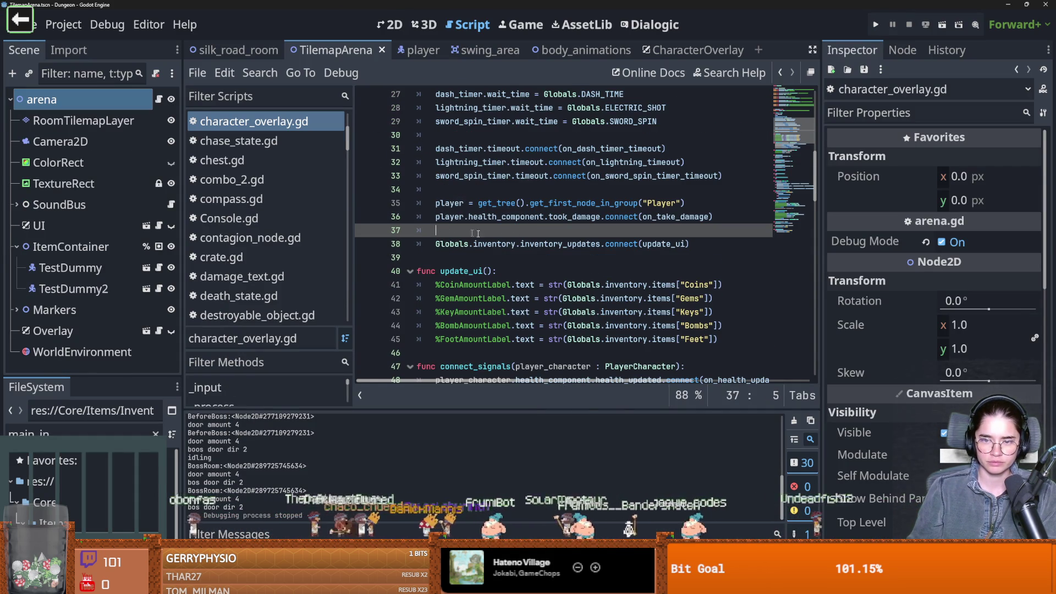
{"action": "key", "text": "ctrl+s"}
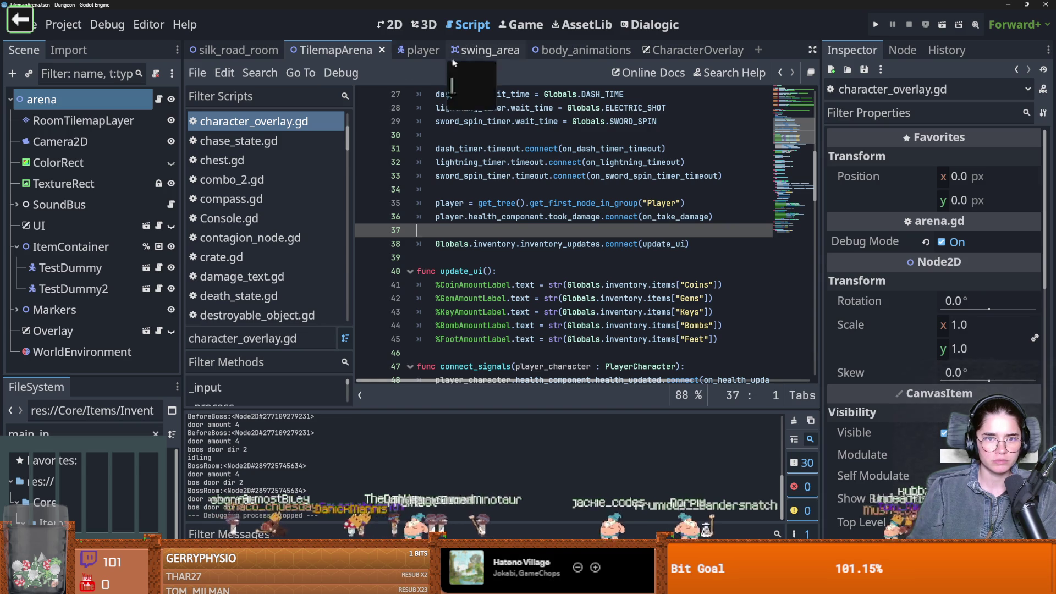
{"action": "left_click", "coordinate": [159, 100]}
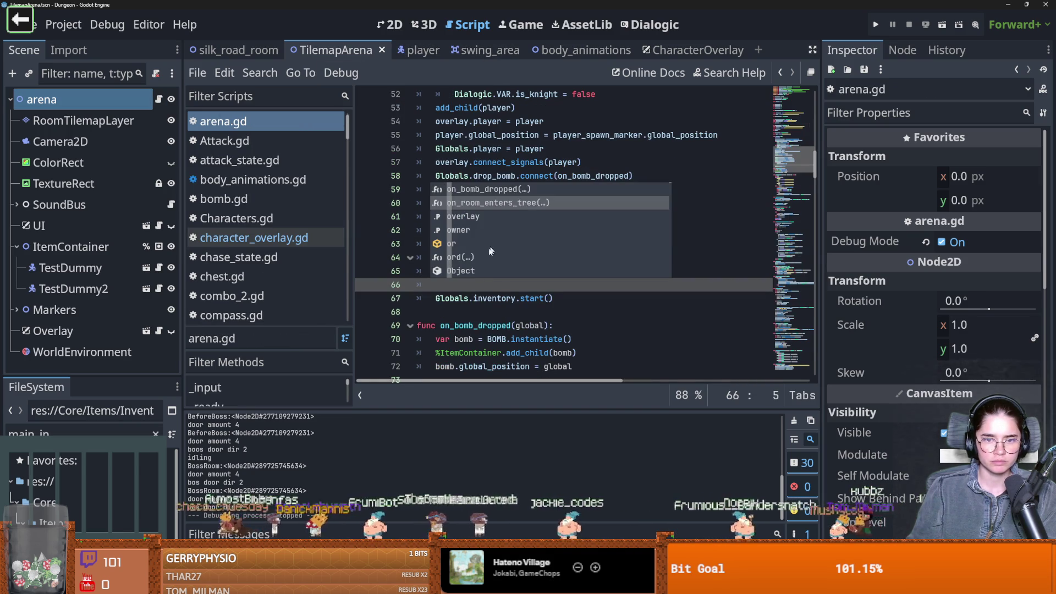
{"action": "left_click", "coordinate": [374, 300]}
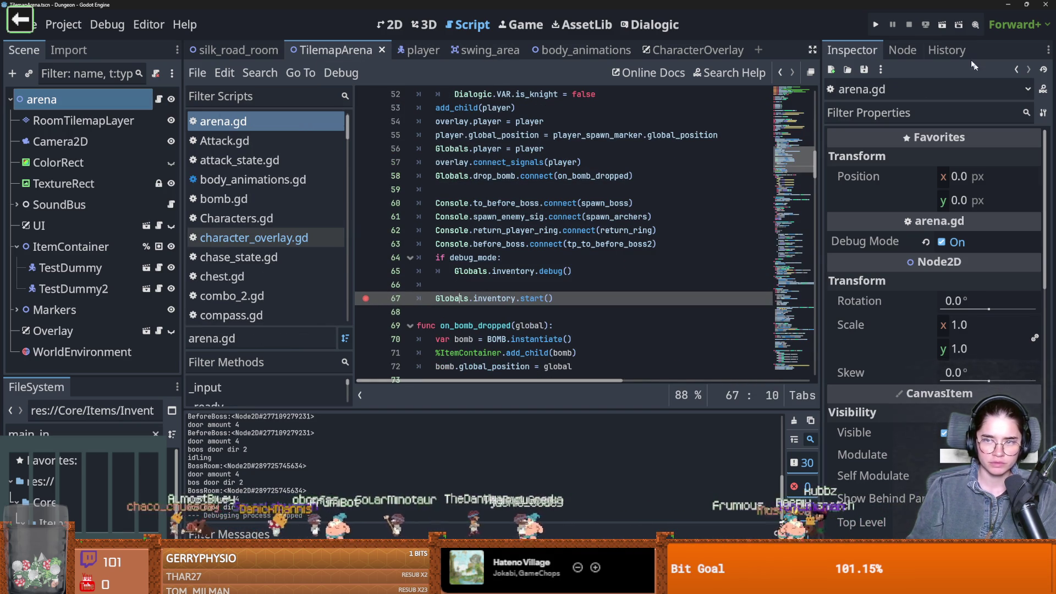
{"action": "key", "text": "F5"}
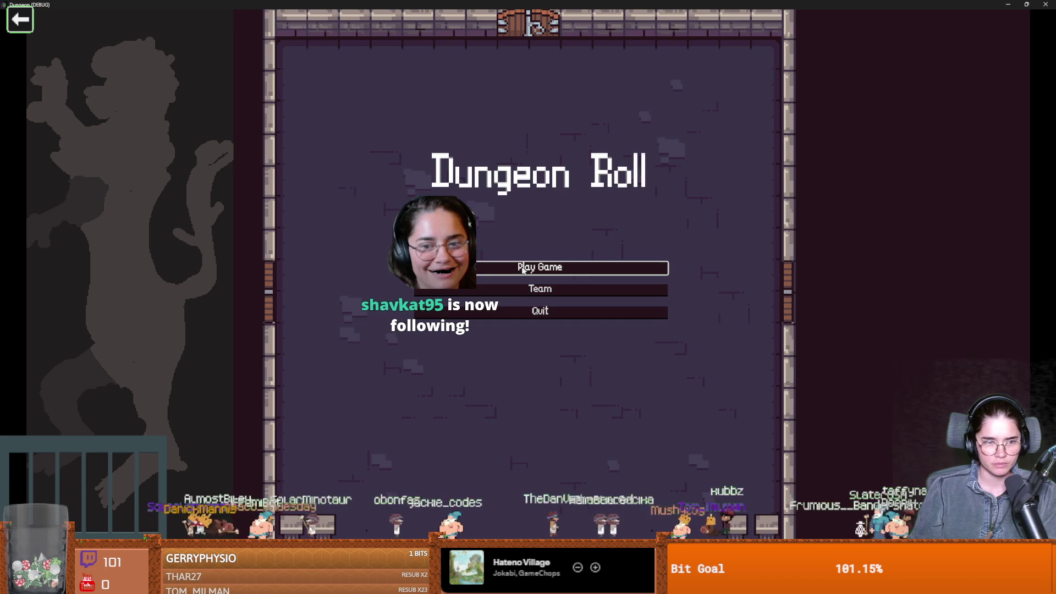
Start a new game and step the debugger from the breakpoint into the overlay script
{"action": "left_click", "coordinate": [542, 267]}
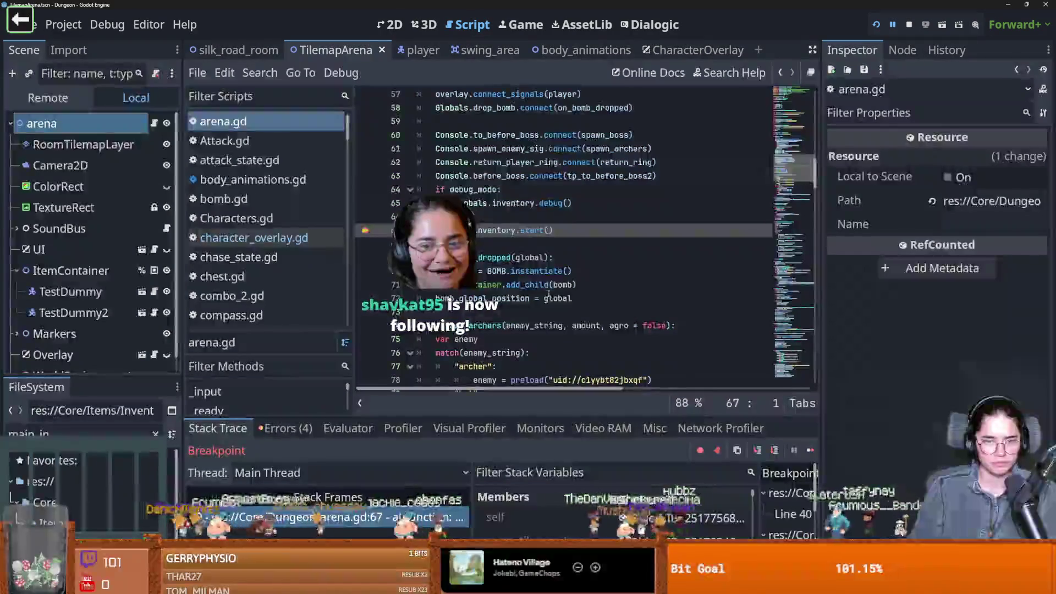
{"action": "left_click", "coordinate": [757, 451]}
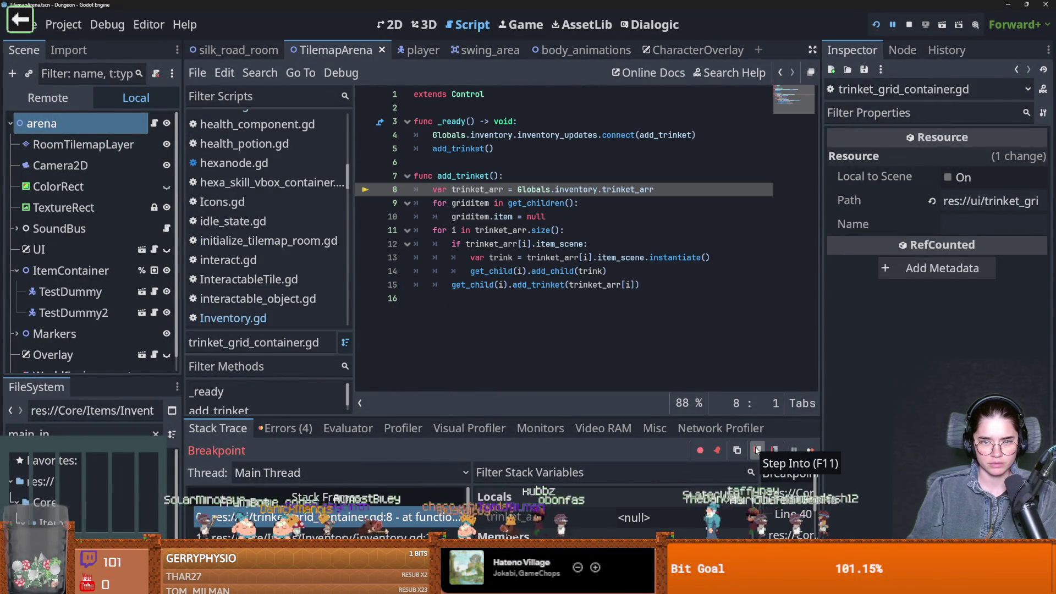
{"action": "left_click", "coordinate": [757, 451]}
{"action": "left_click", "coordinate": [758, 450]}
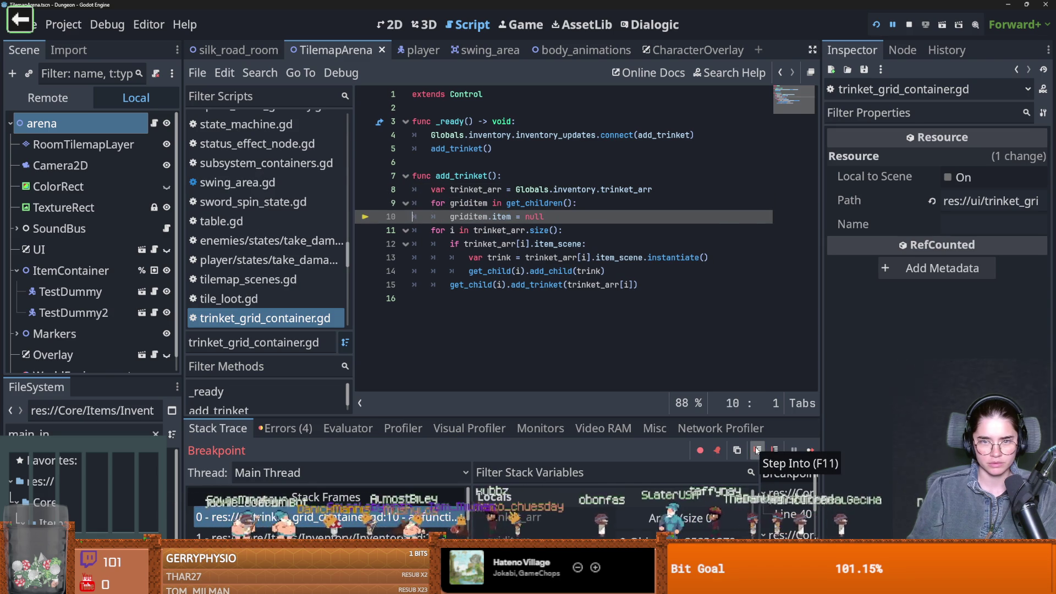
{"action": "left_click", "coordinate": [758, 451]}
{"action": "left_click", "coordinate": [757, 451]}
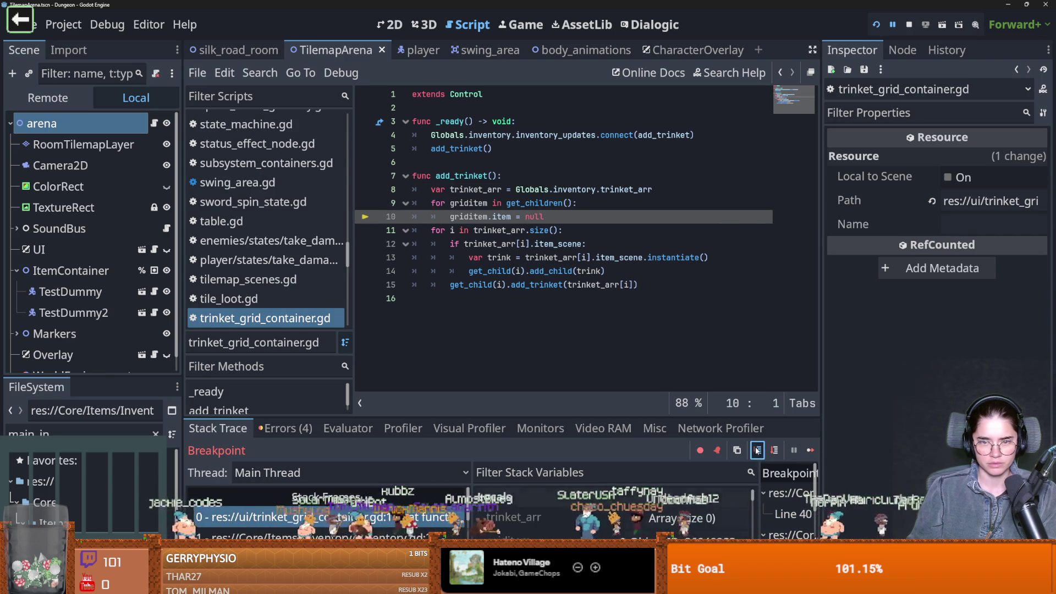
{"action": "left_click", "coordinate": [757, 451]}
{"action": "left_click", "coordinate": [758, 451]}
{"action": "left_click", "coordinate": [758, 450]}
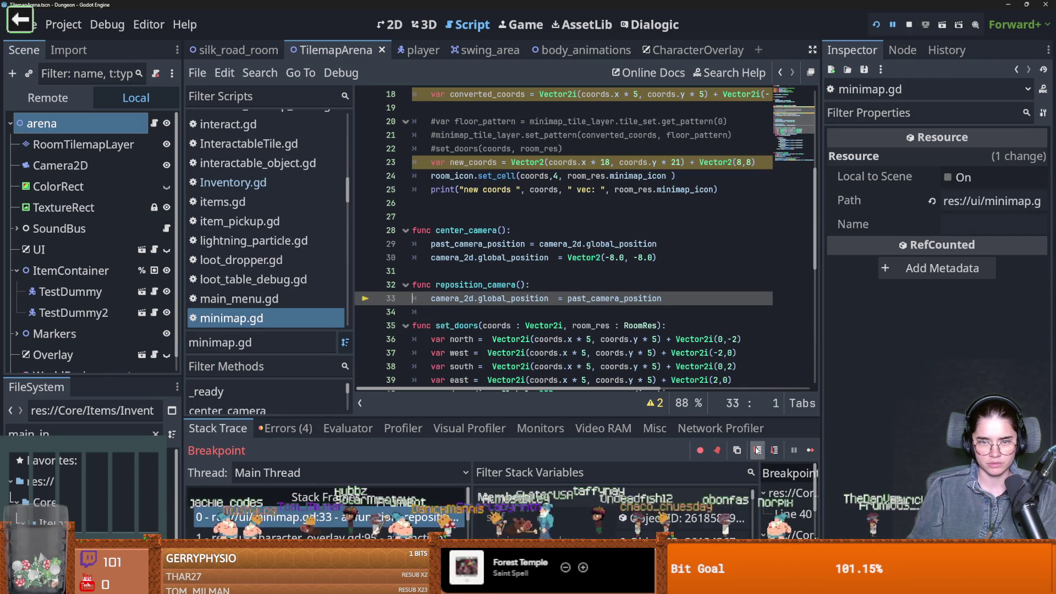
{"action": "left_click", "coordinate": [758, 450]}
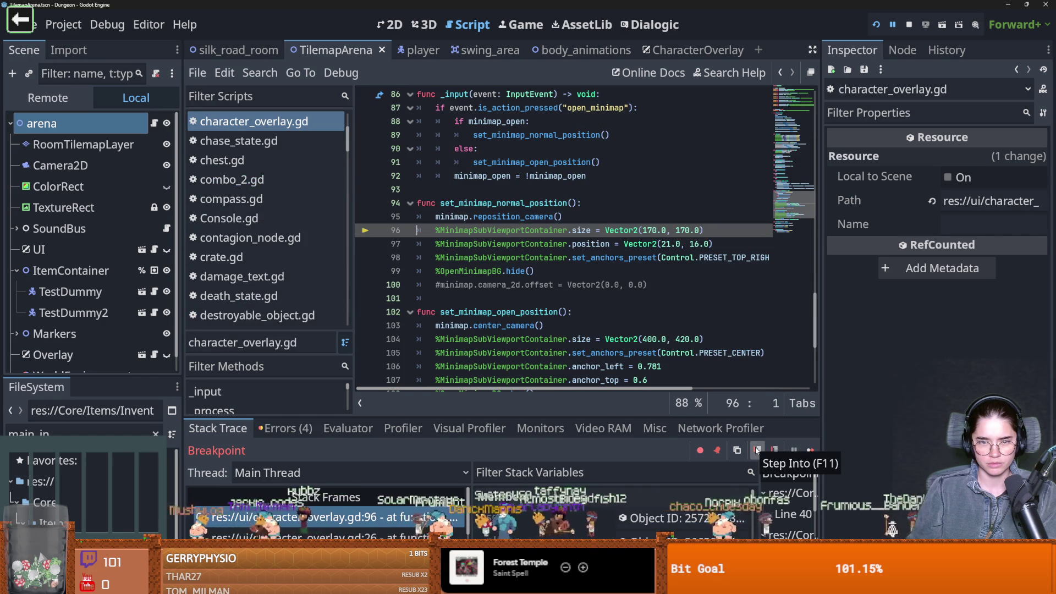
Step through the minimap positioning, the overlay's _ready code and room_generation.gd
{"action": "left_click", "coordinate": [758, 450]}
{"action": "left_click", "coordinate": [758, 451]}
{"action": "left_click", "coordinate": [758, 450]}
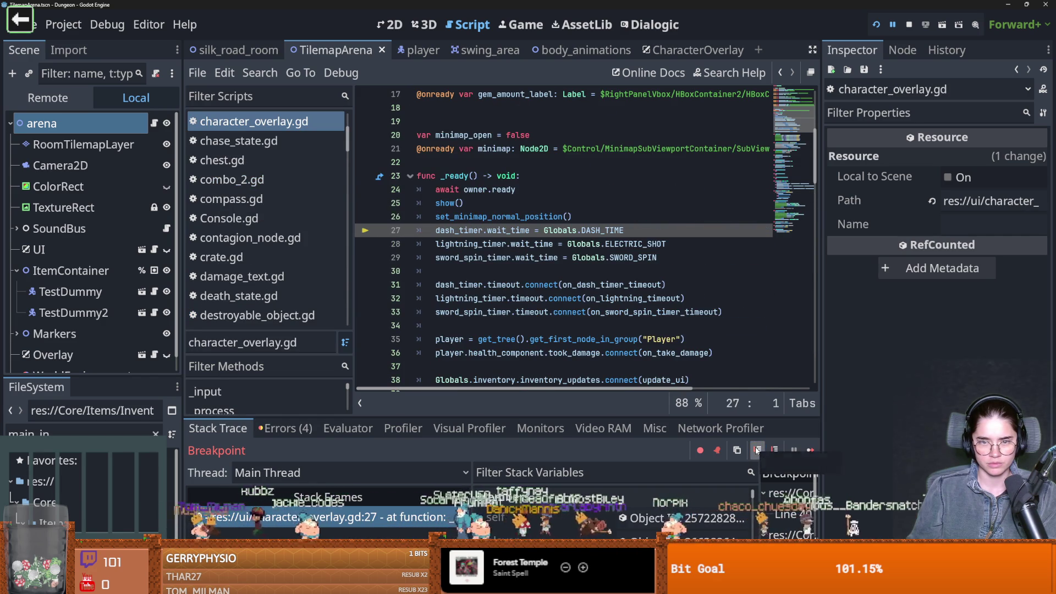
{"action": "left_click", "coordinate": [758, 451]}
{"action": "left_click", "coordinate": [758, 451]}
{"action": "left_click", "coordinate": [758, 451]}
{"action": "left_click", "coordinate": [758, 451]}
{"action": "left_click", "coordinate": [758, 450]}
{"action": "left_click", "coordinate": [758, 451]}
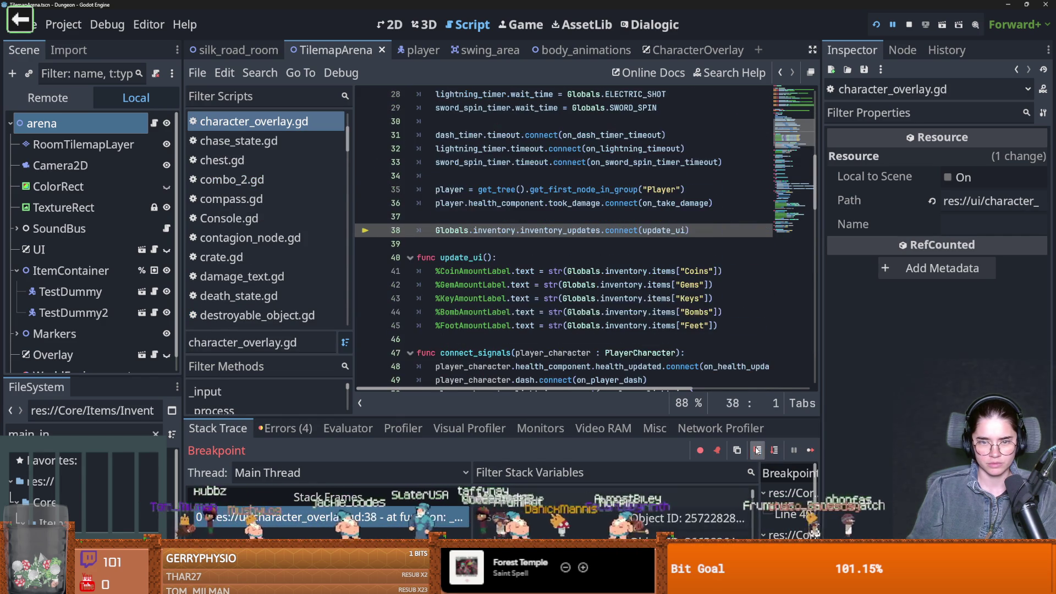
{"action": "left_click", "coordinate": [758, 451]}
{"action": "left_click", "coordinate": [758, 451]}
{"action": "left_click", "coordinate": [758, 450]}
{"action": "left_click", "coordinate": [758, 451]}
{"action": "left_click", "coordinate": [758, 451]}
{"action": "left_click", "coordinate": [757, 451]}
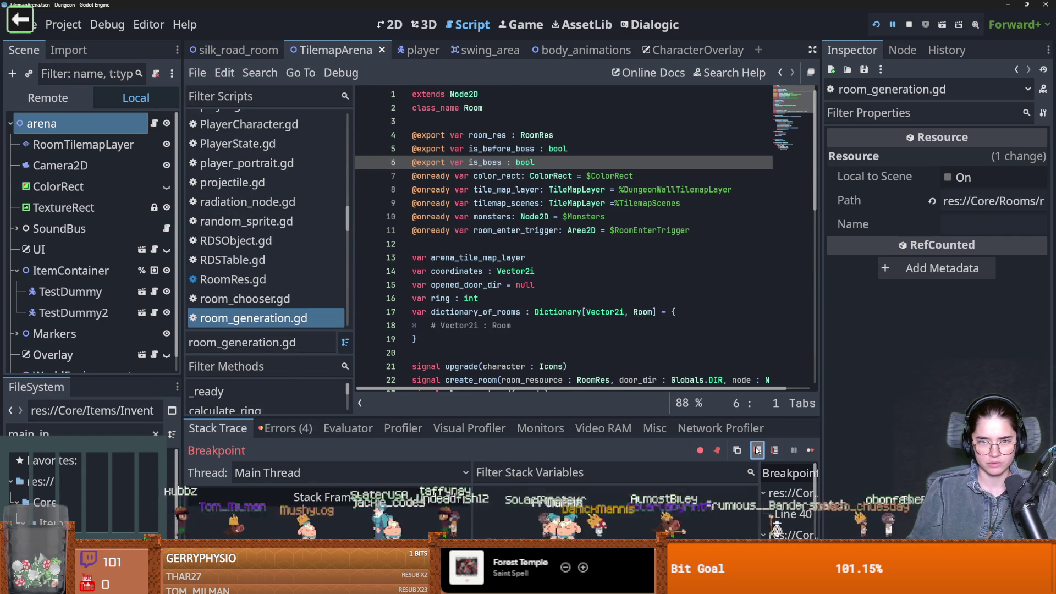
{"action": "left_click", "coordinate": [758, 451]}
{"action": "left_click", "coordinate": [757, 451]}
{"action": "left_click", "coordinate": [758, 451]}
{"action": "left_click", "coordinate": [758, 451]}
Switch to character_overlay.gd and review its _ready code around lines 34–37
{"action": "scroll", "coordinate": [606, 231], "scroll_direction": "down", "scroll_amount": 8}
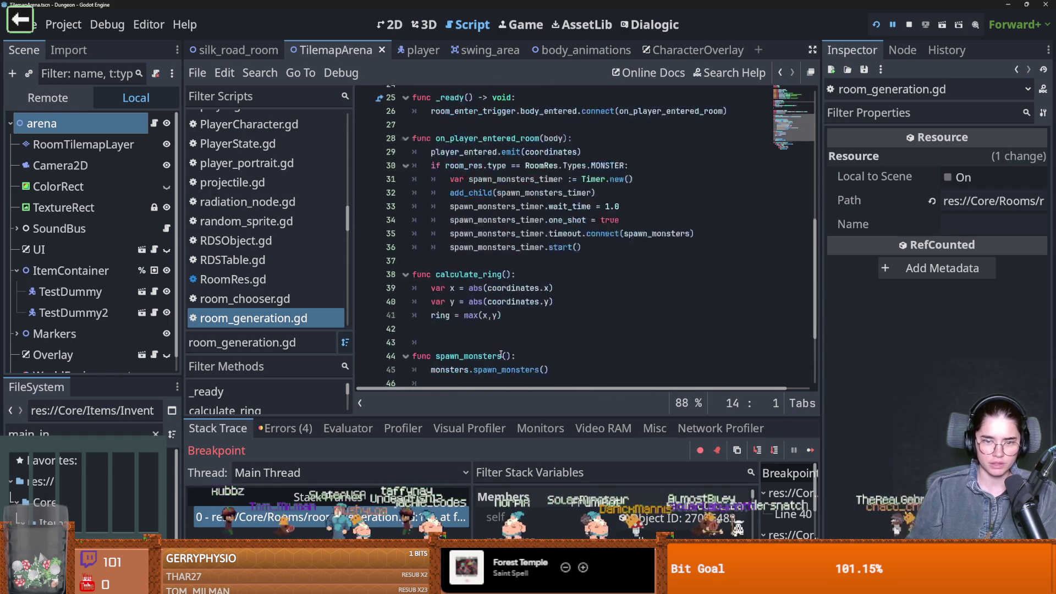
{"action": "key", "text": "F11"}
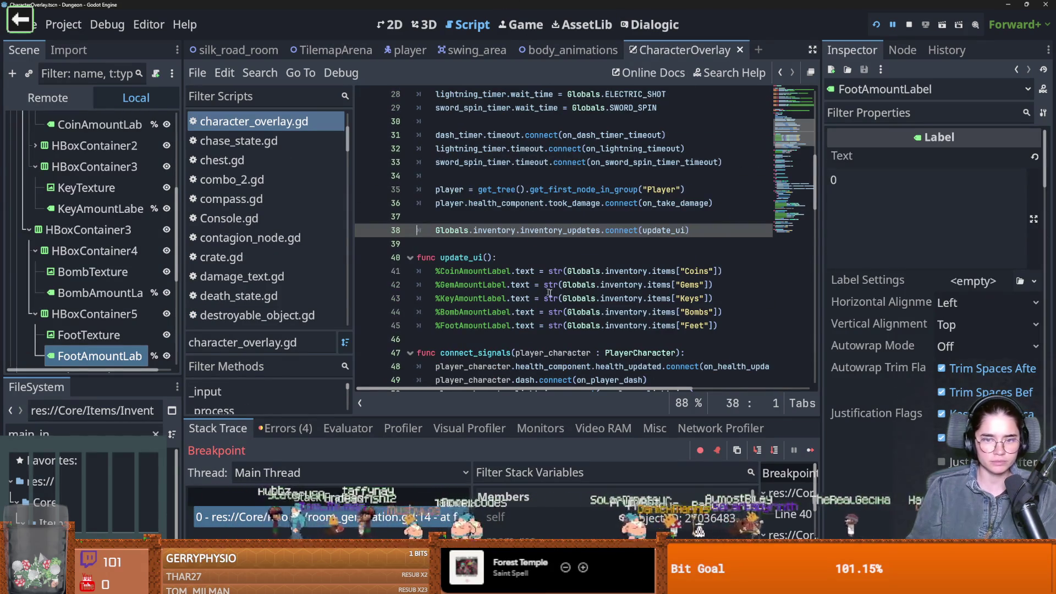
{"action": "scroll", "coordinate": [519, 260], "scroll_direction": "down", "scroll_amount": 3}
{"action": "scroll", "coordinate": [519, 261], "scroll_direction": "up", "scroll_amount": 3}
{"action": "scroll", "coordinate": [519, 261], "scroll_direction": "up", "scroll_amount": 2}
{"action": "left_click", "coordinate": [424, 216]}
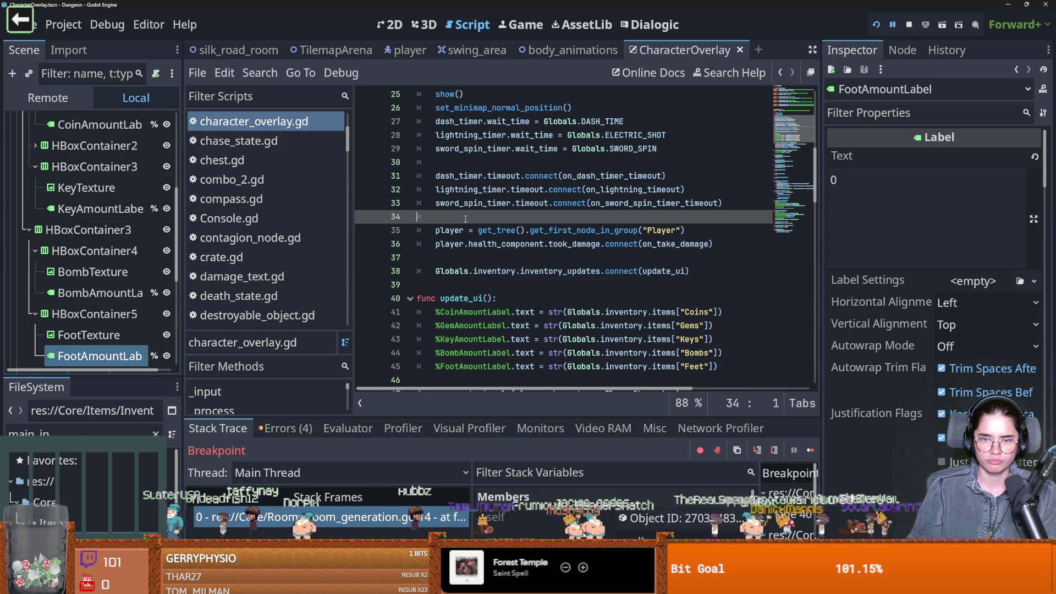
{"action": "left_click", "coordinate": [511, 256]}
Read through the _ready code and the get_tree documentation popup
{"action": "scroll", "coordinate": [509, 254], "scroll_direction": "up", "scroll_amount": 1}
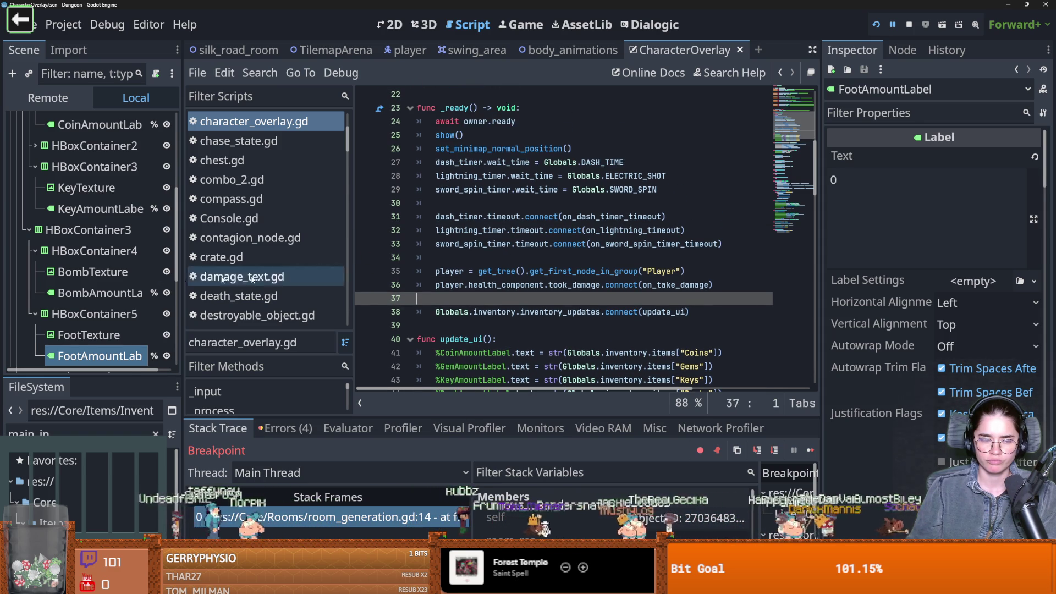
{"action": "scroll", "coordinate": [83, 264], "scroll_direction": "down", "scroll_amount": 3}
{"action": "scroll", "coordinate": [83, 258], "scroll_direction": "up", "scroll_amount": 3}
{"action": "scroll", "coordinate": [77, 242], "scroll_direction": "up", "scroll_amount": 10}
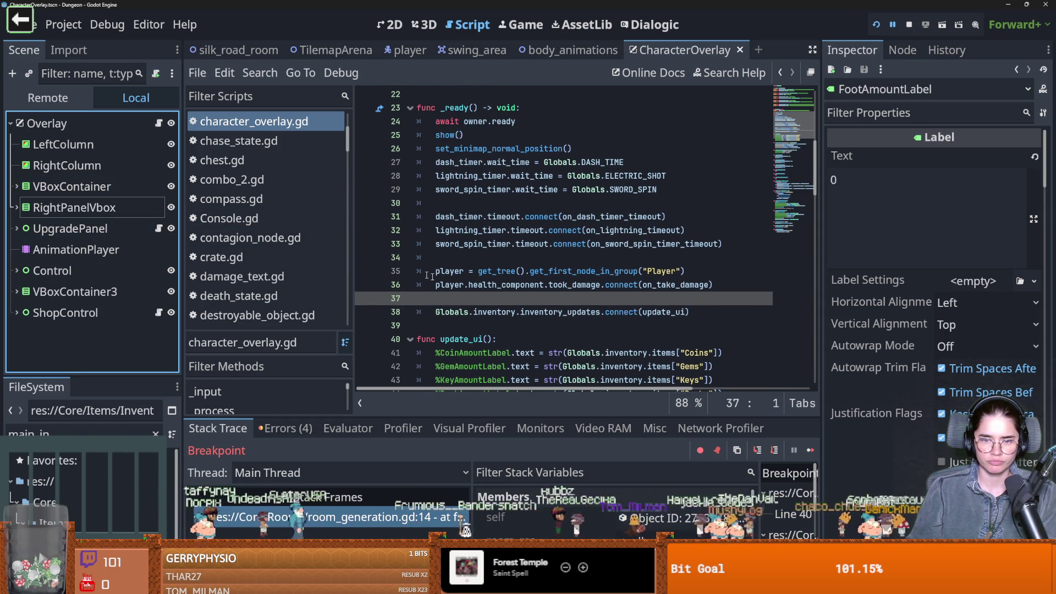
{"action": "scroll", "coordinate": [418, 267], "scroll_direction": "down", "scroll_amount": 1}
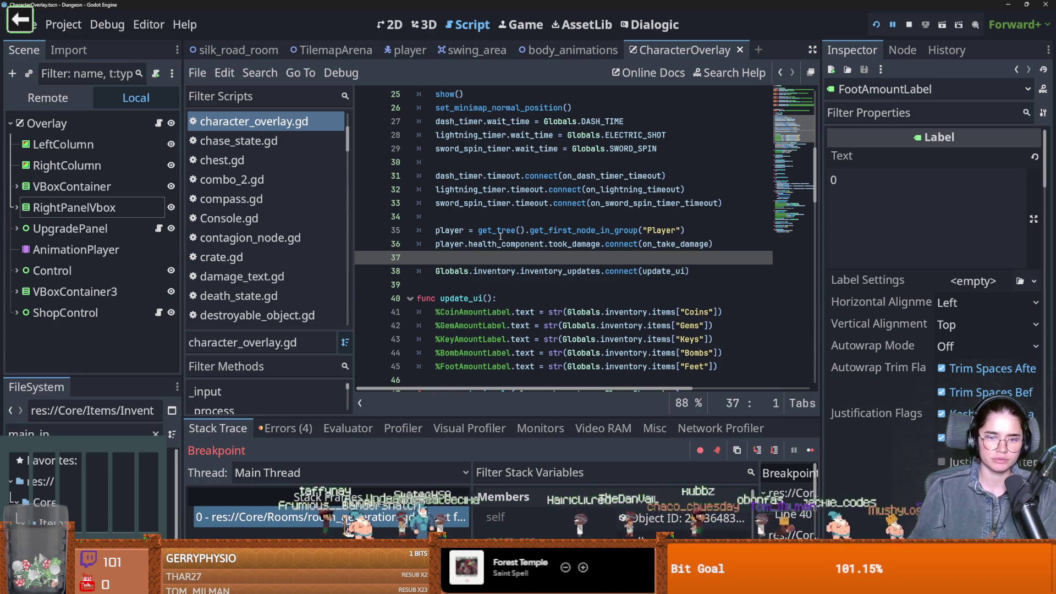
{"action": "mouse_move", "coordinate": [500, 235]}
{"action": "left_click", "coordinate": [693, 237]}
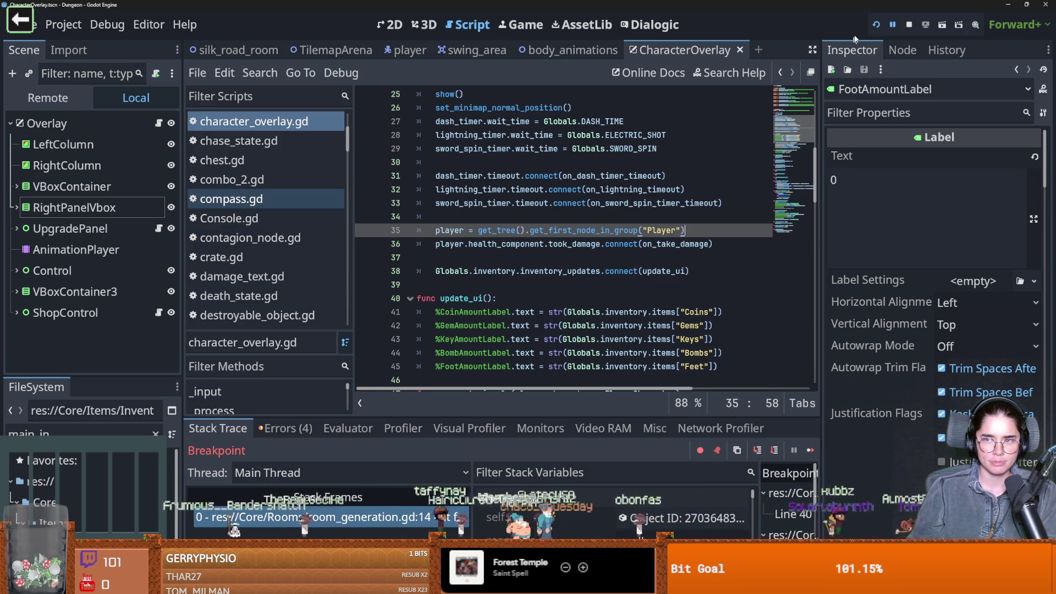
Rerun the project as Warrior and step into the inventory start call
{"action": "left_click", "coordinate": [876, 25]}
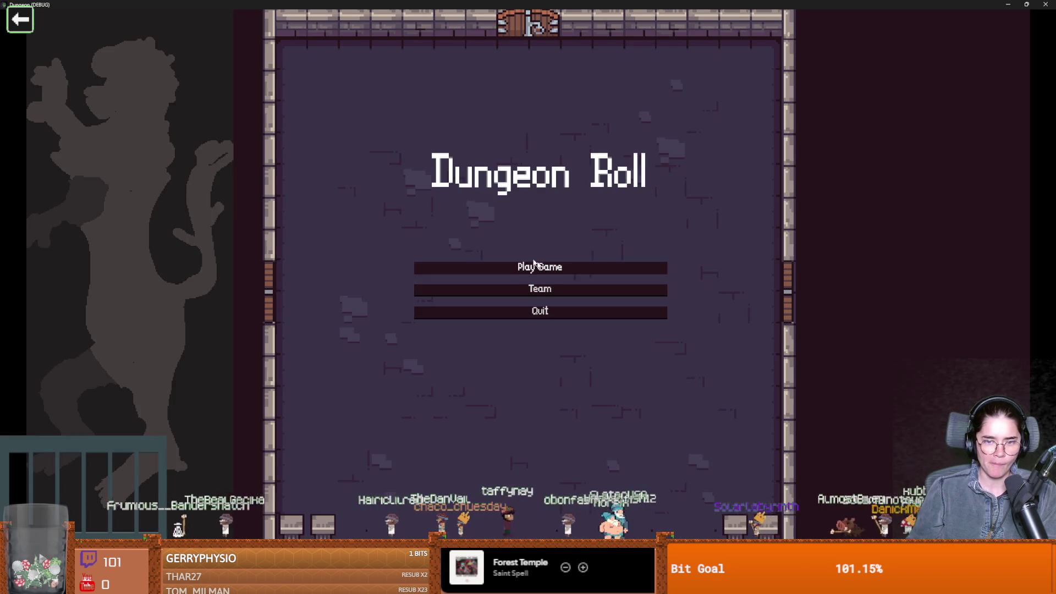
{"action": "left_click", "coordinate": [550, 268]}
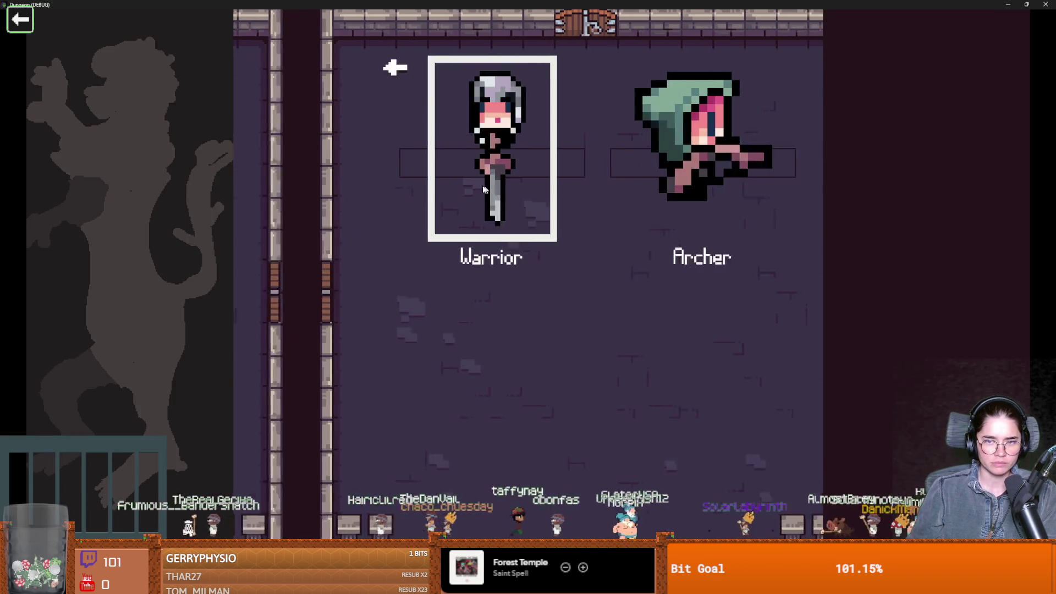
{"action": "key", "text": "Return"}
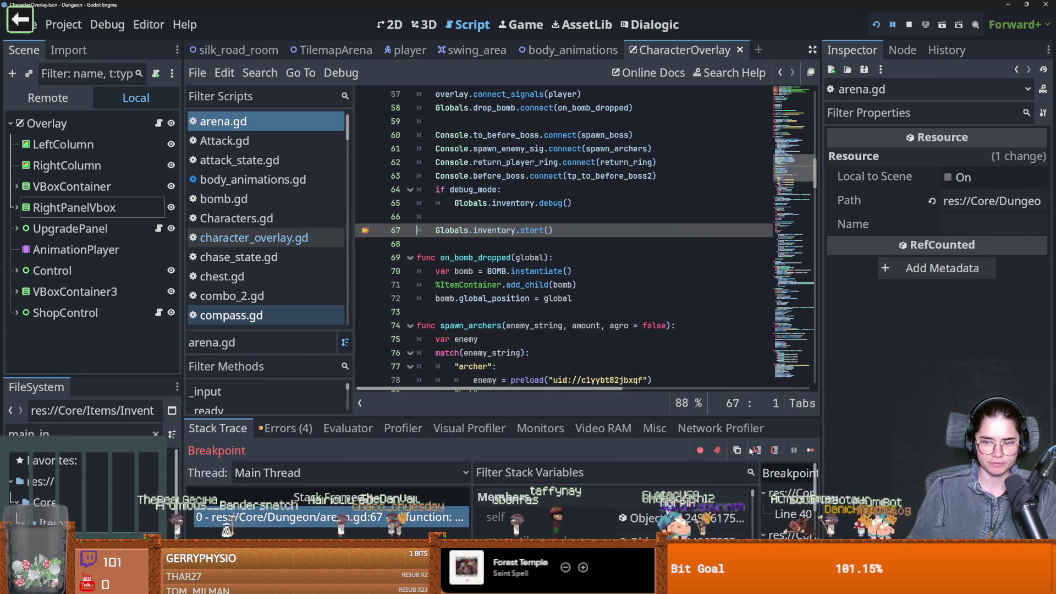
{"action": "left_click", "coordinate": [758, 451]}
{"action": "left_click", "coordinate": [758, 451]}
{"action": "left_click", "coordinate": [758, 450]}
{"action": "left_click", "coordinate": [758, 451]}
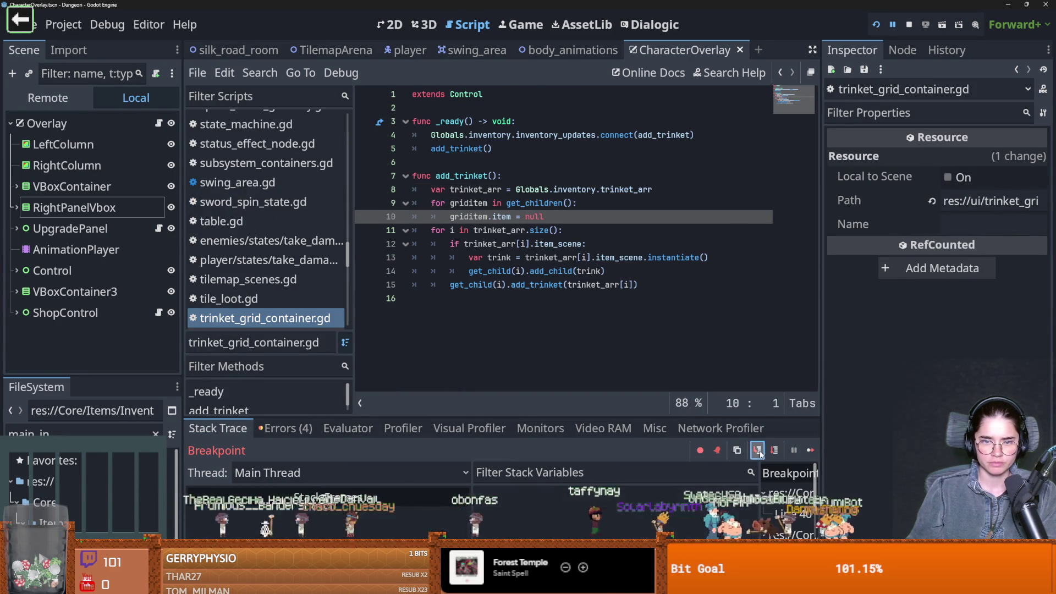
Step through the overlay's _ready and set_minimap_normal_position to character_overlay.gd line 32
{"action": "left_click", "coordinate": [758, 451]}
{"action": "left_click", "coordinate": [758, 452]}
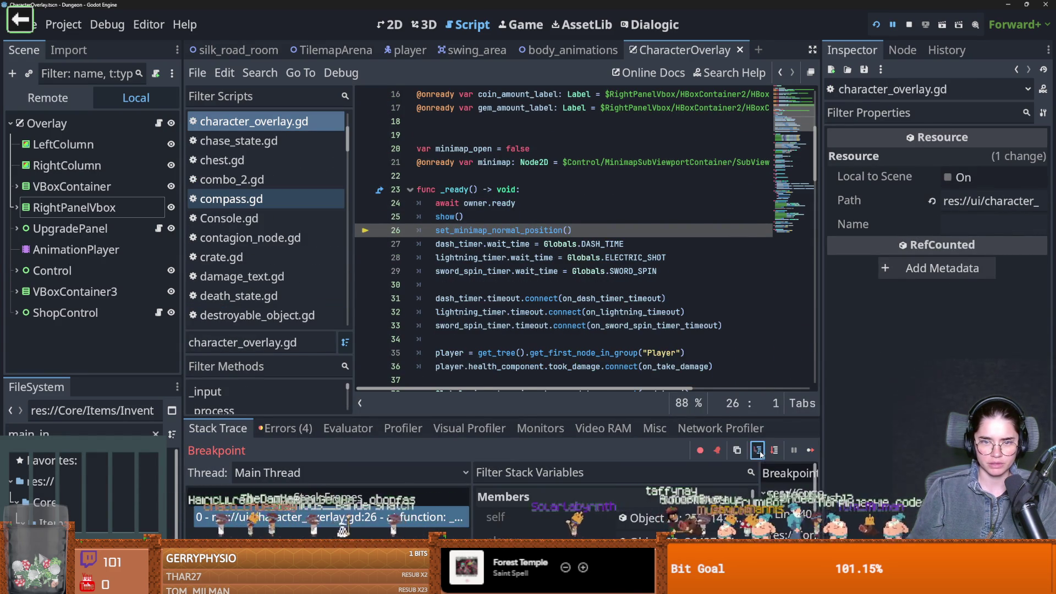
{"action": "left_click", "coordinate": [758, 451]}
{"action": "left_click", "coordinate": [759, 451]}
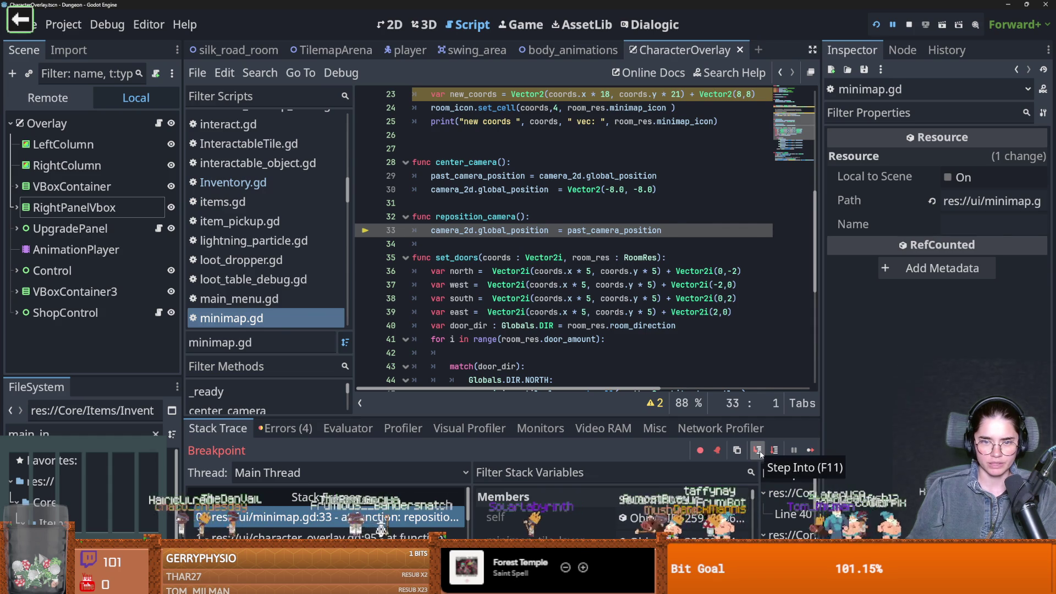
{"action": "left_click", "coordinate": [758, 451]}
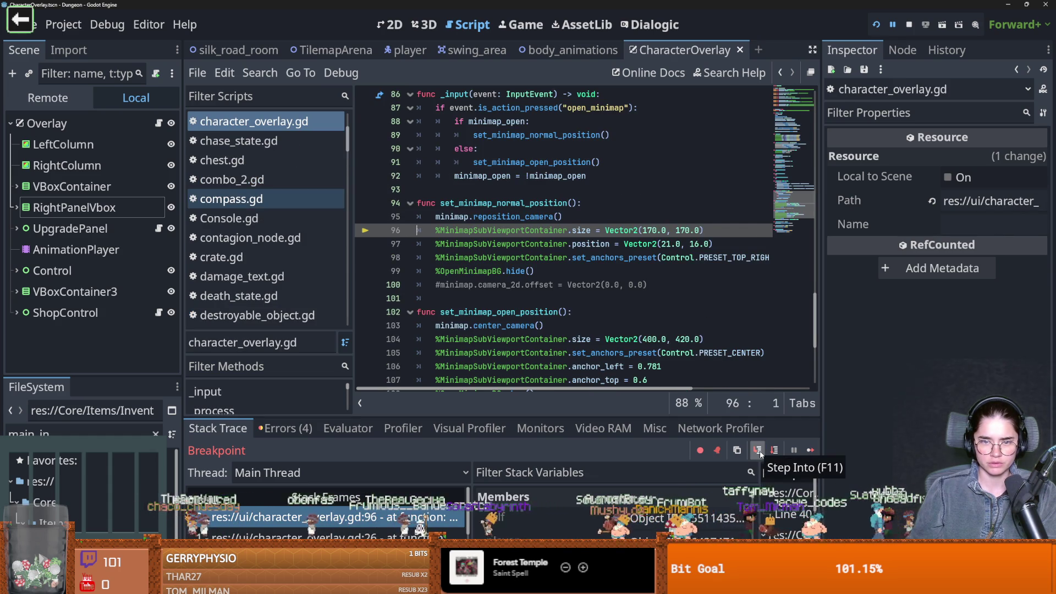
{"action": "left_click", "coordinate": [758, 451]}
{"action": "left_click", "coordinate": [758, 452]}
{"action": "left_click", "coordinate": [758, 451]}
{"action": "left_click", "coordinate": [758, 451]}
{"action": "left_click", "coordinate": [758, 452]}
{"action": "left_click", "coordinate": [758, 452]}
{"action": "left_click", "coordinate": [758, 451]}
{"action": "left_click", "coordinate": [758, 451]}
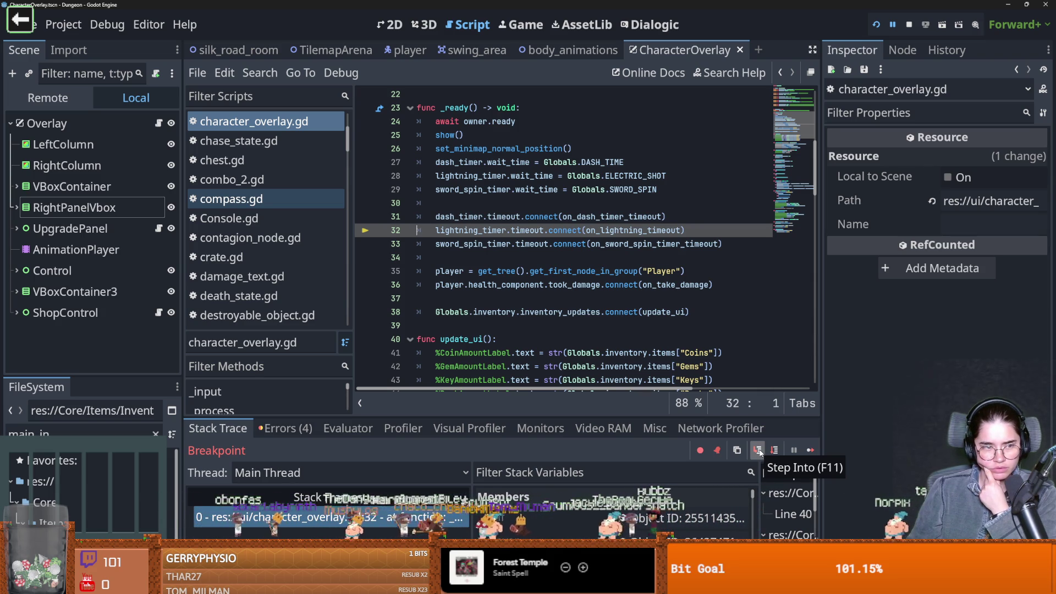
{"action": "left_click", "coordinate": [333, 50]}
Move the inventory_updates connect line from line 38 to the top of _ready
{"action": "scroll", "coordinate": [466, 261], "scroll_direction": "up", "scroll_amount": 6}
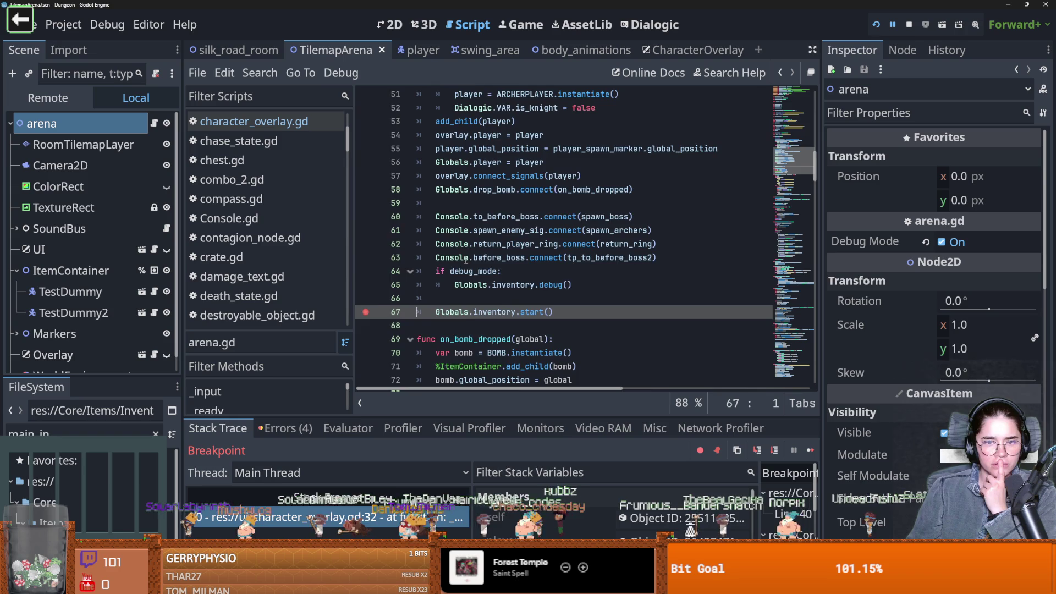
{"action": "scroll", "coordinate": [466, 261], "scroll_direction": "down", "scroll_amount": 2}
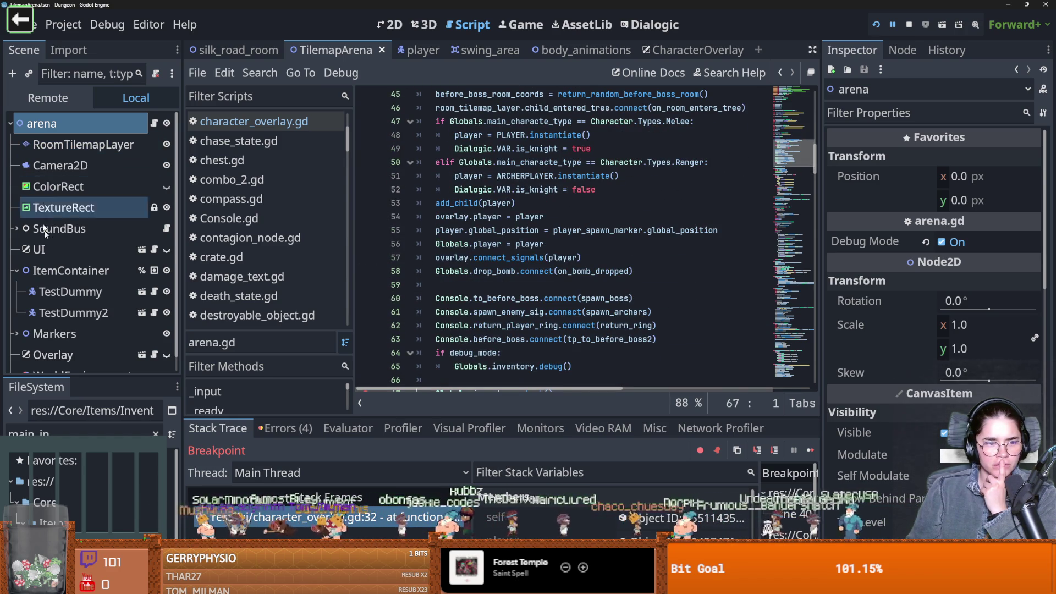
{"action": "scroll", "coordinate": [83, 265], "scroll_direction": "down", "scroll_amount": 1}
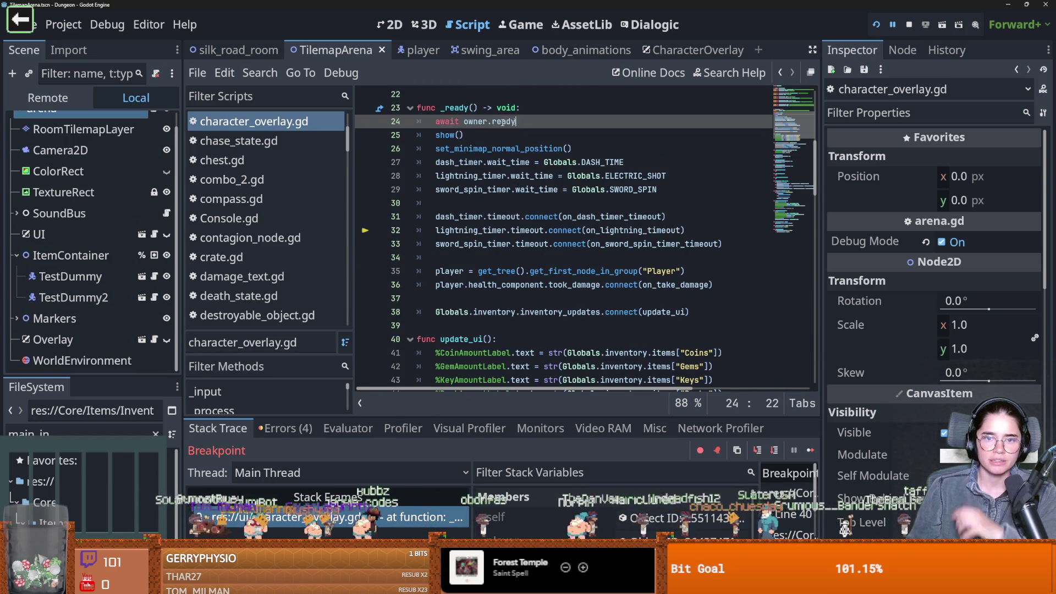
{"action": "left_click_drag", "start_coordinate": [691, 312], "coordinate": [438, 318]}
{"action": "key", "text": "ctrl+x"}
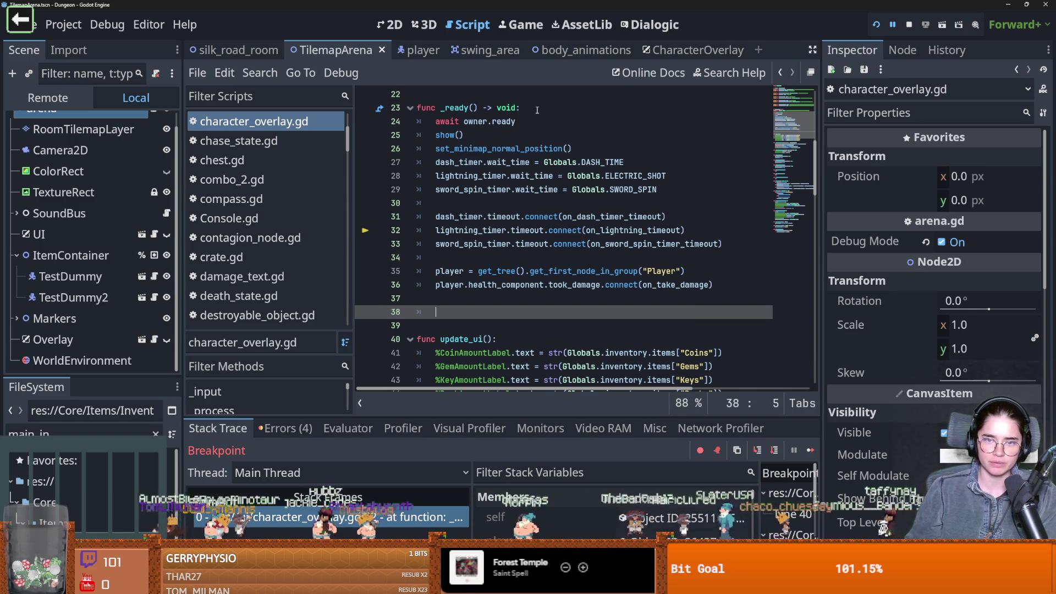
{"action": "left_click", "coordinate": [528, 108]}
{"action": "key", "text": "Return"}
{"action": "key", "text": "ctrl+v"}
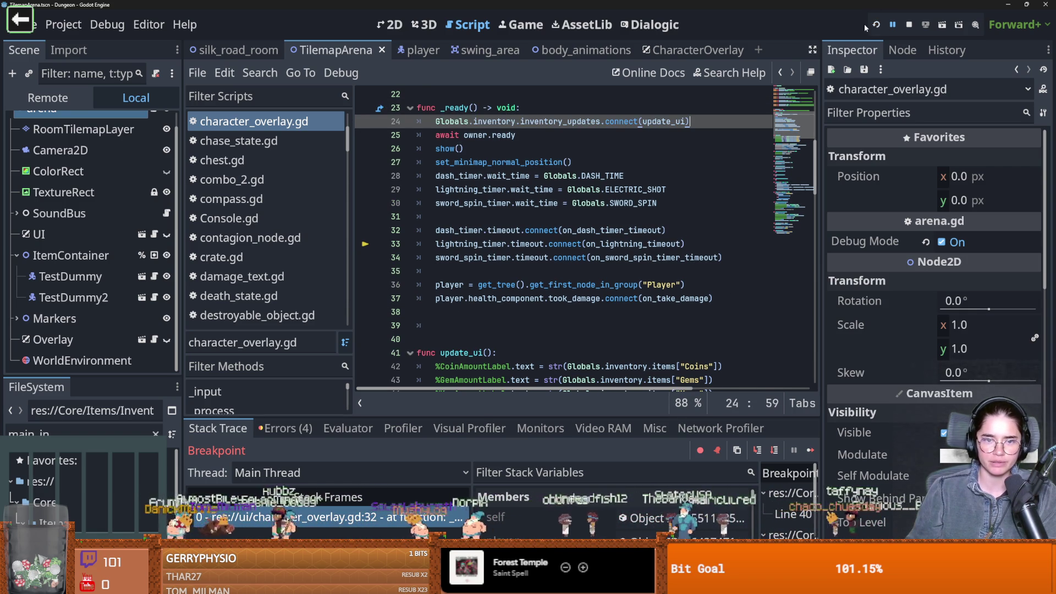
Rerun the game, continue past both breakpoints, and walk and dash the knight
{"action": "left_click", "coordinate": [877, 24]}
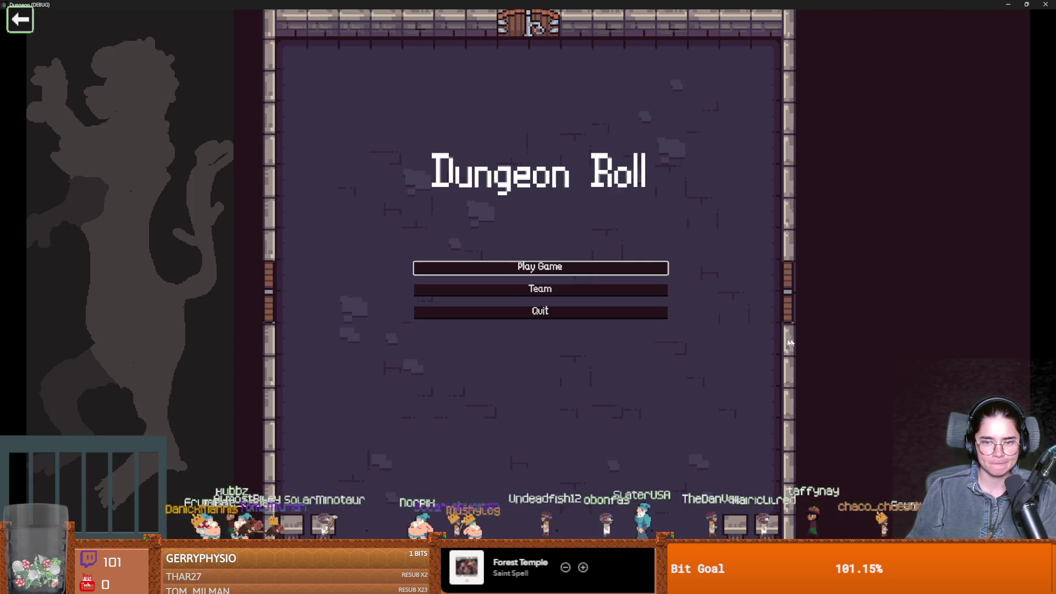
{"action": "left_click", "coordinate": [542, 274]}
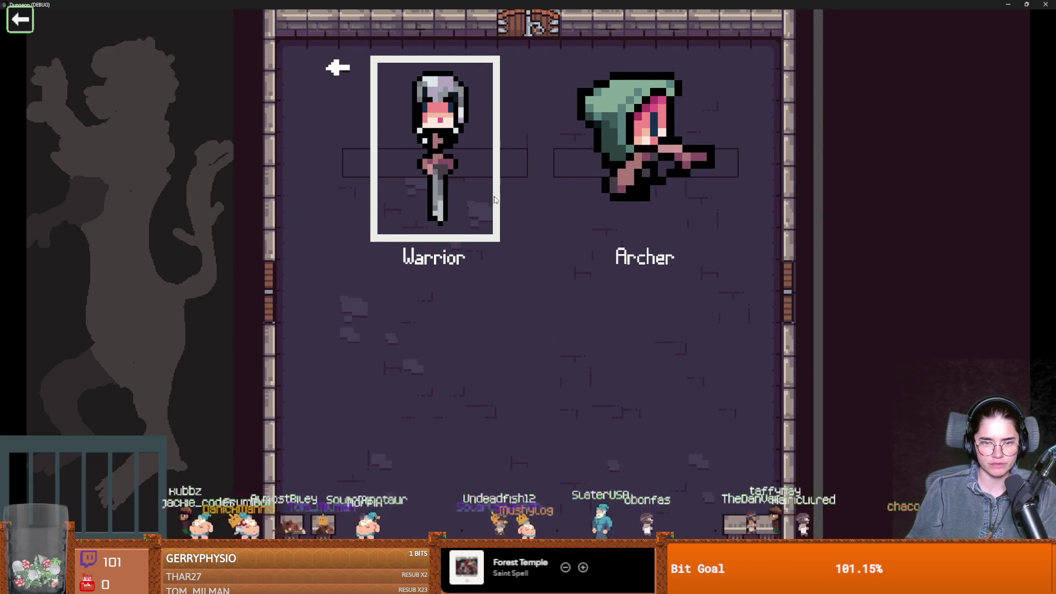
{"action": "key", "text": "F12"}
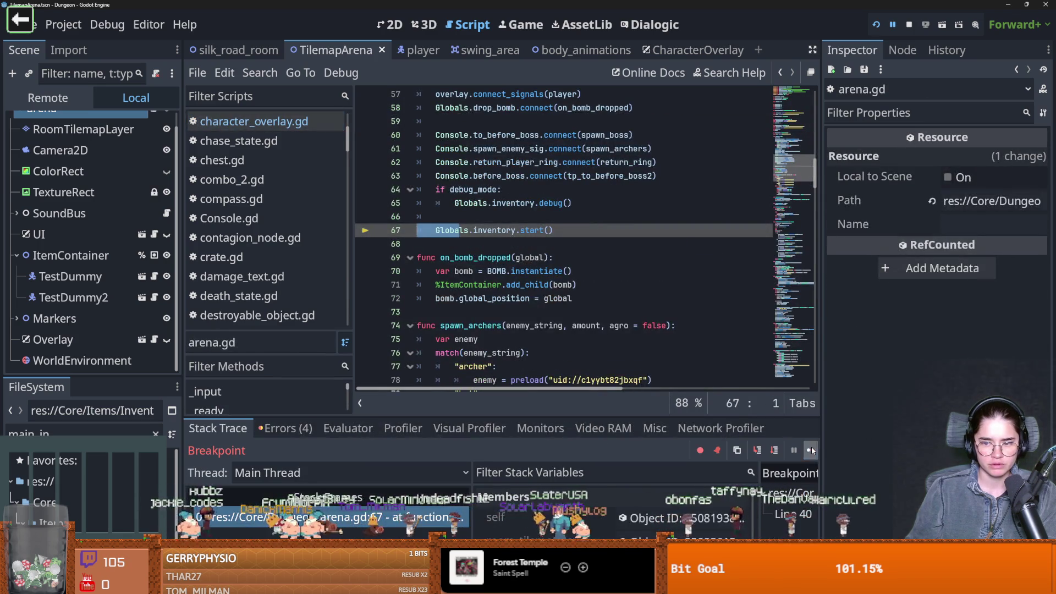
{"action": "key", "text": "F12"}
{"action": "key", "text": "a"}
{"action": "key", "text": "s"}
{"action": "key", "text": "d"}
{"action": "key", "text": "s"}
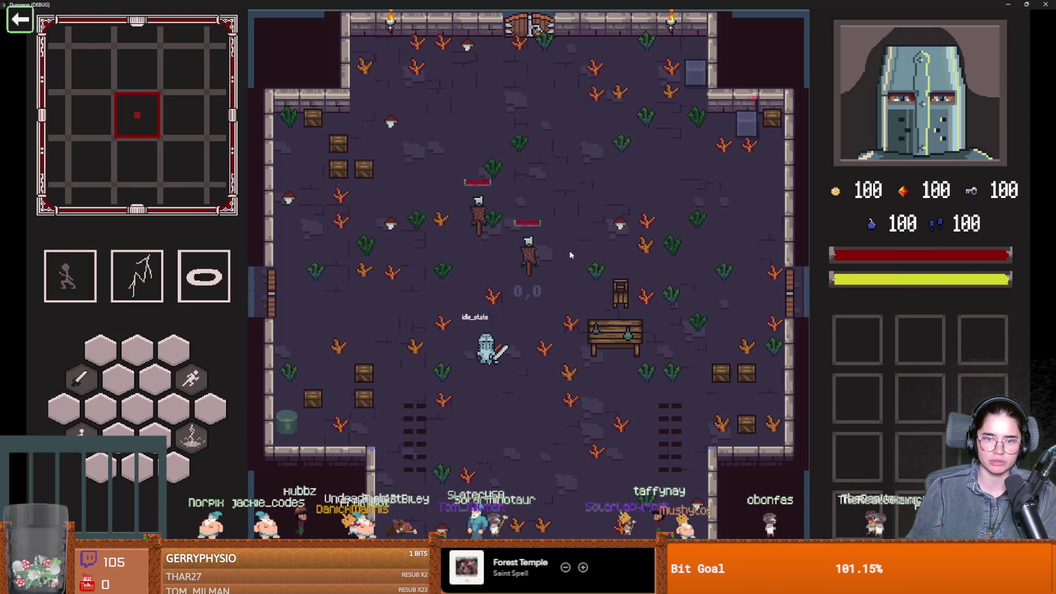
{"action": "key", "text": "w"}
{"action": "key", "text": "space"}
Close the game window and save the scene changes
{"action": "key", "text": "super+Down"}
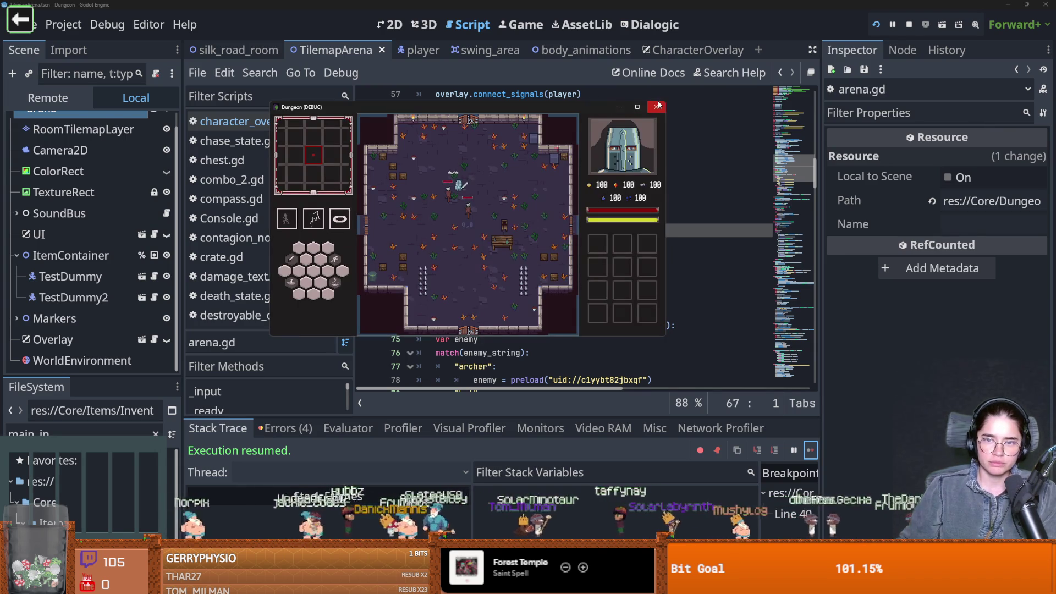
{"action": "left_click", "coordinate": [658, 106]}
{"action": "key", "text": "ctrl+s"}
{"action": "scroll", "coordinate": [448, 242], "scroll_direction": "up", "scroll_amount": 5}
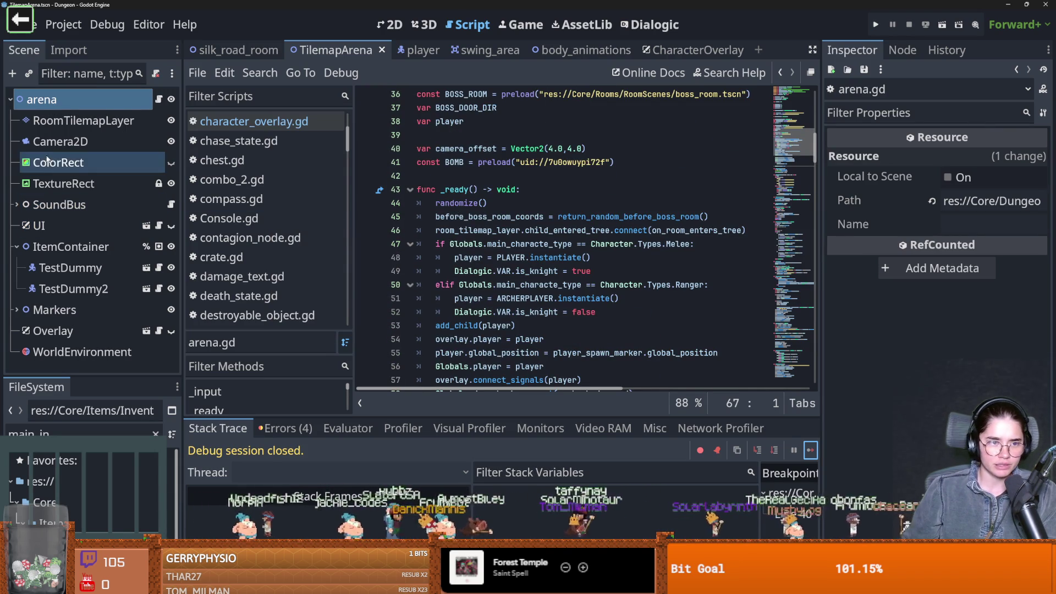
Collapse ItemContainer and browse the arena scene's Overlay, Markers, UI and ColorRect nodes
{"action": "left_click", "coordinate": [17, 246]}
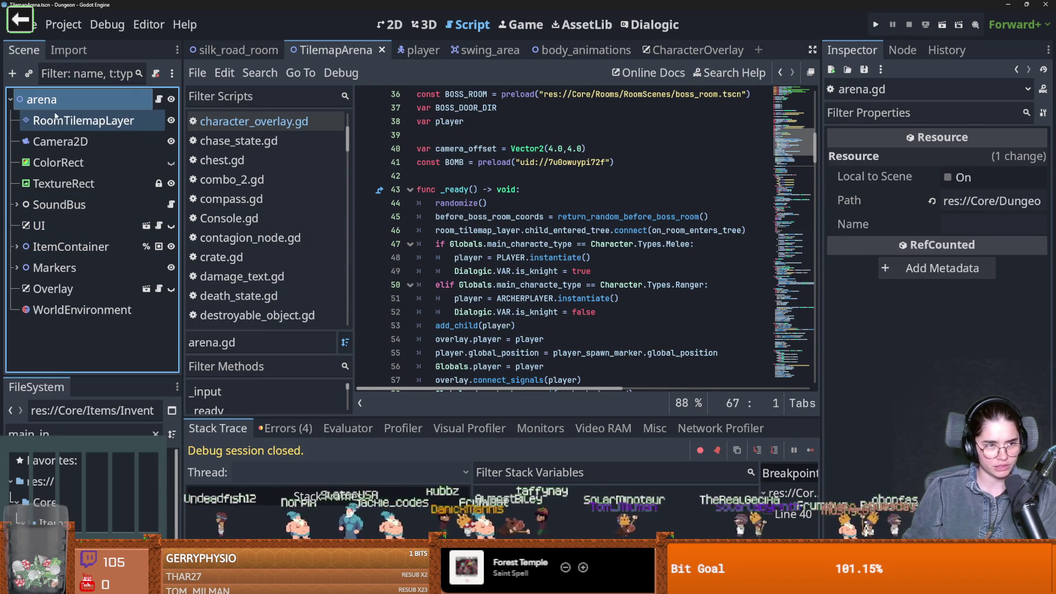
{"action": "double_click", "coordinate": [43, 99]}
{"action": "key", "text": "Escape"}
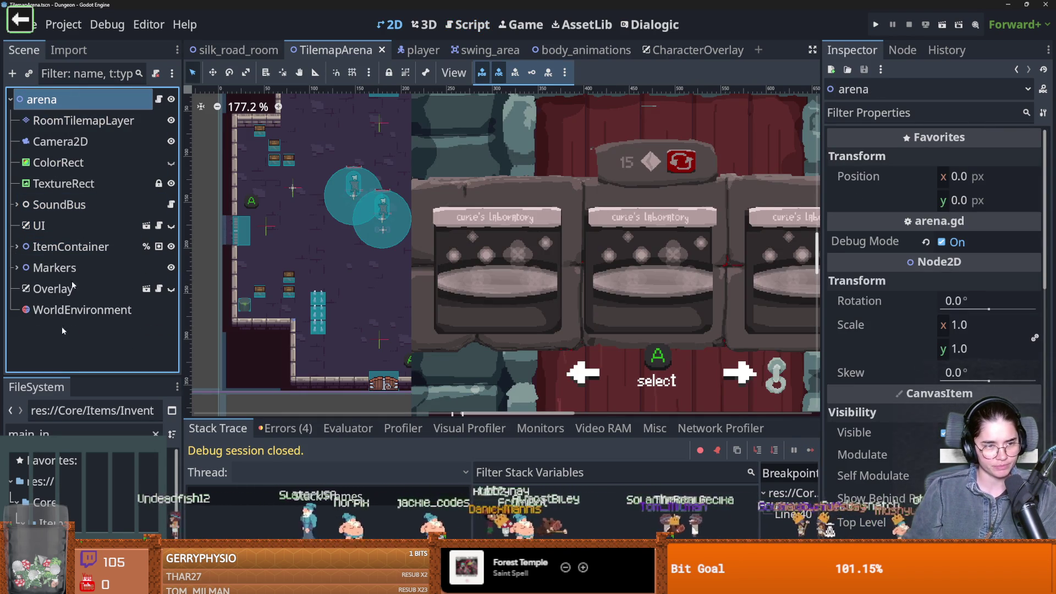
{"action": "left_click", "coordinate": [63, 290]}
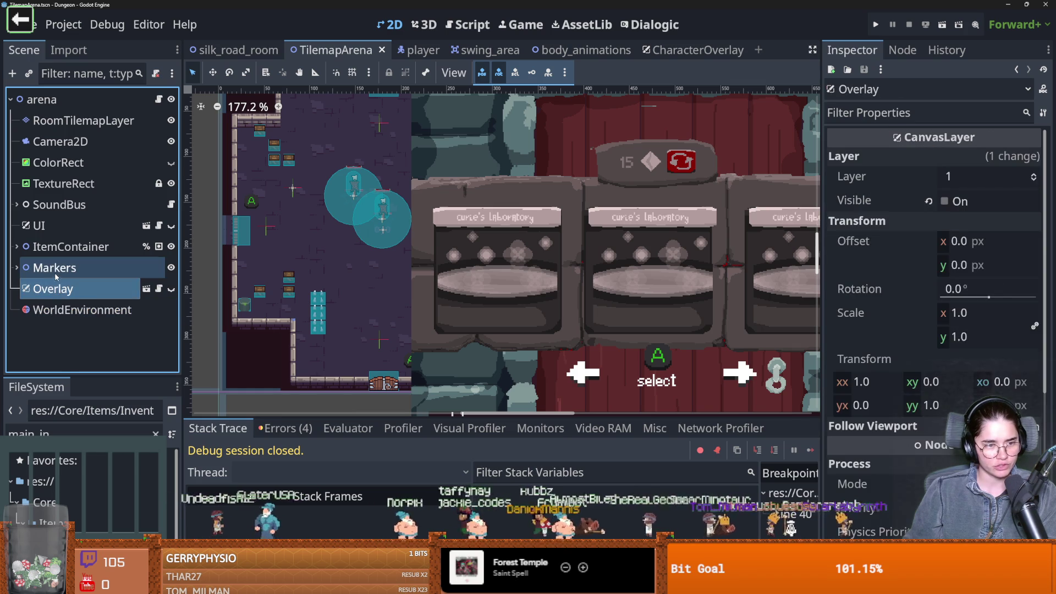
{"action": "left_click", "coordinate": [54, 268]}
{"action": "left_click", "coordinate": [50, 221]}
{"action": "left_click", "coordinate": [55, 162]}
{"action": "left_click", "coordinate": [42, 99]}
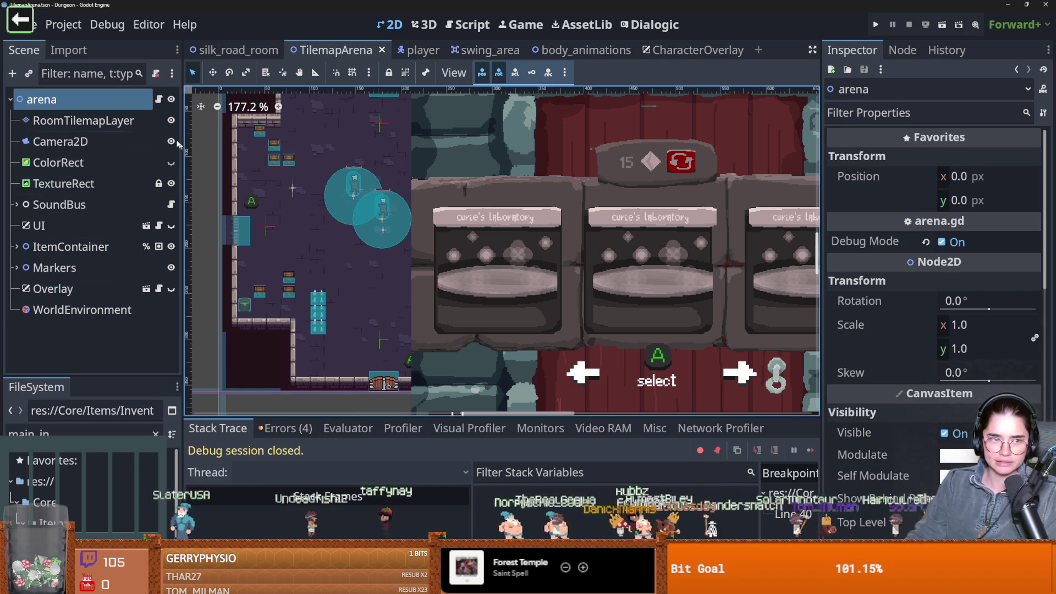
Open the Overlay node's character_overlay.gd, inspect its await owner.ready line, and save
{"action": "left_click", "coordinate": [146, 287]}
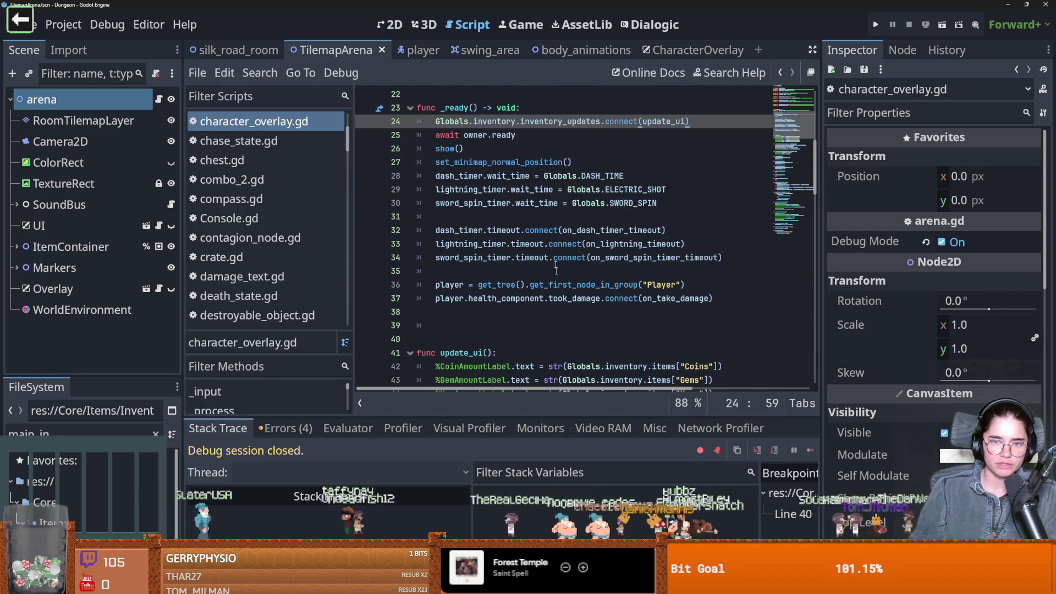
{"action": "scroll", "coordinate": [396, 176], "scroll_direction": "up", "scroll_amount": 1}
{"action": "double_click", "coordinate": [475, 176]}
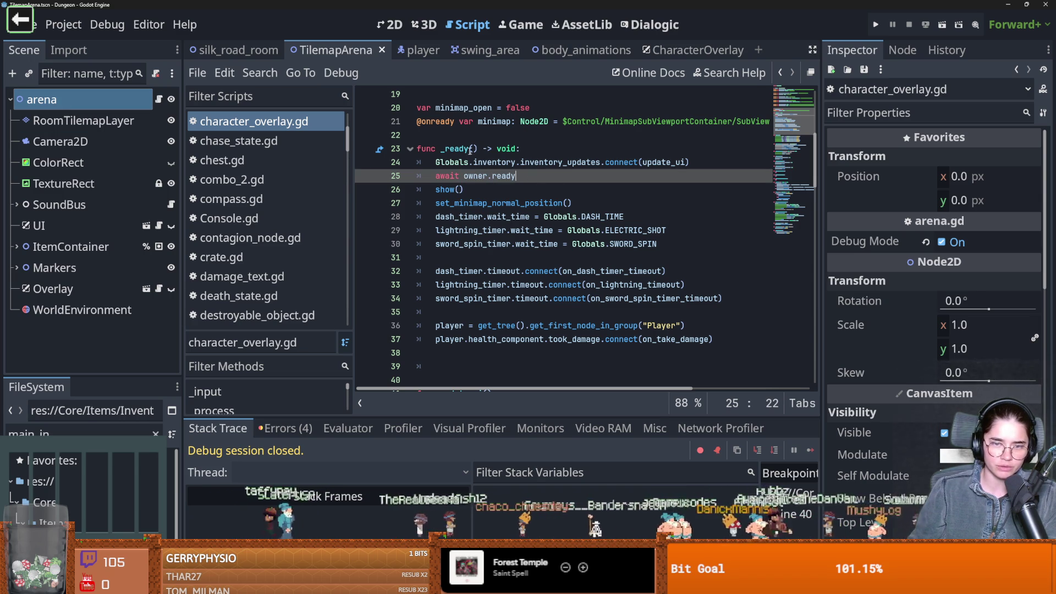
{"action": "left_click_drag", "start_coordinate": [554, 177], "coordinate": [374, 176]}
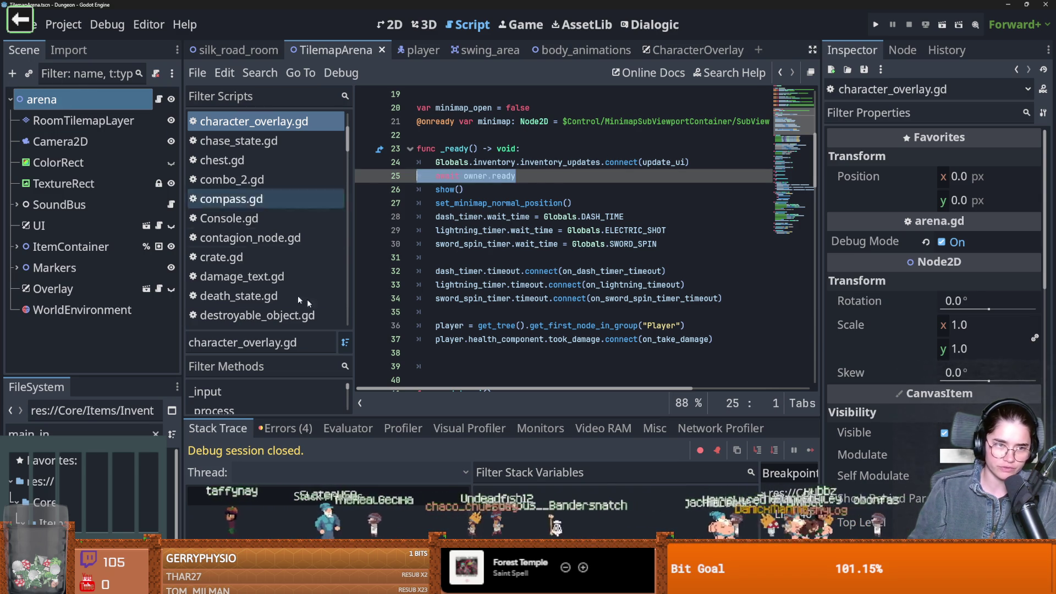
{"action": "left_click_drag", "start_coordinate": [647, 176], "coordinate": [517, 363]}
{"action": "left_click", "coordinate": [510, 308]}
{"action": "key", "text": "ctrl+s"}
Review the inventory_updates connect line and update_ui lines 43–45, saving the scene
{"action": "mouse_move", "coordinate": [587, 302]}
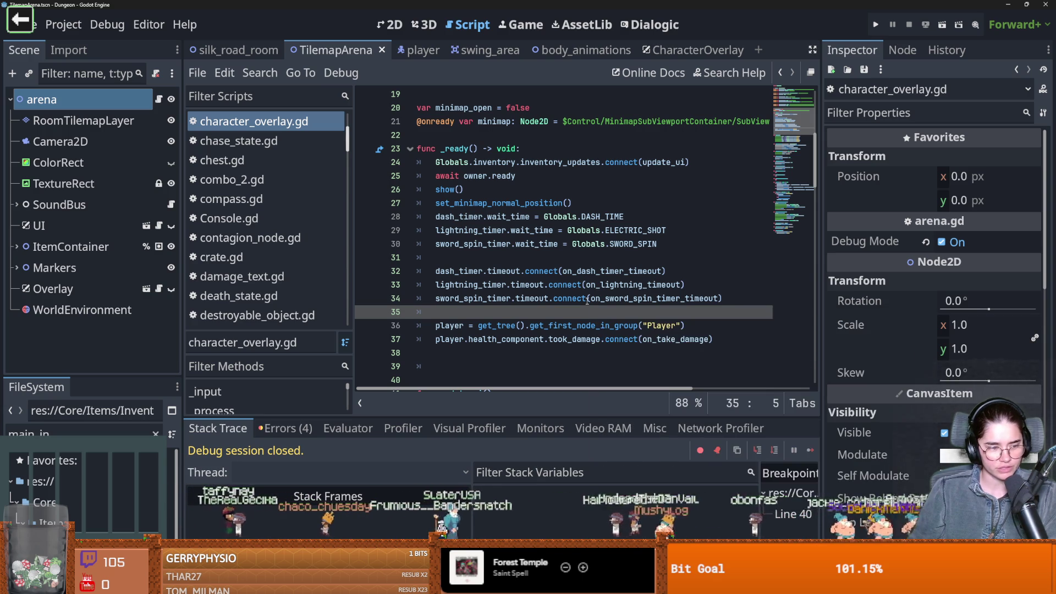
{"action": "left_click", "coordinate": [578, 271]}
{"action": "key", "text": "ctrl+s"}
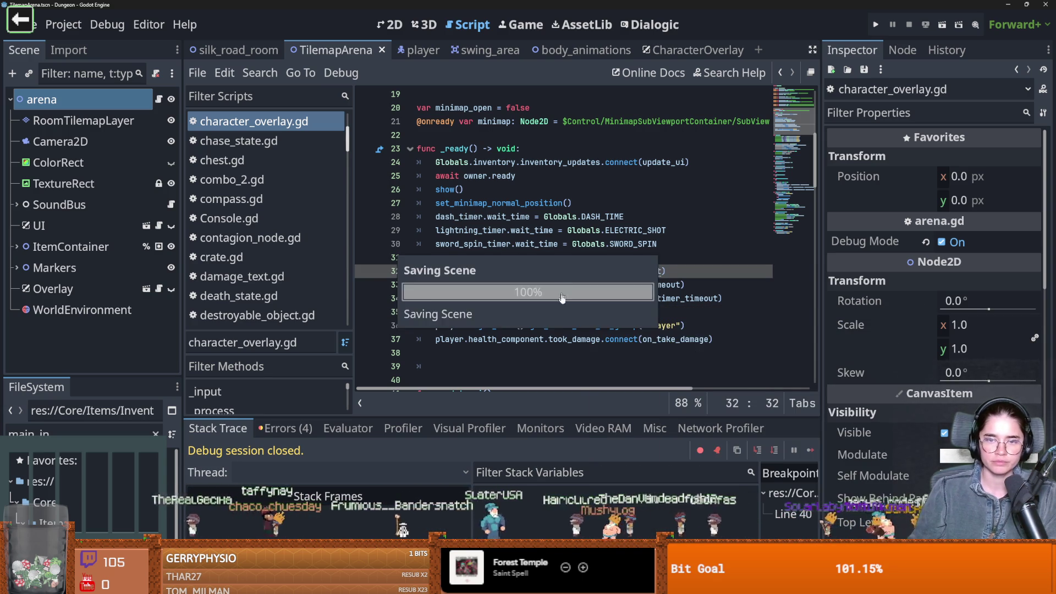
{"action": "scroll", "coordinate": [532, 304], "scroll_direction": "up", "scroll_amount": 3}
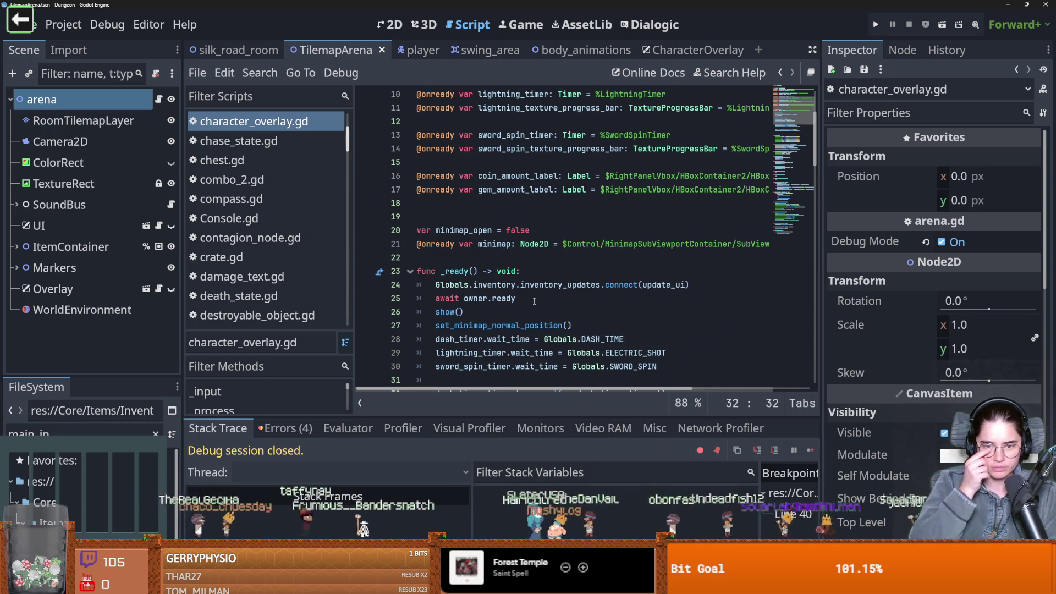
{"action": "left_click_drag", "start_coordinate": [689, 284], "coordinate": [436, 284]}
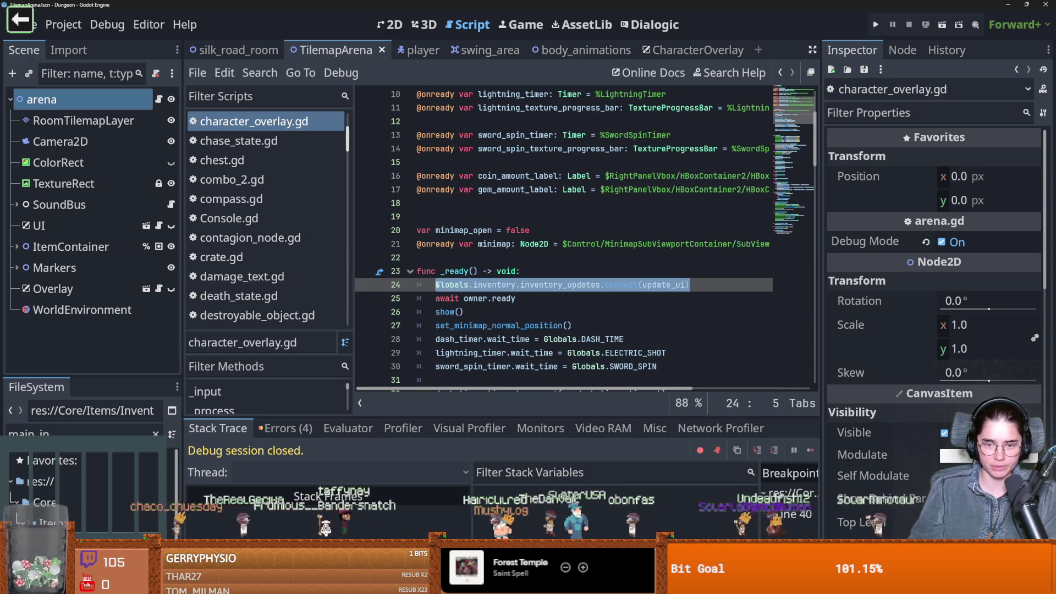
{"action": "mouse_move", "coordinate": [520, 298]}
{"action": "left_mouse_down"}
{"action": "mouse_move", "coordinate": [416, 298]}
{"action": "mouse_move", "coordinate": [464, 298]}
{"action": "mouse_move", "coordinate": [464, 312]}
{"action": "mouse_move", "coordinate": [444, 285]}
{"action": "left_mouse_up"}
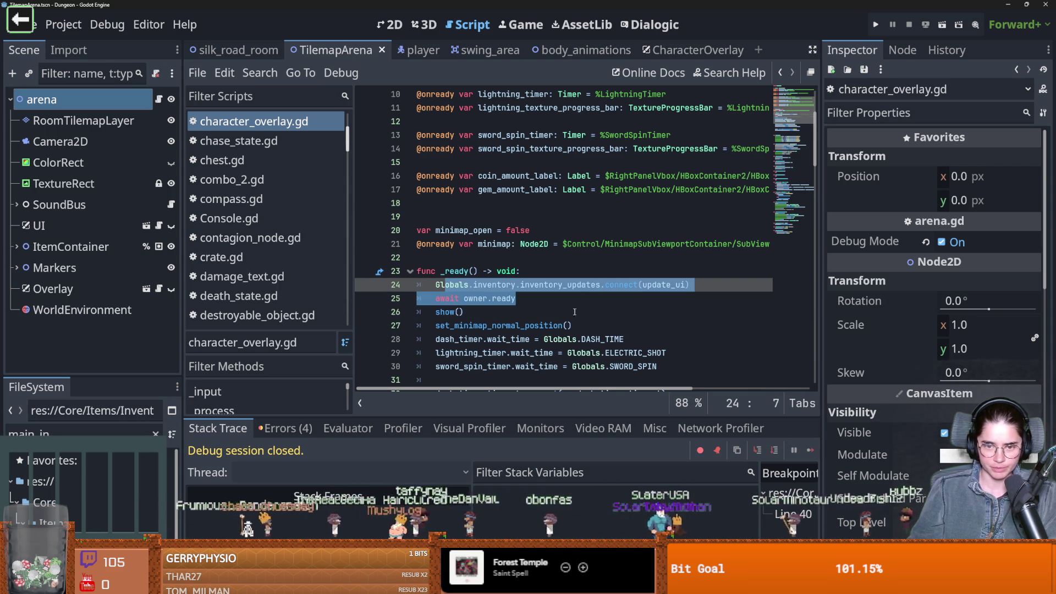
{"action": "scroll", "coordinate": [494, 314], "scroll_direction": "down", "scroll_amount": 6}
{"action": "mouse_move", "coordinate": [723, 326]}
{"action": "left_mouse_down"}
{"action": "mouse_move", "coordinate": [440, 94]}
{"action": "mouse_move", "coordinate": [561, 312]}
{"action": "mouse_move", "coordinate": [446, 301]}
{"action": "left_mouse_up"}
{"action": "key", "text": "ctrl+s"}
{"action": "left_click", "coordinate": [561, 233]}
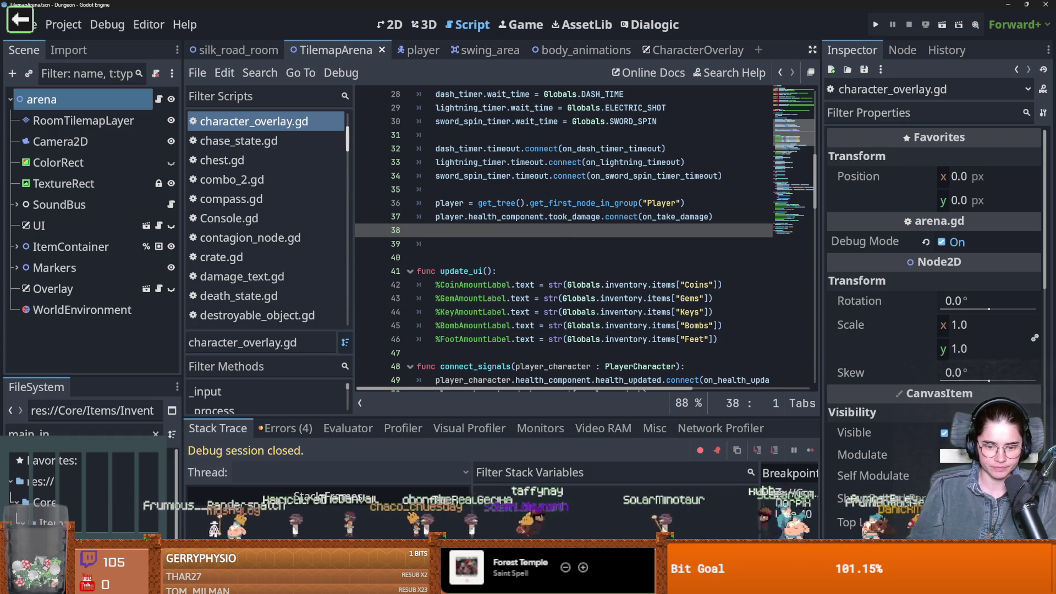
{"action": "key", "text": "alt+Tab"}
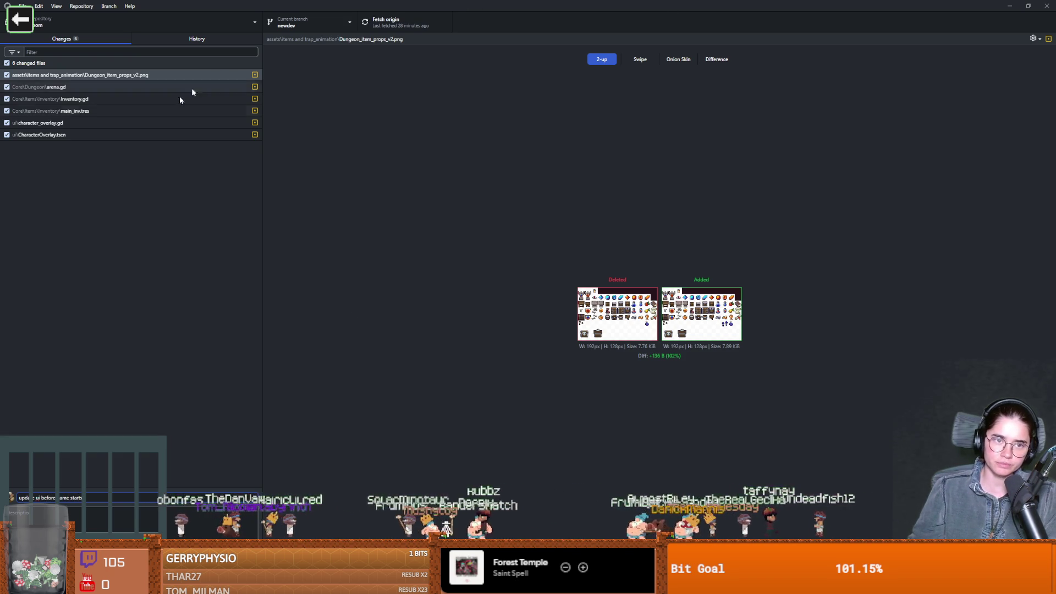
Commit the six changed files to newdev and return to Godot's arena scene in 2D
{"action": "left_click", "coordinate": [122, 575]}
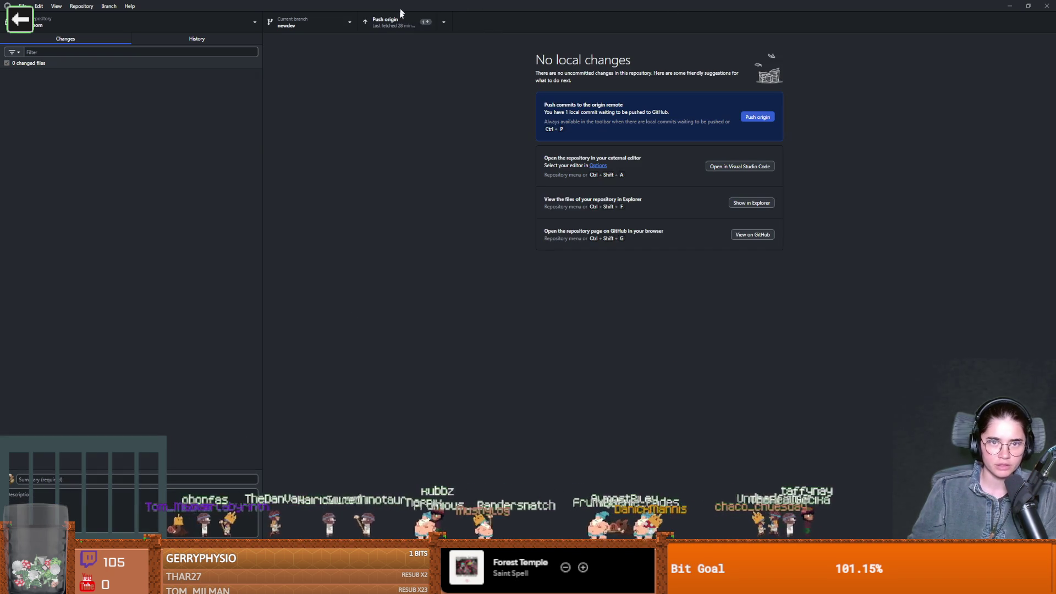
{"action": "key", "text": "alt+Tab"}
{"action": "left_click", "coordinate": [379, 24]}
Zoom the arena canvas and enlarge the FileSystem file list by raising its splitter
{"action": "scroll", "coordinate": [627, 306], "scroll_direction": "down", "scroll_amount": 5}
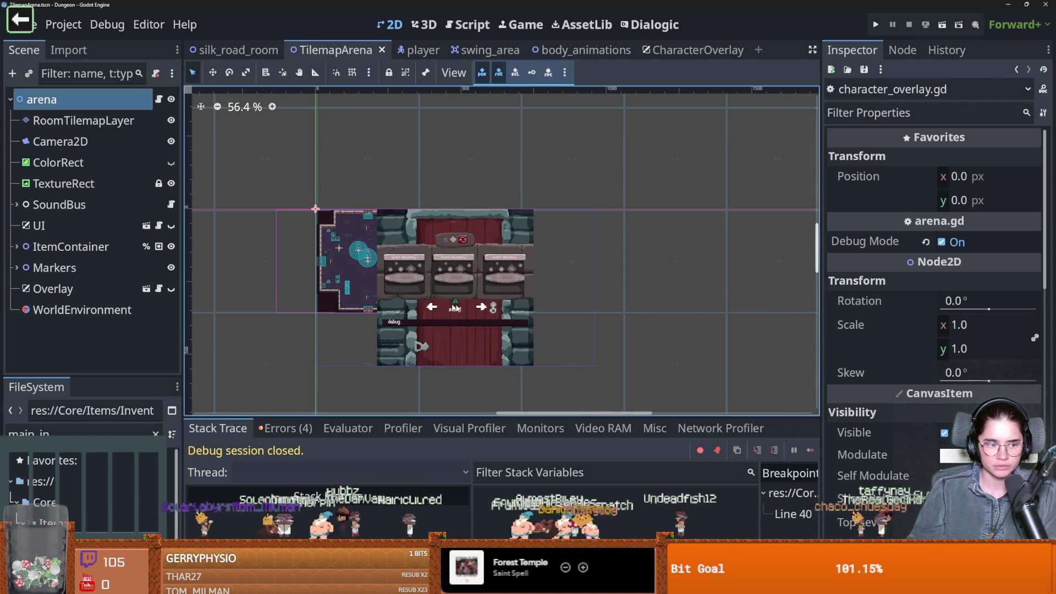
{"action": "scroll", "coordinate": [429, 294], "scroll_direction": "up", "scroll_amount": 1}
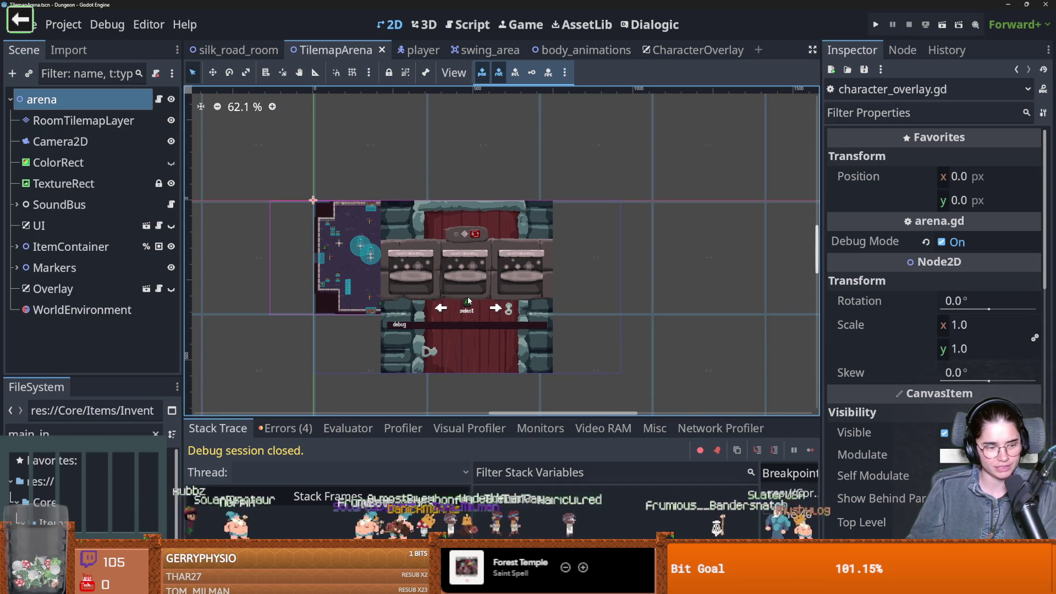
{"action": "scroll", "coordinate": [447, 298], "scroll_direction": "up", "scroll_amount": 1}
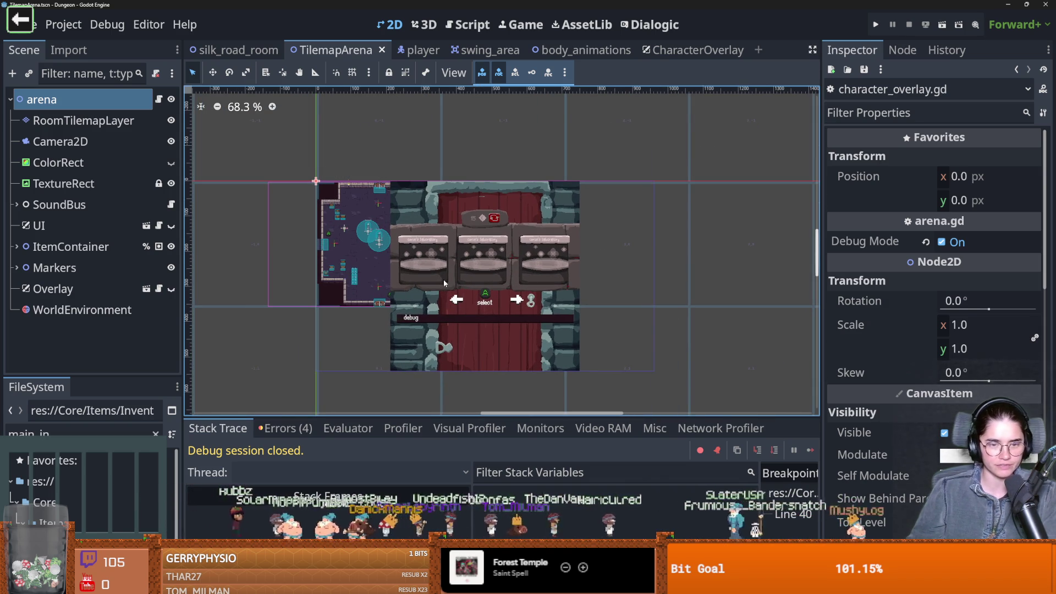
{"action": "scroll", "coordinate": [386, 244], "scroll_direction": "up", "scroll_amount": 1}
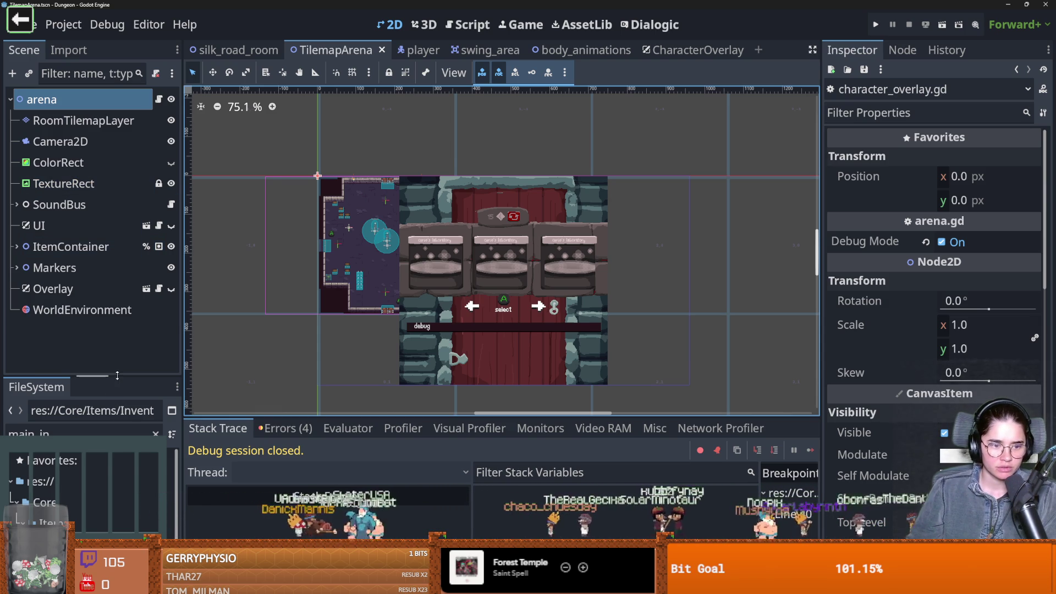
{"action": "left_click_drag", "start_coordinate": [117, 375], "coordinate": [117, 268]}
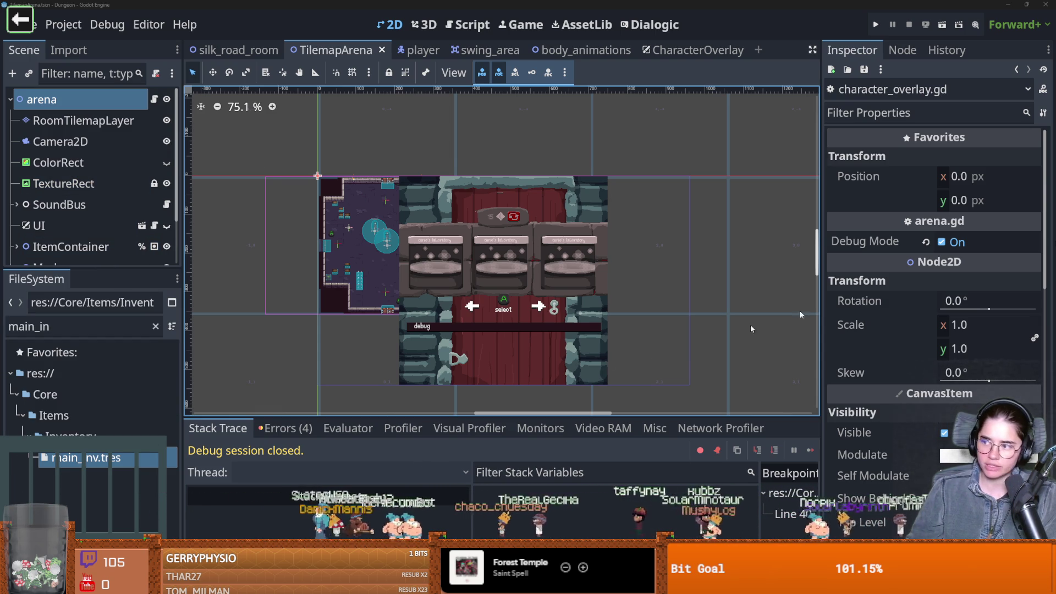
Switch to Aseprite and pan across the dungeon_item_props_v2 sprite sheet
{"action": "key", "text": "alt+Tab"}
{"action": "scroll", "coordinate": [281, 339], "scroll_direction": "down", "scroll_amount": 2}
{"action": "left_click_drag", "start_coordinate": [276, 335], "coordinate": [456, 338]}
{"action": "scroll", "coordinate": [457, 337], "scroll_direction": "down", "scroll_amount": 1}
{"action": "scroll", "coordinate": [456, 337], "scroll_direction": "up", "scroll_amount": 6}
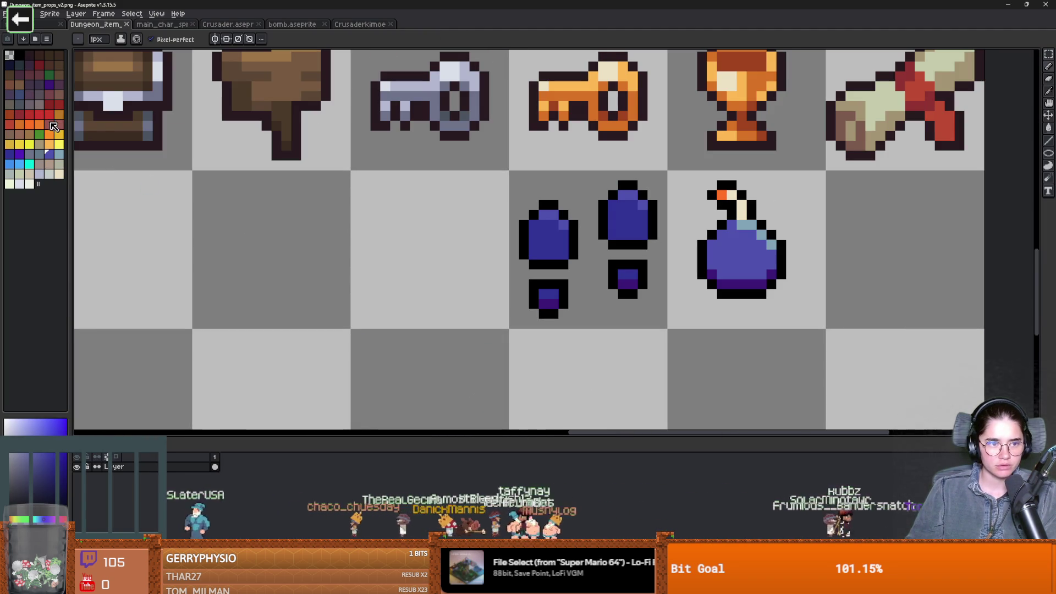
Paint a muted red blob in the empty cell with a 3px brush
{"action": "left_click", "coordinate": [50, 125]}
{"action": "scroll", "coordinate": [330, 233], "scroll_direction": "down", "scroll_amount": 9}
{"action": "scroll", "coordinate": [330, 234], "scroll_direction": "up", "scroll_amount": 8}
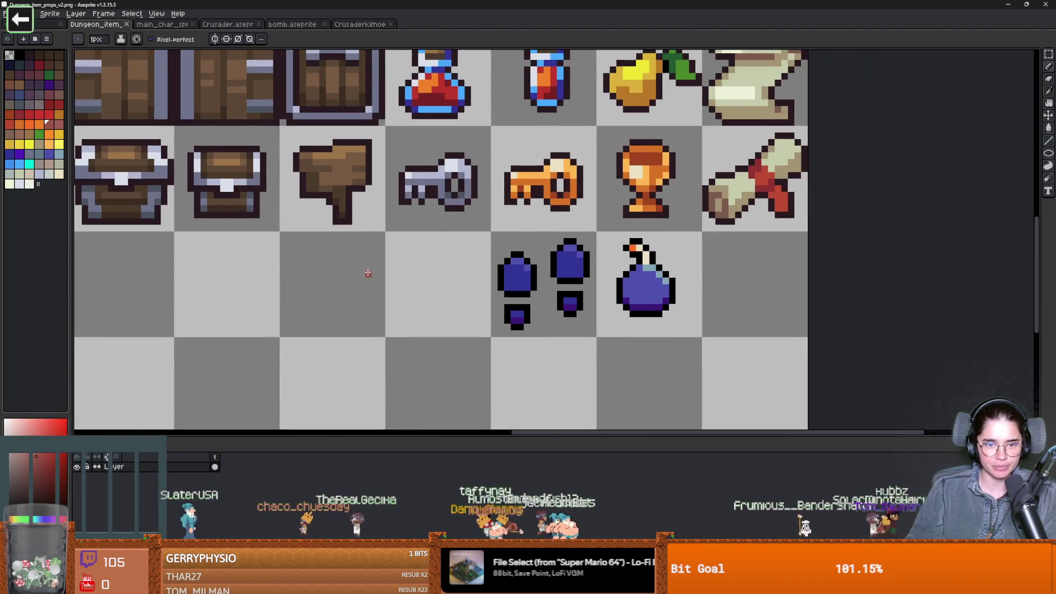
{"action": "scroll", "coordinate": [365, 271], "scroll_direction": "up", "scroll_amount": 3}
{"action": "scroll", "coordinate": [439, 209], "scroll_direction": "down", "scroll_amount": 1}
{"action": "key", "text": "plus"}
{"action": "left_click_drag", "start_coordinate": [433, 229], "coordinate": [426, 201]}
{"action": "left_click", "coordinate": [421, 181]}
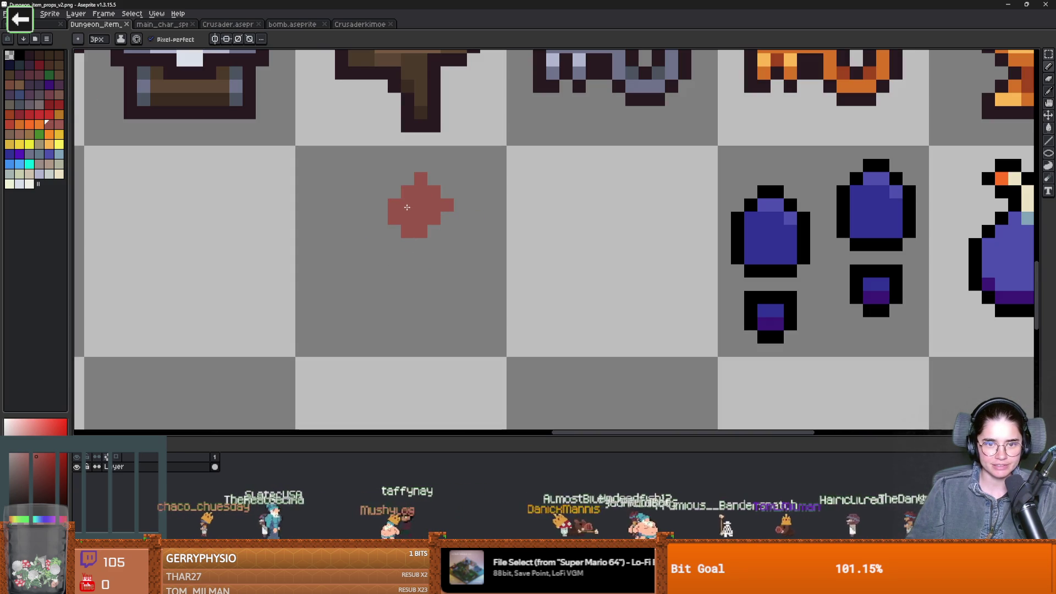
{"action": "left_click", "coordinate": [436, 220]}
{"action": "scroll", "coordinate": [381, 269], "scroll_direction": "up", "scroll_amount": 1}
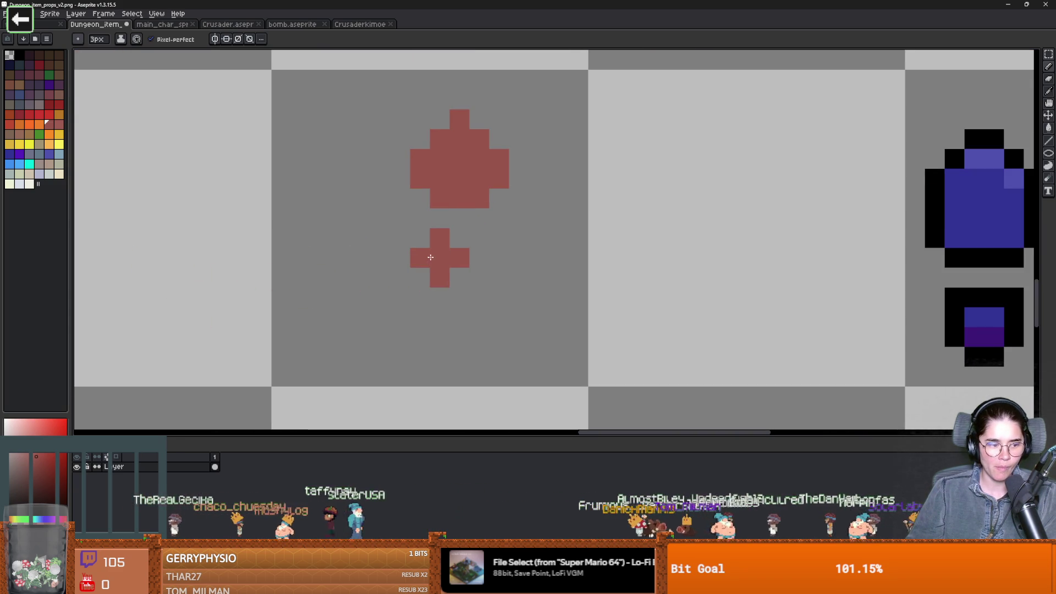
Add a small red dab for the lower piece and fill the upper blob's lower-right edge
{"action": "left_click_drag", "start_coordinate": [360, 219], "coordinate": [362, 249]}
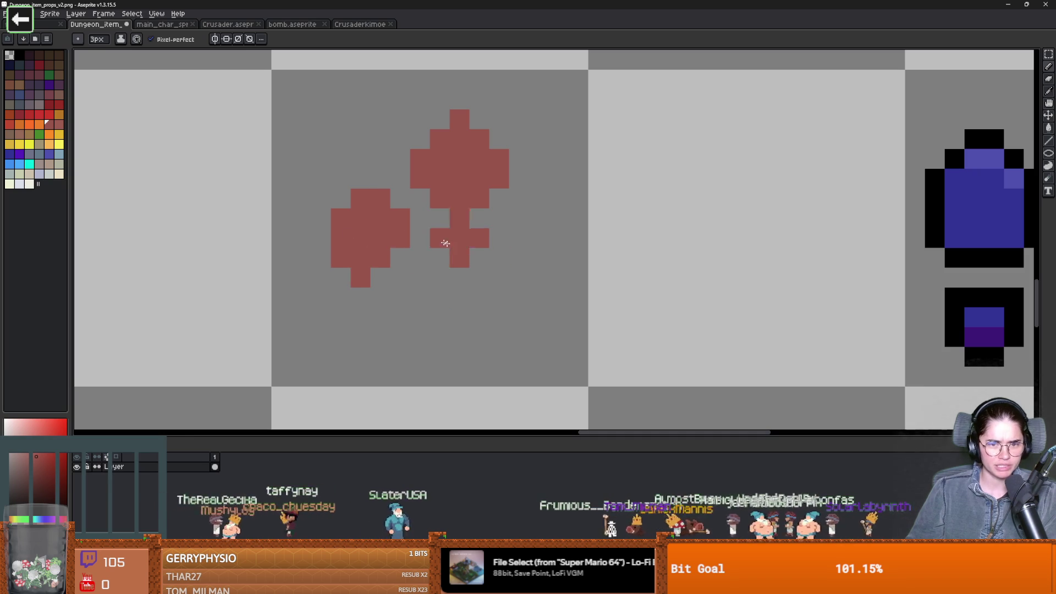
{"action": "key", "text": "ctrl+z"}
{"action": "left_click", "coordinate": [420, 275]}
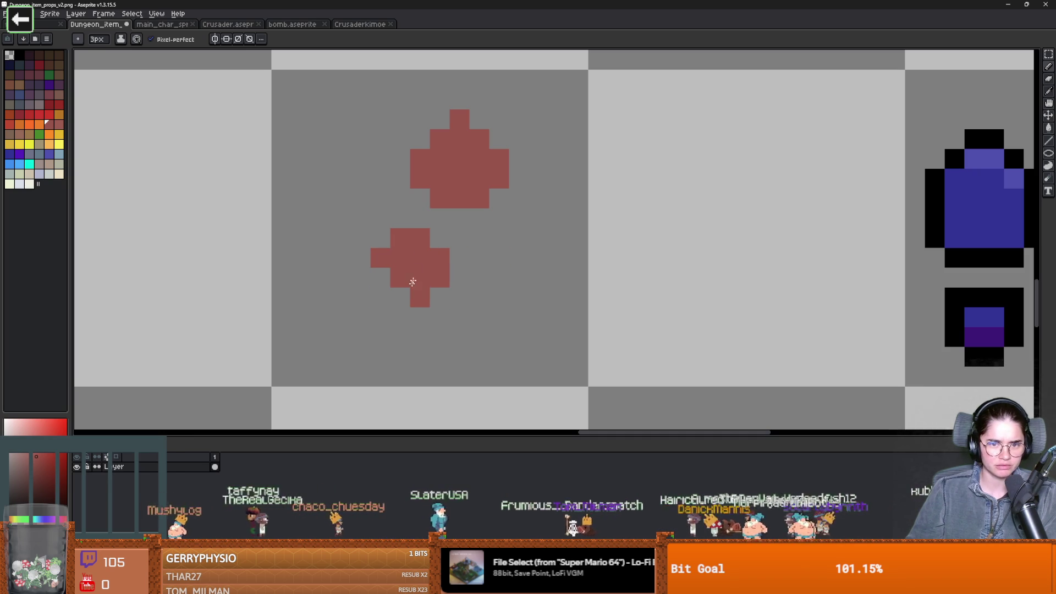
{"action": "left_click_drag", "start_coordinate": [479, 218], "coordinate": [489, 205]}
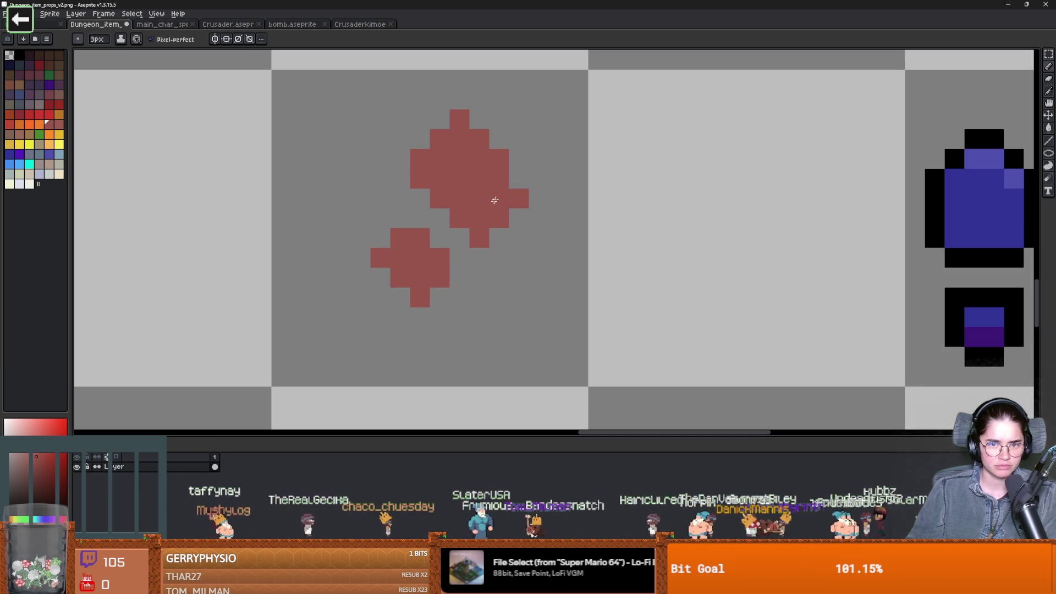
Erase the upper blob's top pixels, right column and stray pixels to trim its shape
{"action": "key", "text": "e"}
{"action": "left_click_drag", "start_coordinate": [439, 139], "coordinate": [479, 135]}
{"action": "mouse_move", "coordinate": [480, 258]}
{"action": "left_mouse_down"}
{"action": "mouse_move", "coordinate": [499, 217]}
{"action": "mouse_move", "coordinate": [479, 257]}
{"action": "mouse_move", "coordinate": [499, 237]}
{"action": "left_mouse_up"}
{"action": "left_click", "coordinate": [420, 179]}
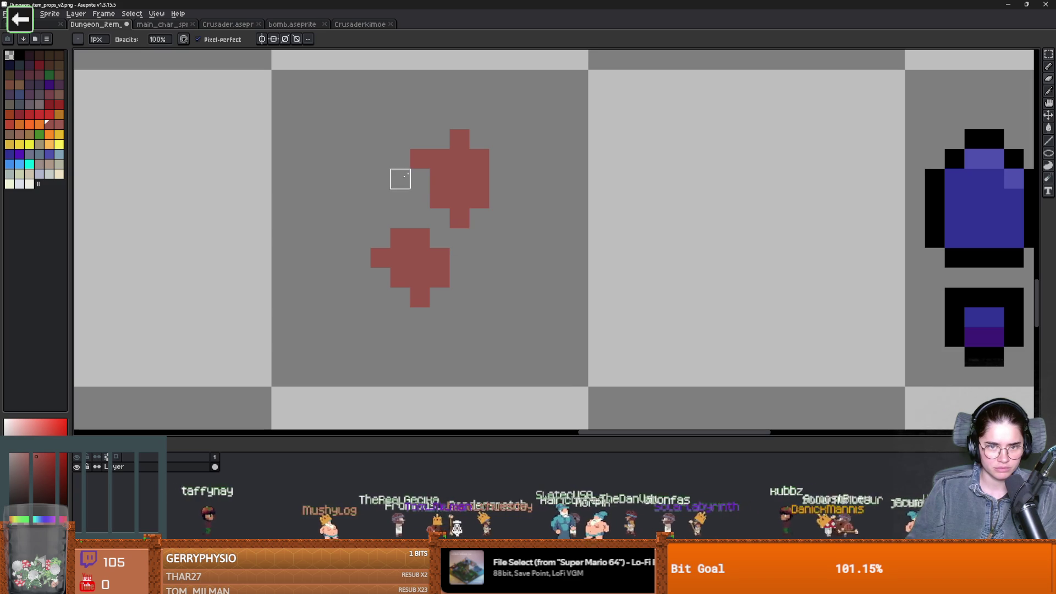
{"action": "left_click", "coordinate": [420, 159]}
{"action": "scroll", "coordinate": [400, 287], "scroll_direction": "left", "scroll_amount": 2}
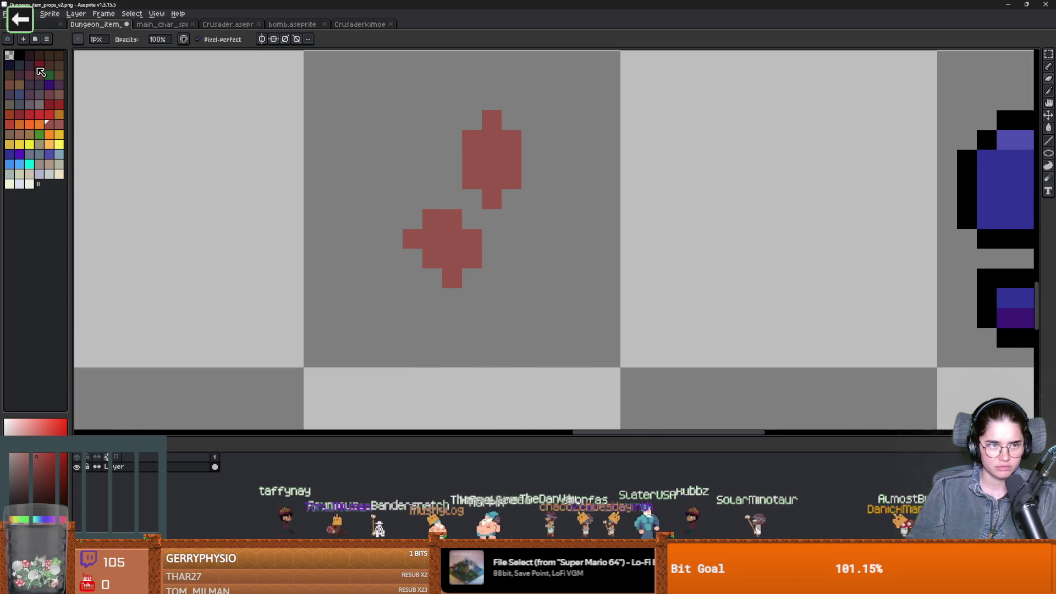
Paint a 1px dark maroon diagonal shading line along the branch
{"action": "left_click", "coordinate": [29, 75]}
{"action": "key", "text": "b"}
{"action": "left_click", "coordinate": [403, 279]}
{"action": "key", "text": "ctrl+z"}
{"action": "key", "text": "minus"}
{"action": "key", "text": "minus"}
{"action": "left_click", "coordinate": [413, 259]}
{"action": "left_click", "coordinate": [413, 278]}
{"action": "mouse_move", "coordinate": [393, 298]}
{"action": "left_mouse_down"}
{"action": "mouse_move", "coordinate": [398, 283]}
{"action": "mouse_move", "coordinate": [352, 333]}
{"action": "left_mouse_up"}
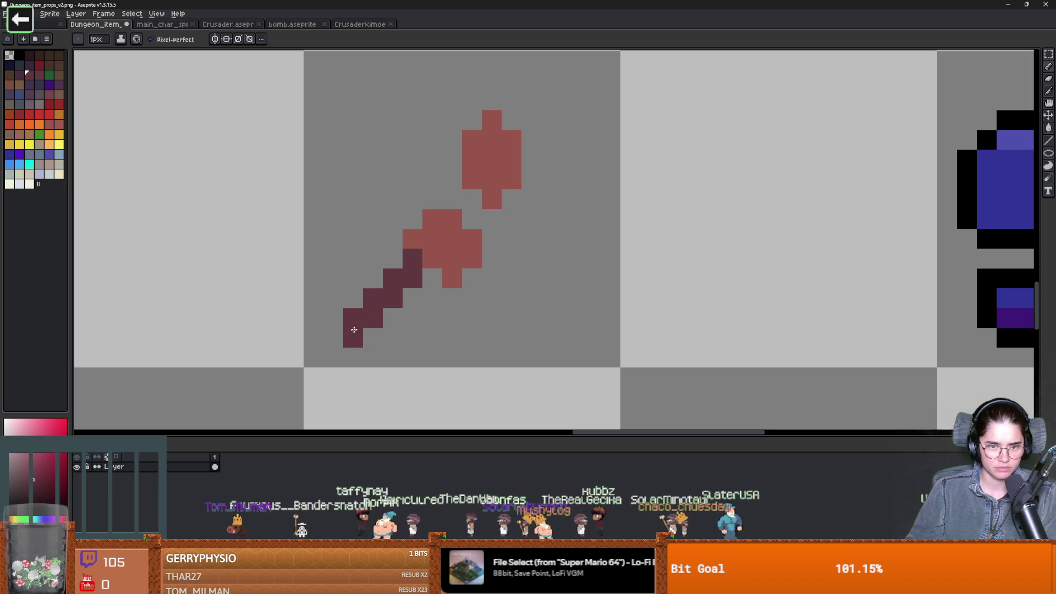
Extend the dark handle stroke and add dark maroon pixels around the stick's top tip
{"action": "left_click", "coordinate": [465, 213]}
{"action": "left_click", "coordinate": [472, 199]}
{"action": "left_click", "coordinate": [452, 199]}
{"action": "scroll", "coordinate": [456, 201], "scroll_direction": "down", "scroll_amount": 1}
{"action": "left_click", "coordinate": [516, 201]}
{"action": "left_click", "coordinate": [527, 205]}
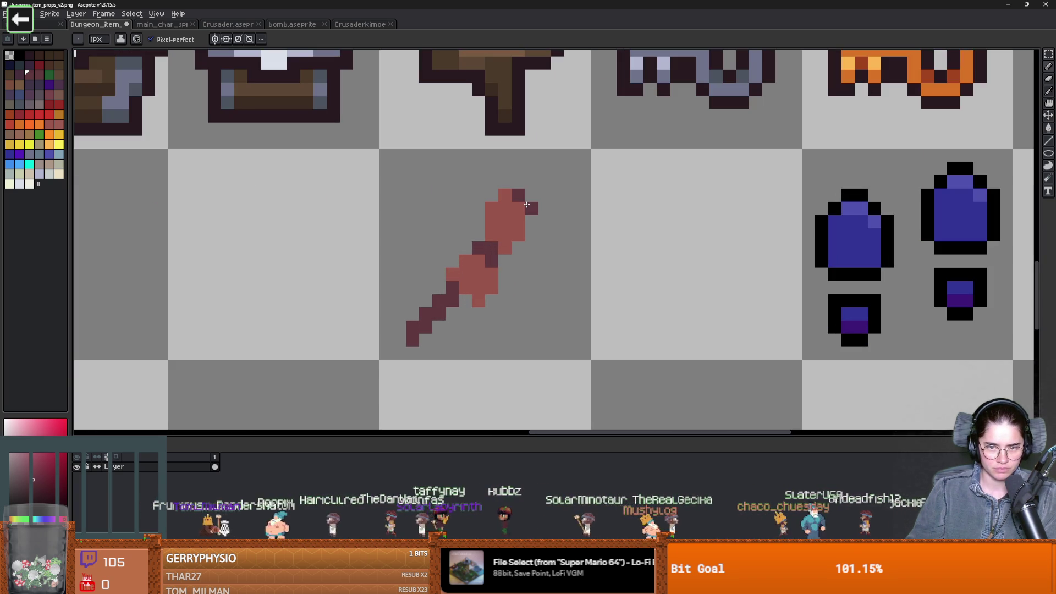
Rework the dark pixels at the stick's top-right tip, undoing the misplaced ones
{"action": "scroll", "coordinate": [537, 184], "scroll_direction": "down", "scroll_amount": 2}
{"action": "scroll", "coordinate": [551, 233], "scroll_direction": "up", "scroll_amount": 2}
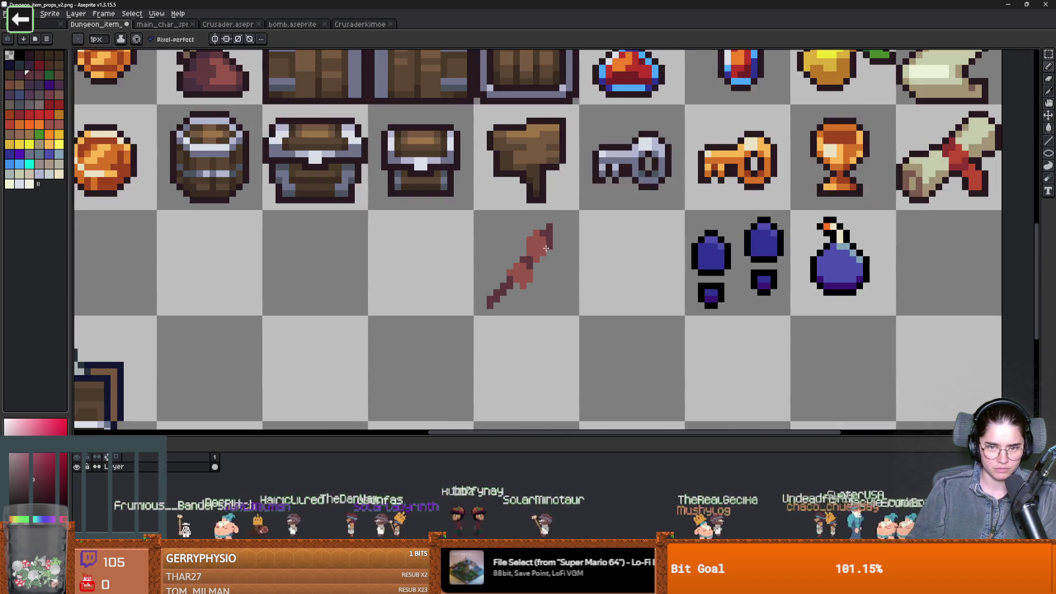
{"action": "scroll", "coordinate": [551, 232], "scroll_direction": "down", "scroll_amount": 3}
{"action": "scroll", "coordinate": [568, 307], "scroll_direction": "up", "scroll_amount": 3}
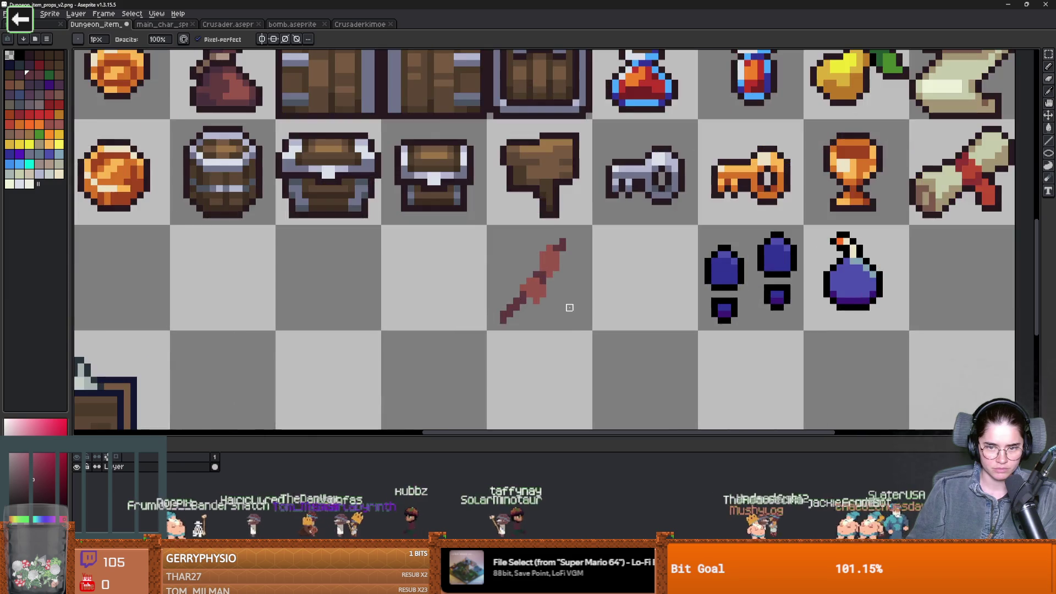
{"action": "key", "text": "v"}
{"action": "key", "text": "ctrl+z"}
{"action": "key", "text": "ctrl+z"}
{"action": "key", "text": "ctrl+z"}
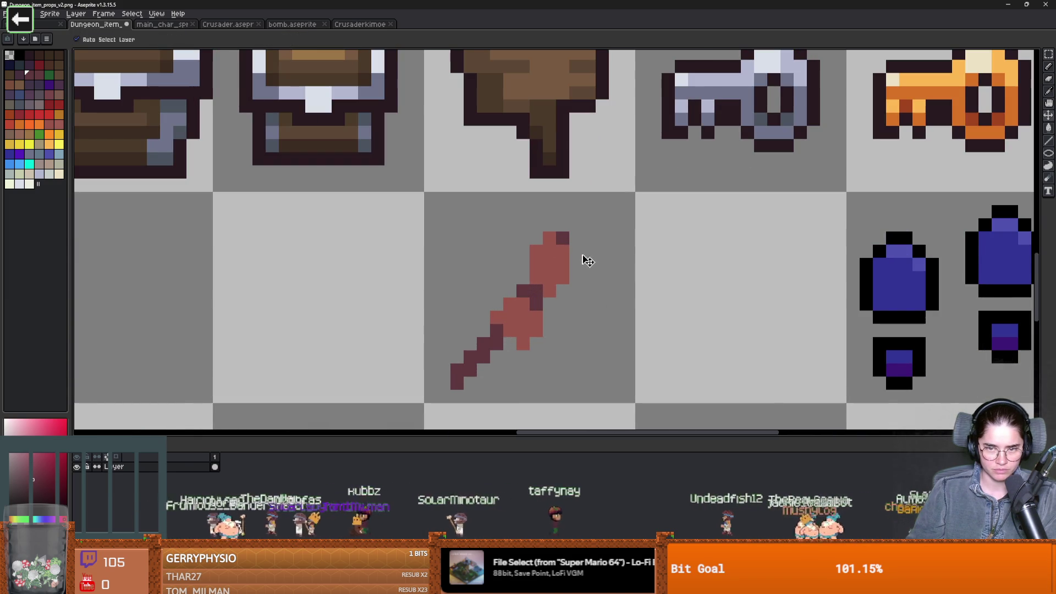
{"action": "left_click", "coordinate": [571, 257]}
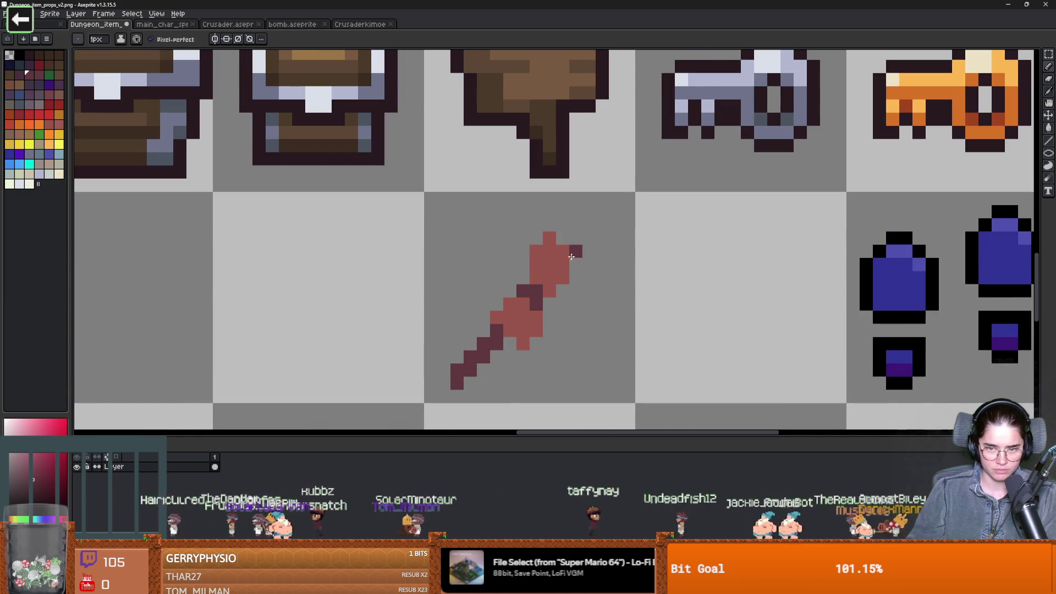
{"action": "key", "text": "ctrl+z"}
{"action": "left_click", "coordinate": [583, 244]}
{"action": "scroll", "coordinate": [584, 294], "scroll_direction": "down", "scroll_amount": 8}
{"action": "scroll", "coordinate": [580, 241], "scroll_direction": "up", "scroll_amount": 8}
{"action": "key", "text": "ctrl+z"}
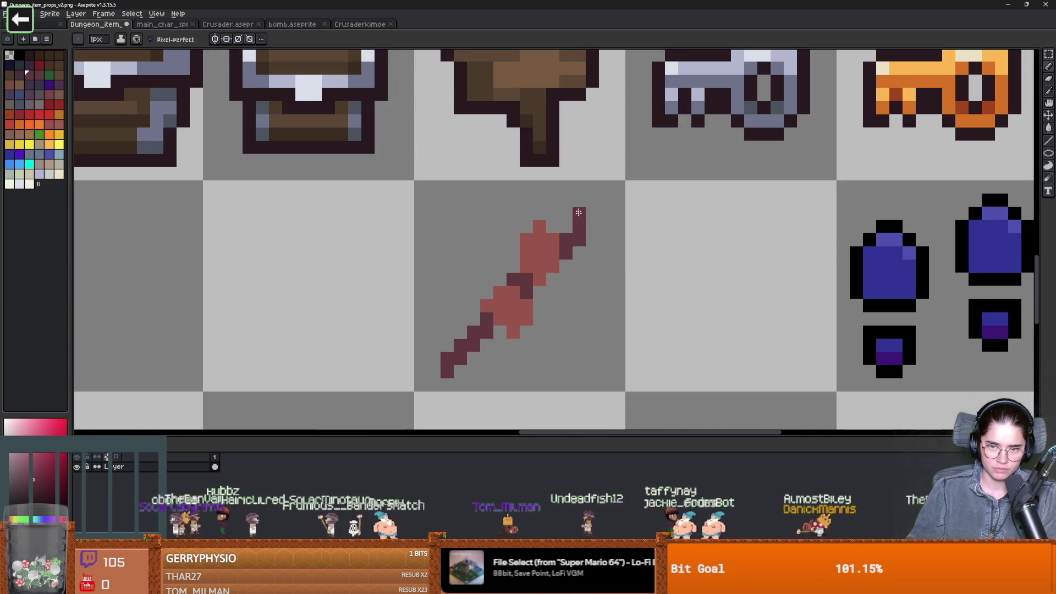
Try a dark pixel on the stick's right edge, undo it, and paint a red pixel instead
{"action": "scroll", "coordinate": [580, 241], "scroll_direction": "down", "scroll_amount": 3}
{"action": "scroll", "coordinate": [569, 302], "scroll_direction": "up", "scroll_amount": 5}
{"action": "scroll", "coordinate": [572, 153], "scroll_direction": "down", "scroll_amount": 2}
{"action": "left_click", "coordinate": [577, 152]}
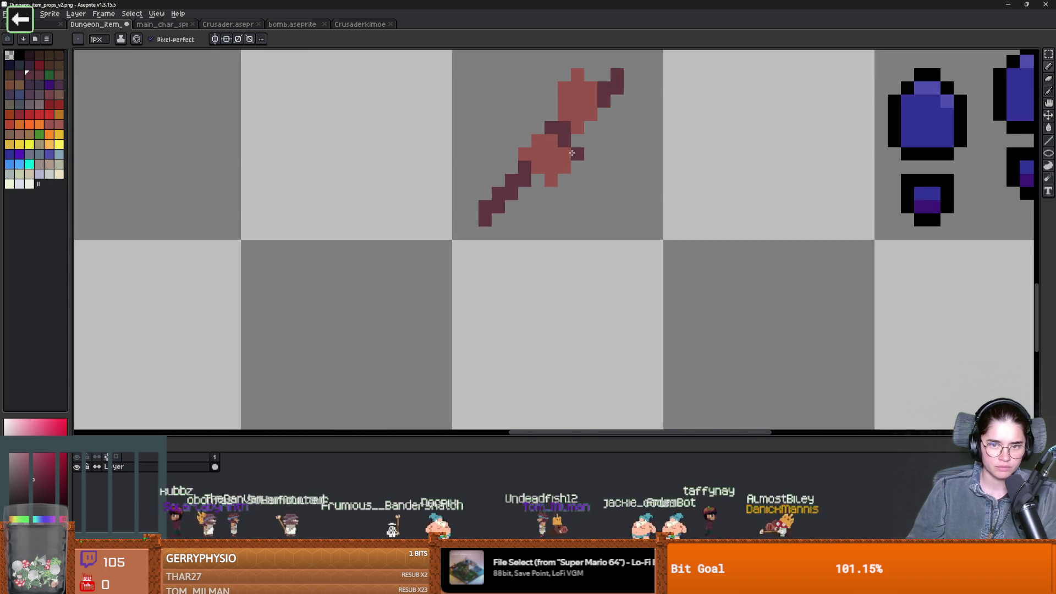
{"action": "scroll", "coordinate": [572, 153], "scroll_direction": "down", "scroll_amount": 2}
{"action": "scroll", "coordinate": [538, 182], "scroll_direction": "up", "scroll_amount": 2}
{"action": "key", "text": "ctrl+z"}
{"action": "left_click", "coordinate": [555, 206]}
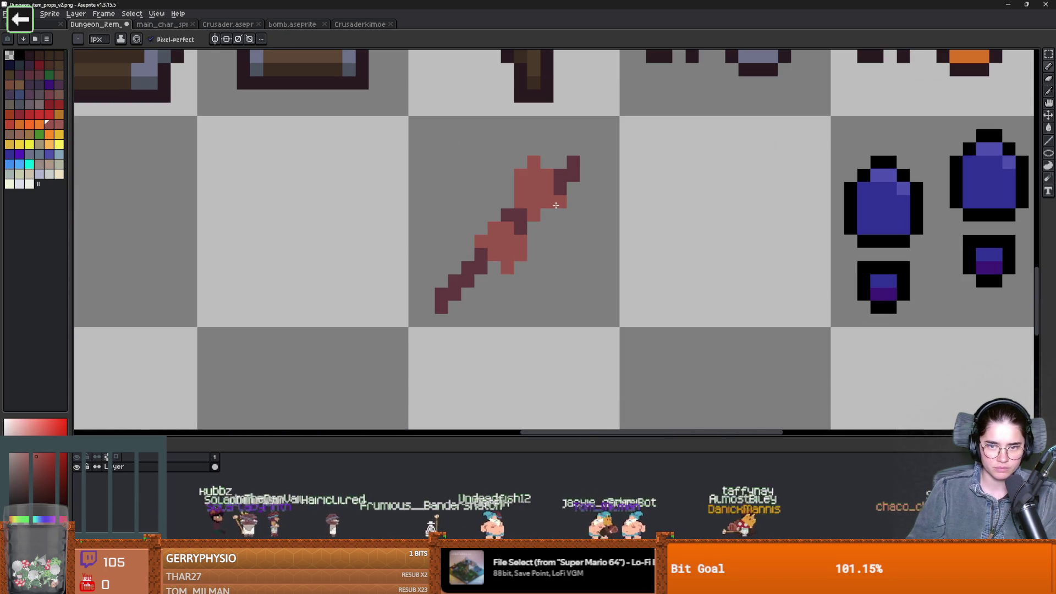
Erase three stray pixels from the stick
{"action": "key", "text": "e"}
{"action": "left_click", "coordinate": [559, 201]}
{"action": "left_click", "coordinate": [547, 226]}
{"action": "scroll", "coordinate": [547, 226], "scroll_direction": "down", "scroll_amount": 2}
{"action": "scroll", "coordinate": [567, 216], "scroll_direction": "up", "scroll_amount": 2}
{"action": "left_click", "coordinate": [541, 207]}
{"action": "scroll", "coordinate": [703, 271], "scroll_direction": "down", "scroll_amount": 2}
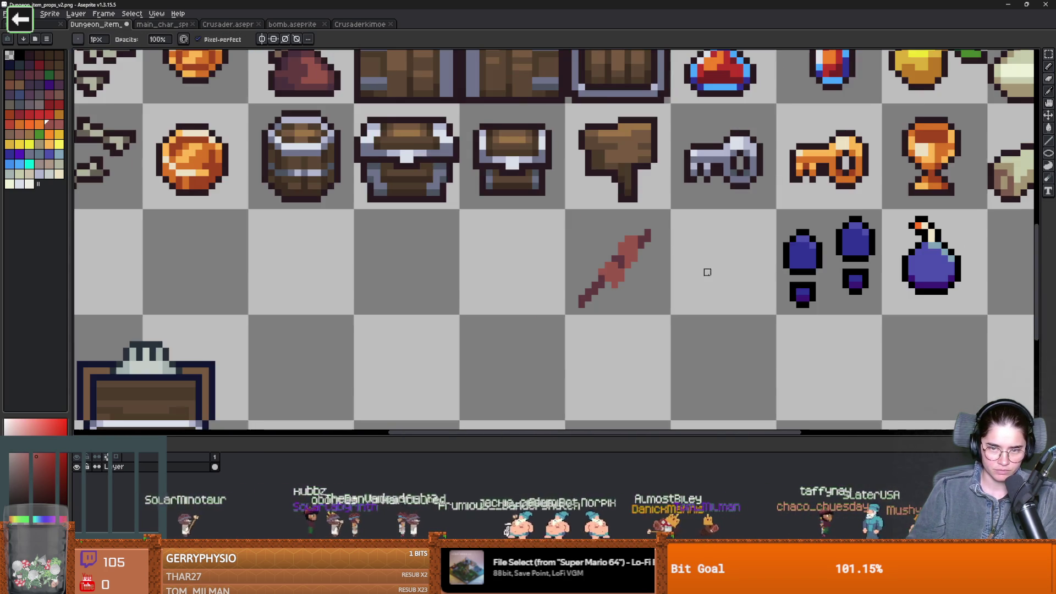
{"action": "scroll", "coordinate": [639, 279], "scroll_direction": "up", "scroll_amount": 2}
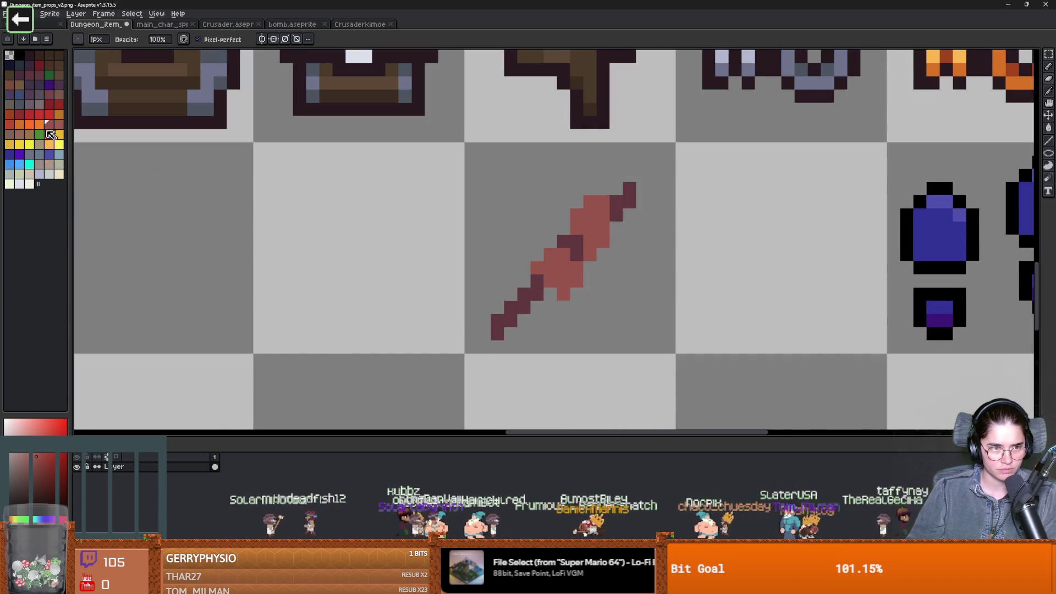
Darken a salmon pixel to maroon and sample darker reds for shading the stick
{"action": "key", "text": "g"}
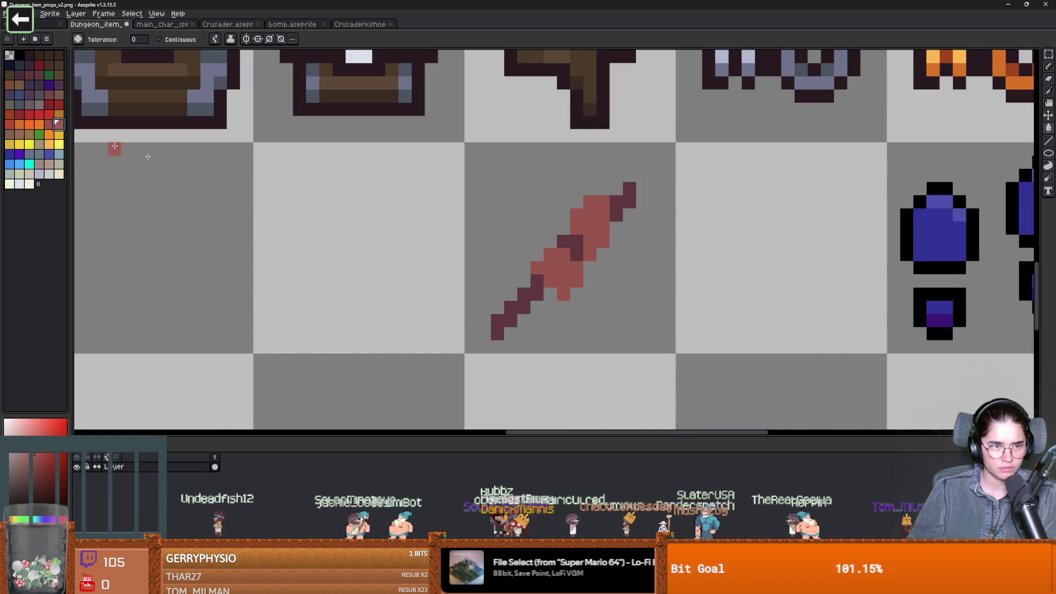
{"action": "key", "text": "b"}
{"action": "left_click", "coordinate": [566, 262], "text": "alt"}
{"action": "left_click", "coordinate": [575, 259]}
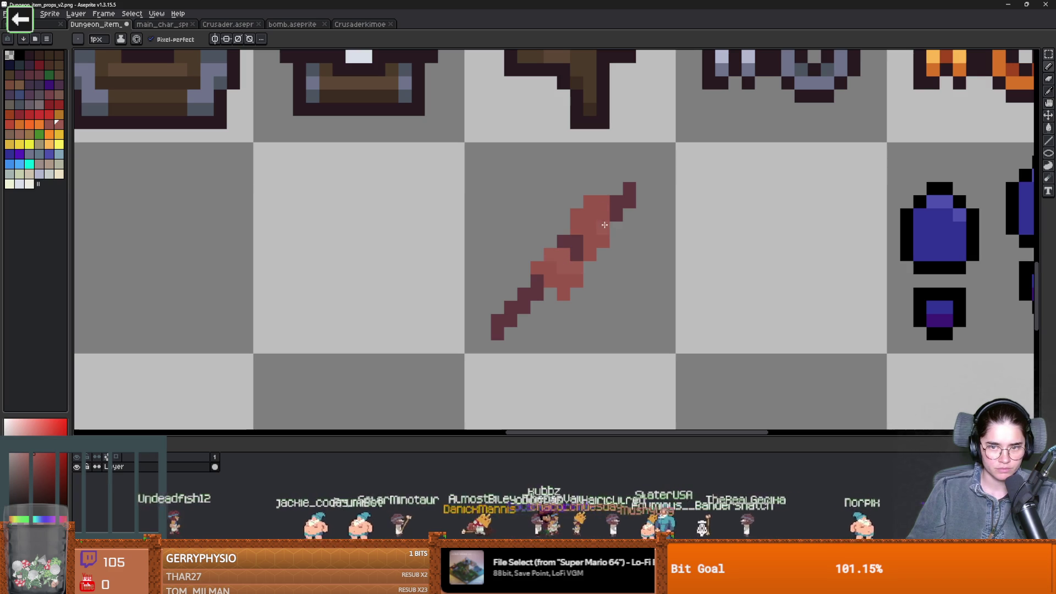
{"action": "scroll", "coordinate": [598, 297], "scroll_direction": "down", "scroll_amount": 5}
{"action": "scroll", "coordinate": [598, 296], "scroll_direction": "up", "scroll_amount": 4}
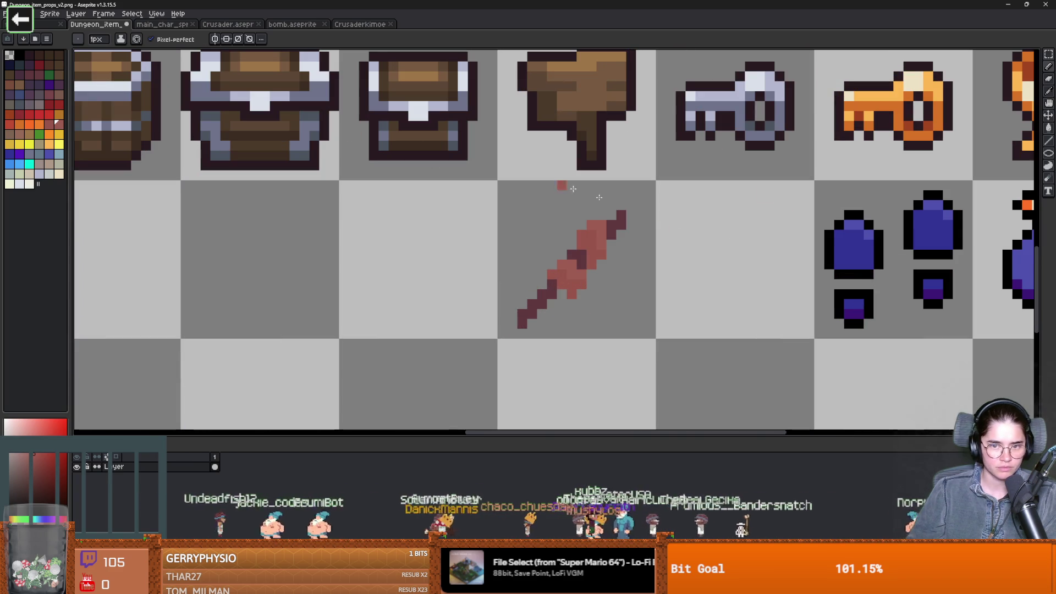
{"action": "left_click", "coordinate": [530, 294], "text": "alt"}
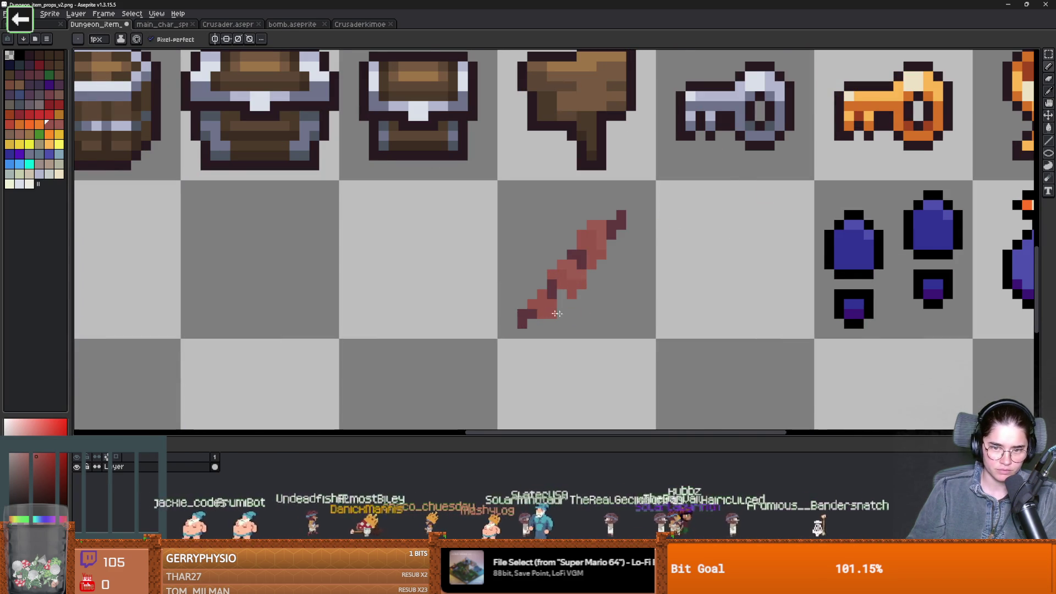
{"action": "scroll", "coordinate": [588, 306], "scroll_direction": "down", "scroll_amount": 3}
{"action": "scroll", "coordinate": [587, 305], "scroll_direction": "up", "scroll_amount": 6}
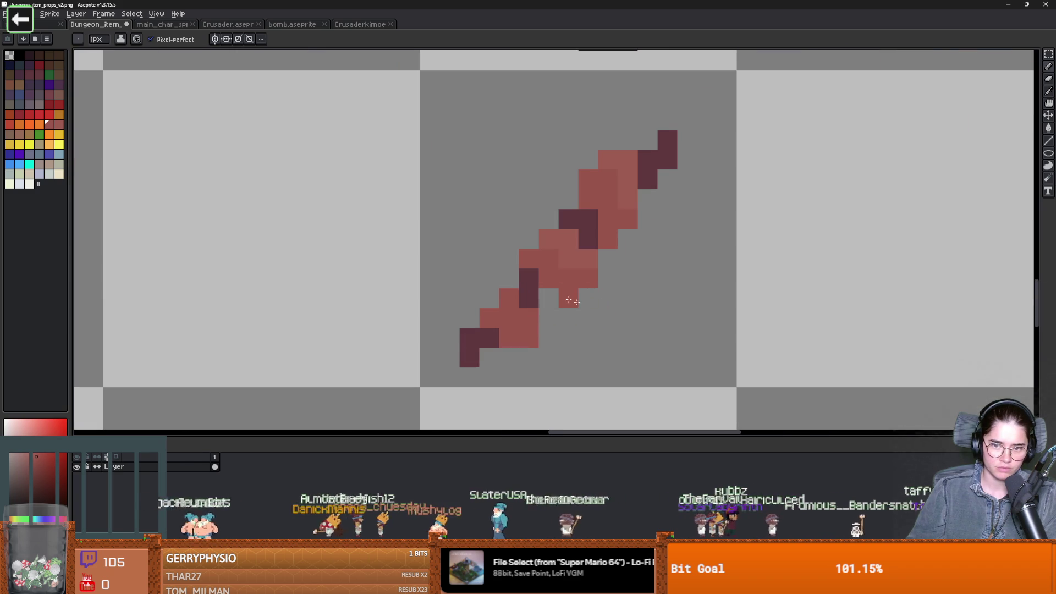
{"action": "left_click", "coordinate": [577, 237], "text": "alt"}
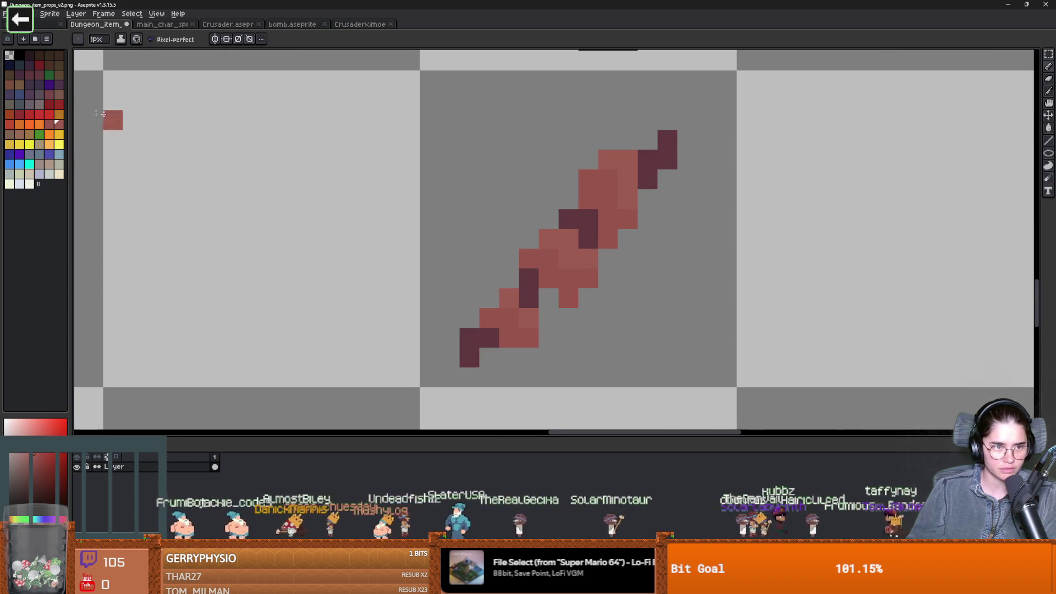
{"action": "scroll", "coordinate": [525, 276], "scroll_direction": "down", "scroll_amount": 2}
Select the stick's cell and apply a black Outside outline with the sparser matrix pattern
{"action": "key", "text": "m"}
{"action": "left_click_drag", "start_coordinate": [585, 291], "coordinate": [495, 215]}
{"action": "left_click", "coordinate": [23, 13]}
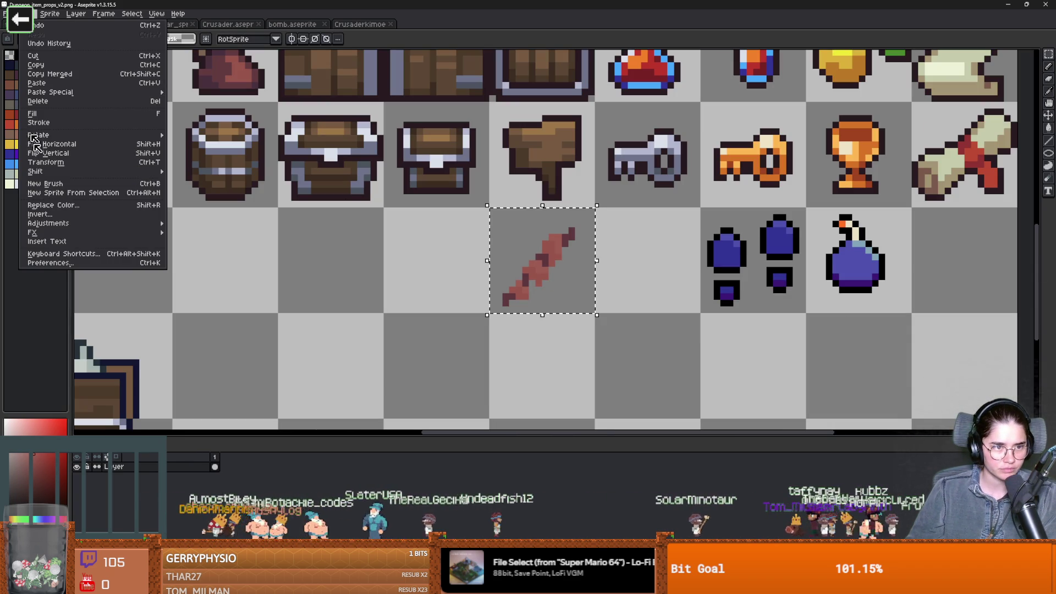
{"action": "mouse_move", "coordinate": [33, 232]}
{"action": "left_click", "coordinate": [193, 234]}
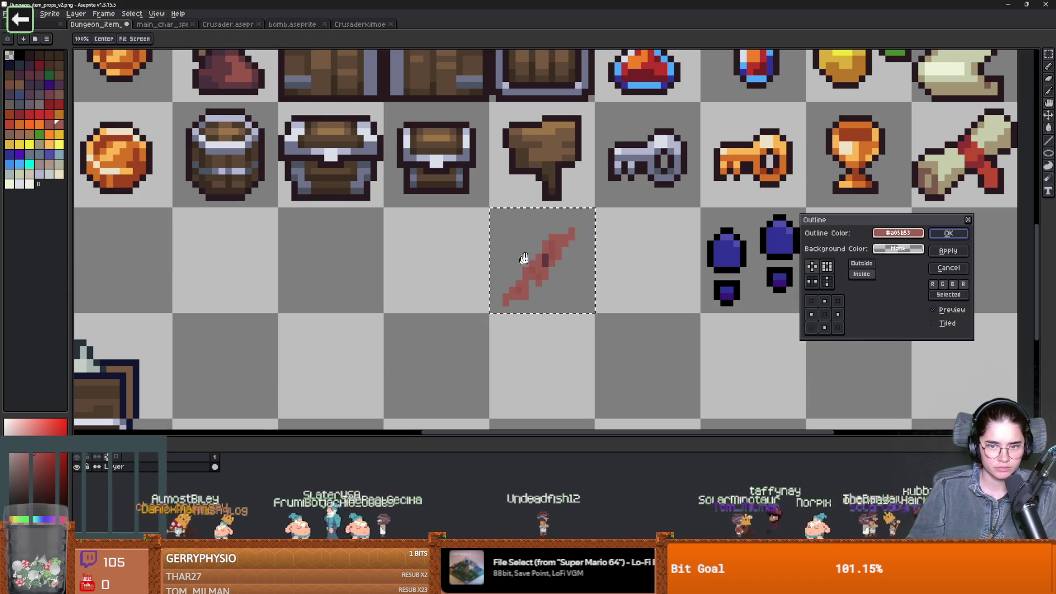
{"action": "left_click", "coordinate": [902, 233]}
{"action": "left_click", "coordinate": [905, 234]}
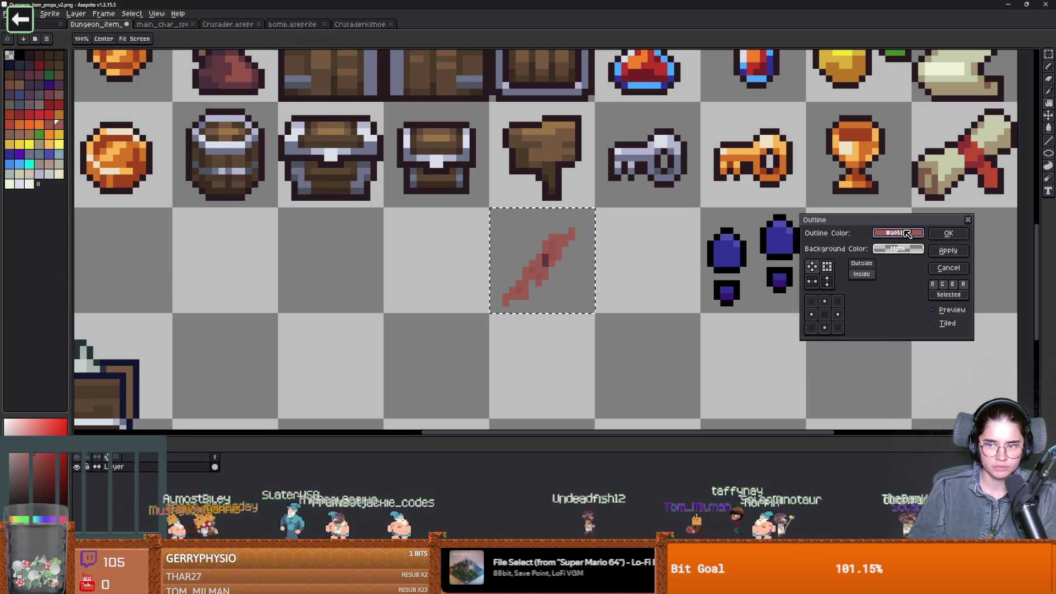
{"action": "left_click", "coordinate": [892, 268]}
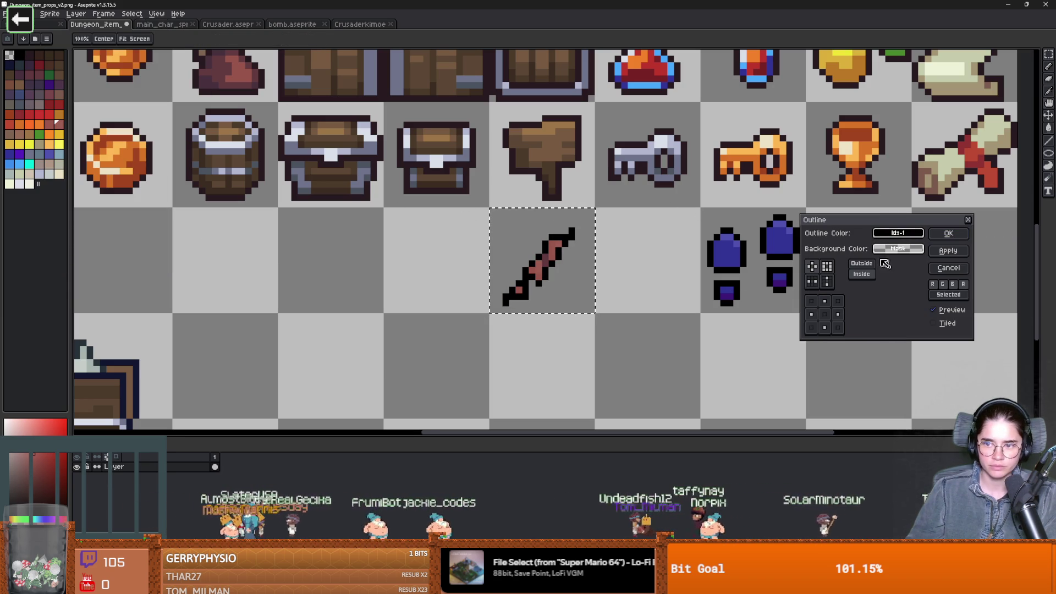
{"action": "left_click", "coordinate": [862, 263]}
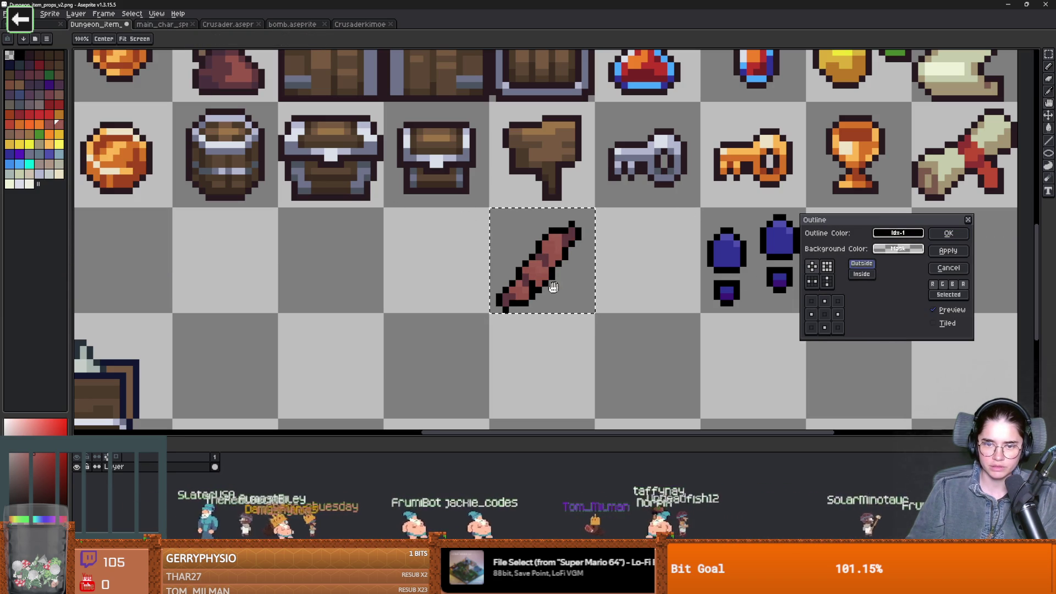
{"action": "scroll", "coordinate": [589, 281], "scroll_direction": "up", "scroll_amount": 3}
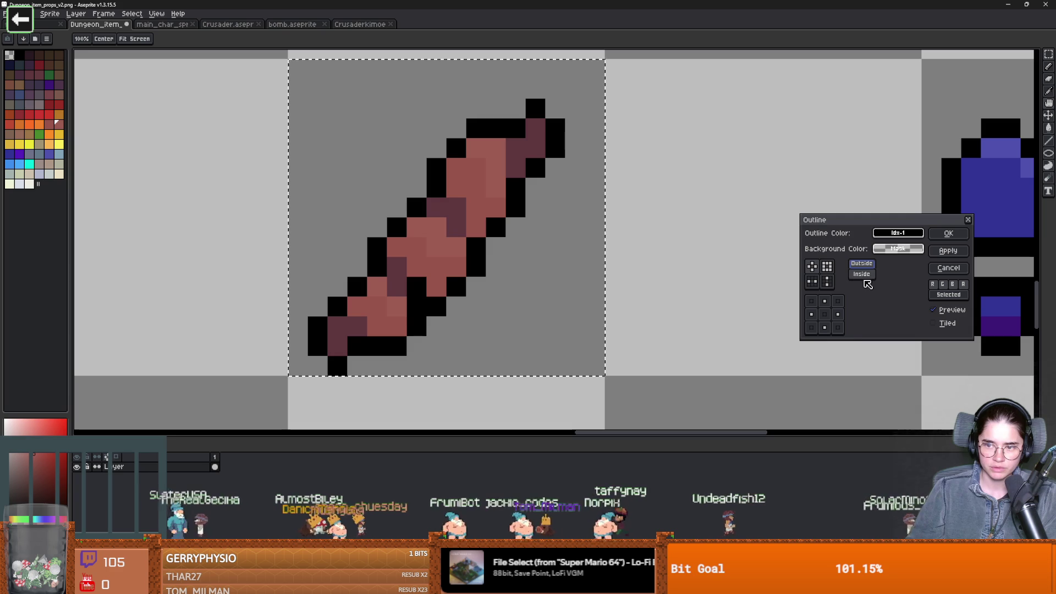
{"action": "left_click", "coordinate": [827, 266]}
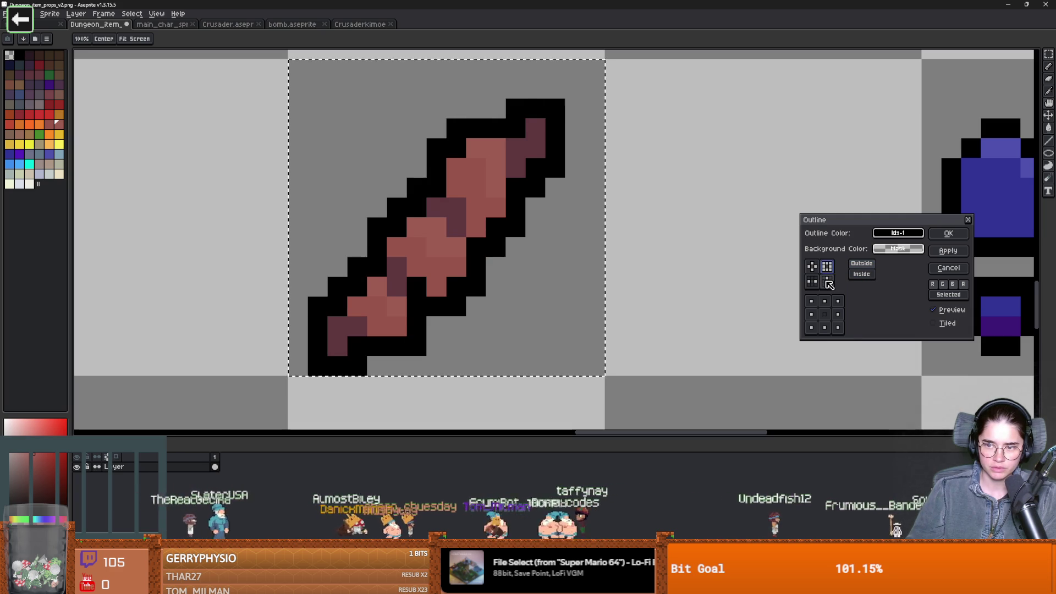
{"action": "left_click", "coordinate": [828, 283]}
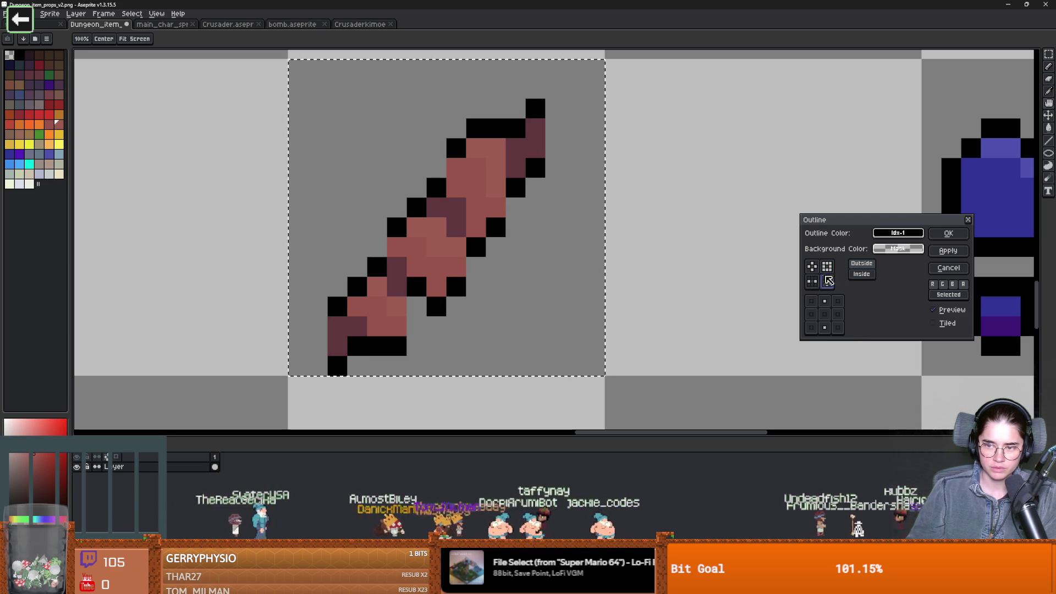
{"action": "key", "text": "Return"}
{"action": "scroll", "coordinate": [467, 254], "scroll_direction": "down", "scroll_amount": 2}
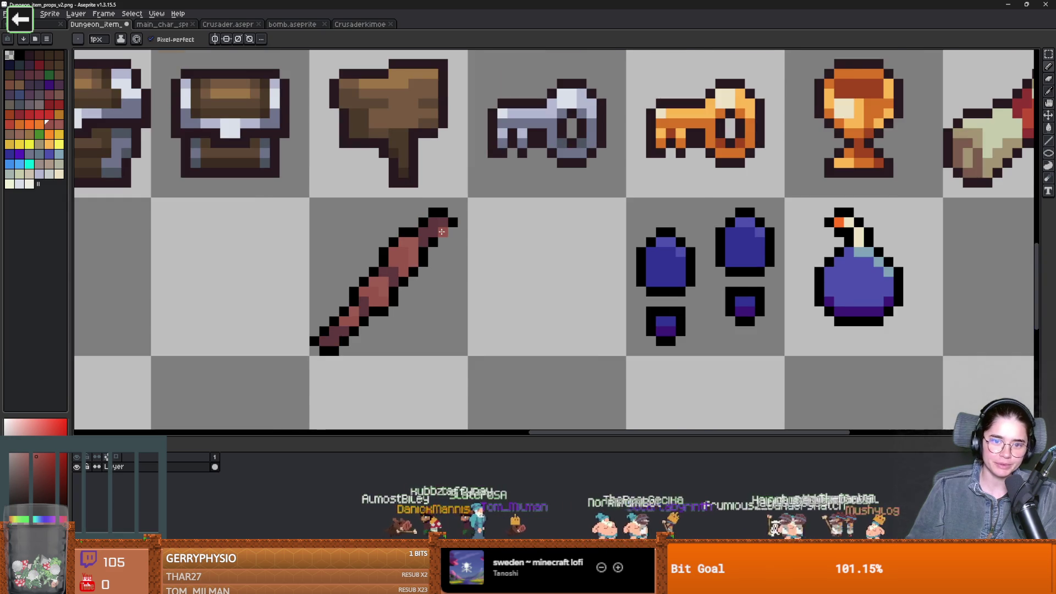
{"action": "scroll", "coordinate": [441, 234], "scroll_direction": "up", "scroll_amount": 1}
{"action": "left_click", "coordinate": [360, 208], "text": "alt"}
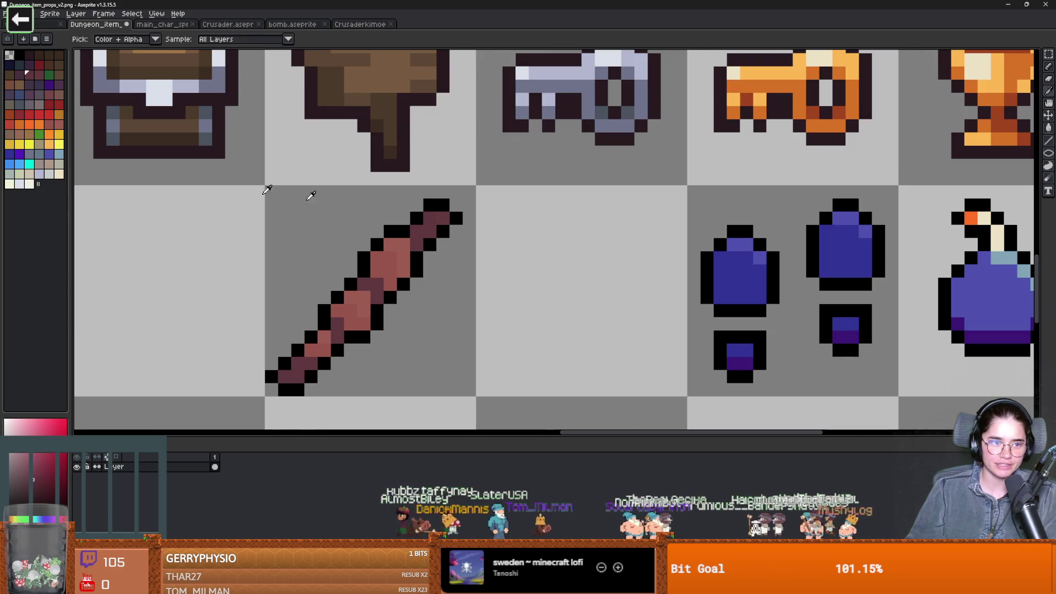
{"action": "left_click", "coordinate": [20, 113]}
{"action": "left_click", "coordinate": [410, 227]}
{"action": "scroll", "coordinate": [108, 189], "scroll_direction": "up", "scroll_amount": 1}
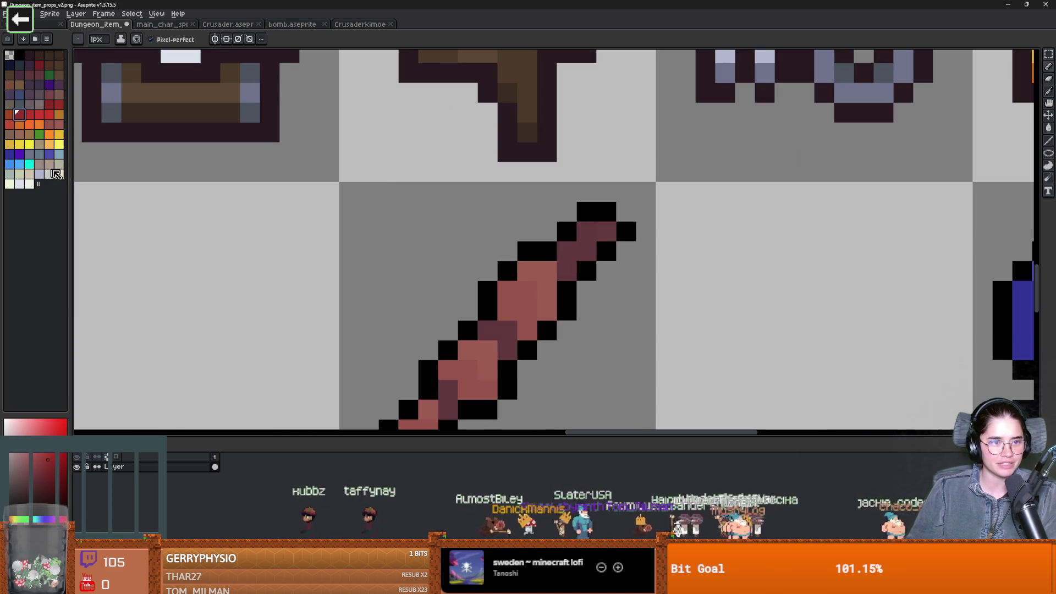
{"action": "left_click", "coordinate": [59, 124]}
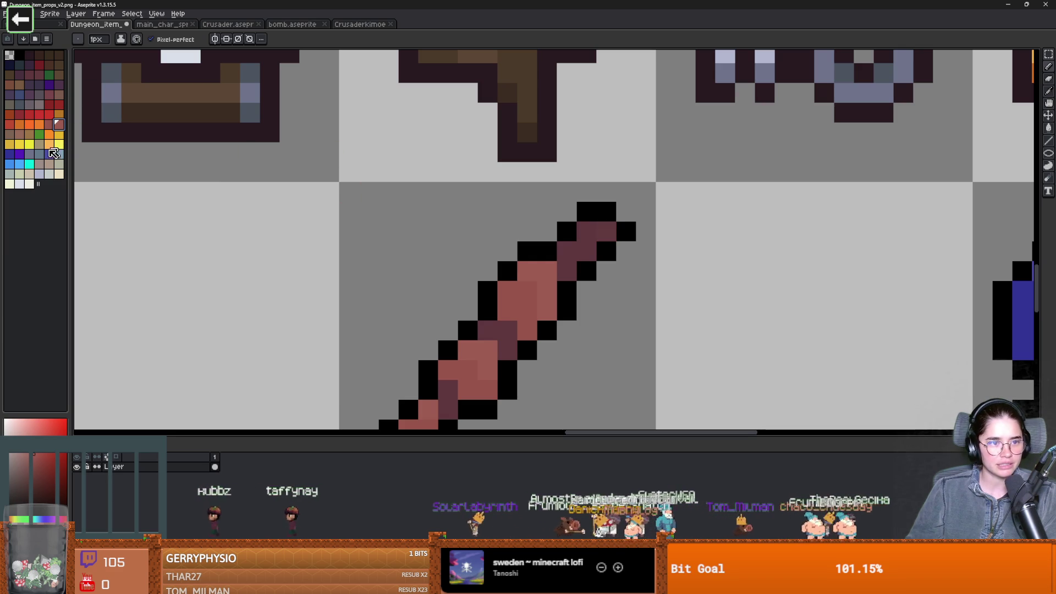
{"action": "left_click", "coordinate": [29, 134]}
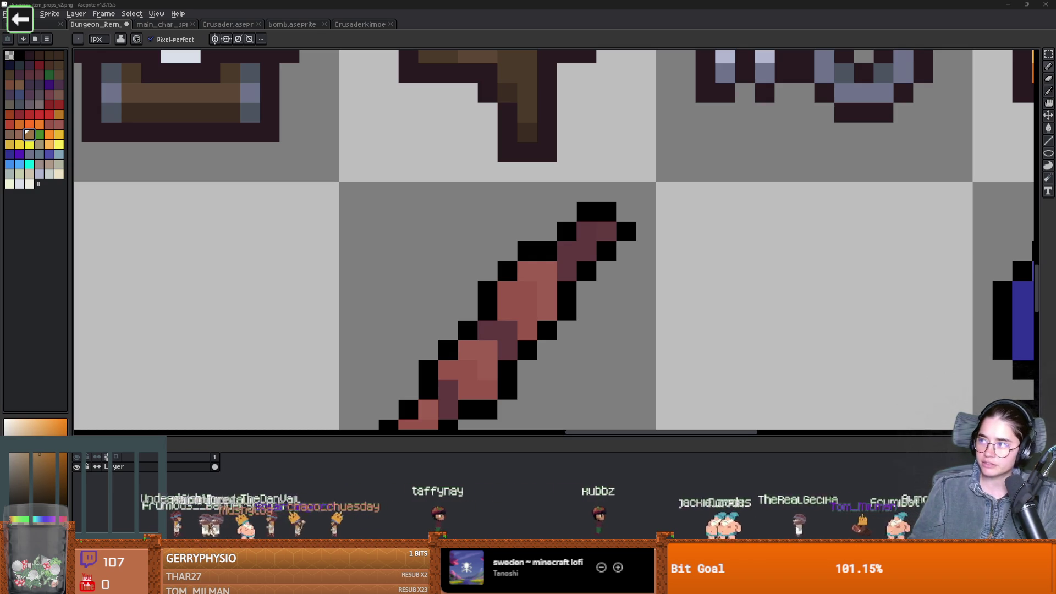
{"action": "key", "text": "alt+Tab"}
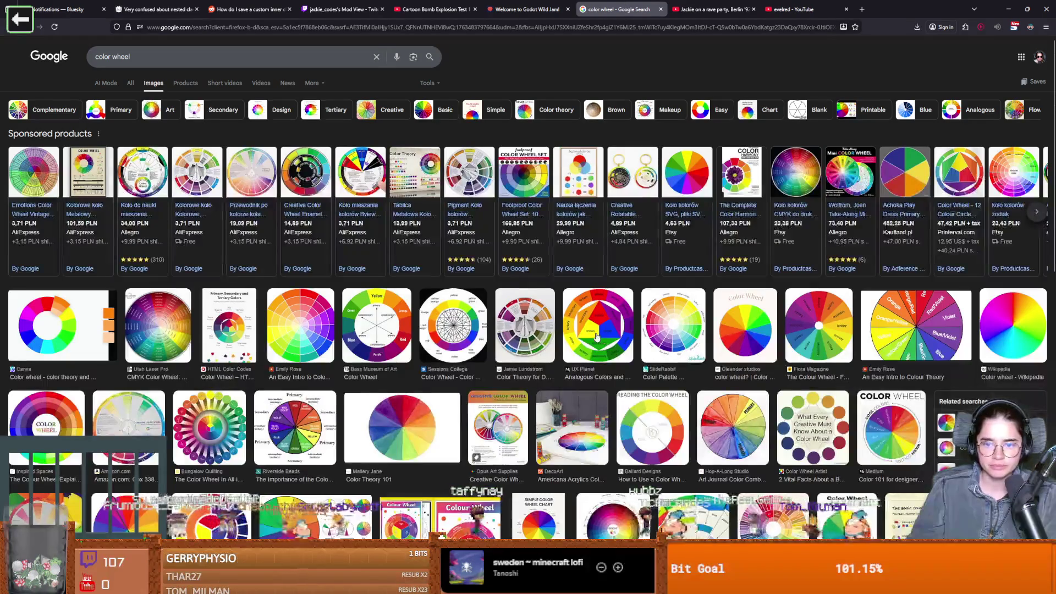
{"action": "left_click", "coordinate": [606, 324]}
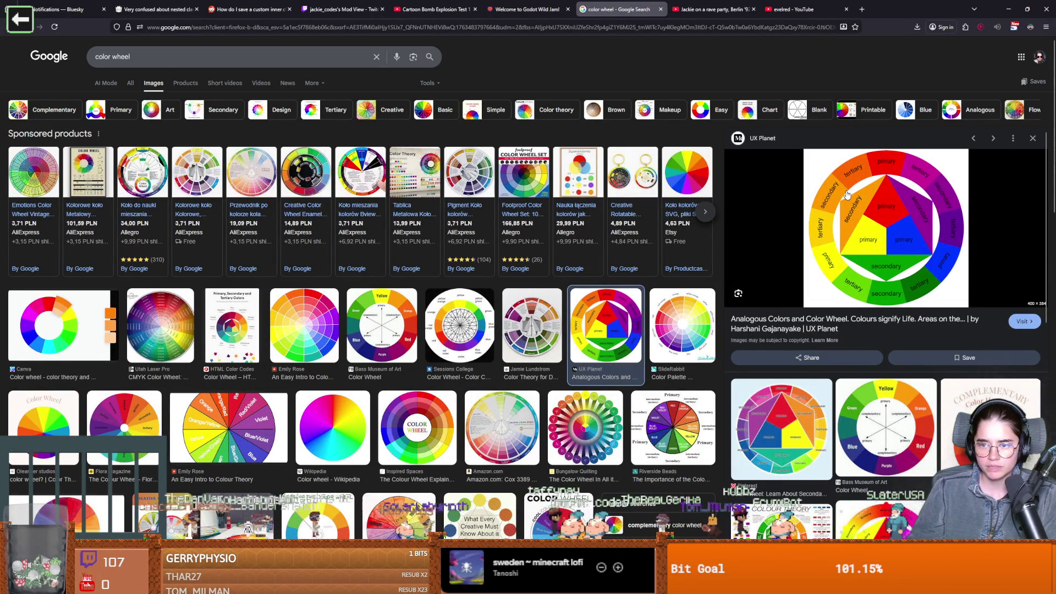
{"action": "key", "text": "alt+Tab"}
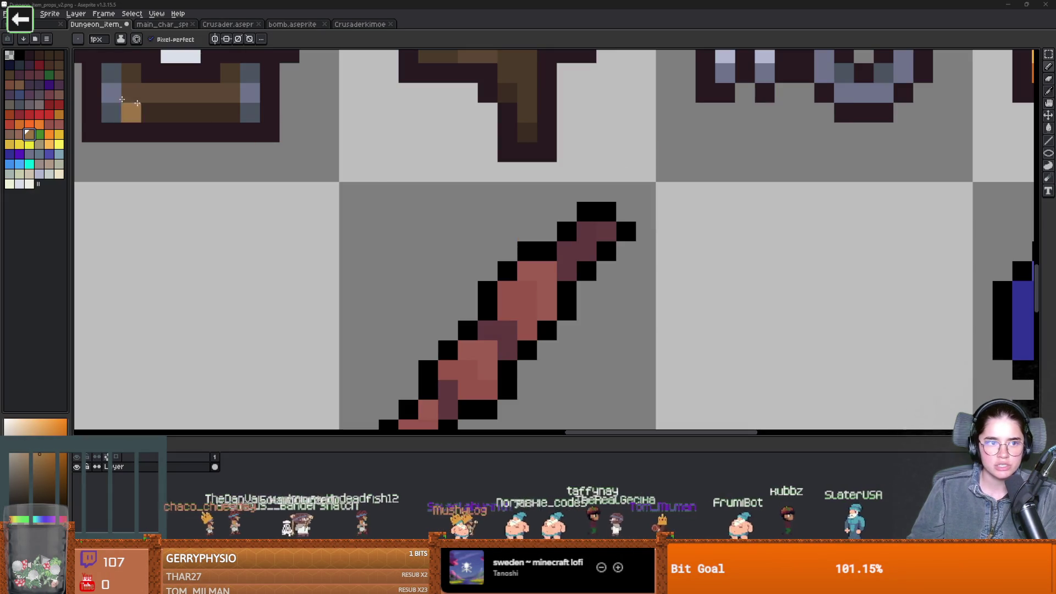
Paint a pale yellow pixel at the stick's lower tip
{"action": "left_click", "coordinate": [57, 104]}
{"action": "scroll", "coordinate": [685, 311], "scroll_direction": "down", "scroll_amount": 5}
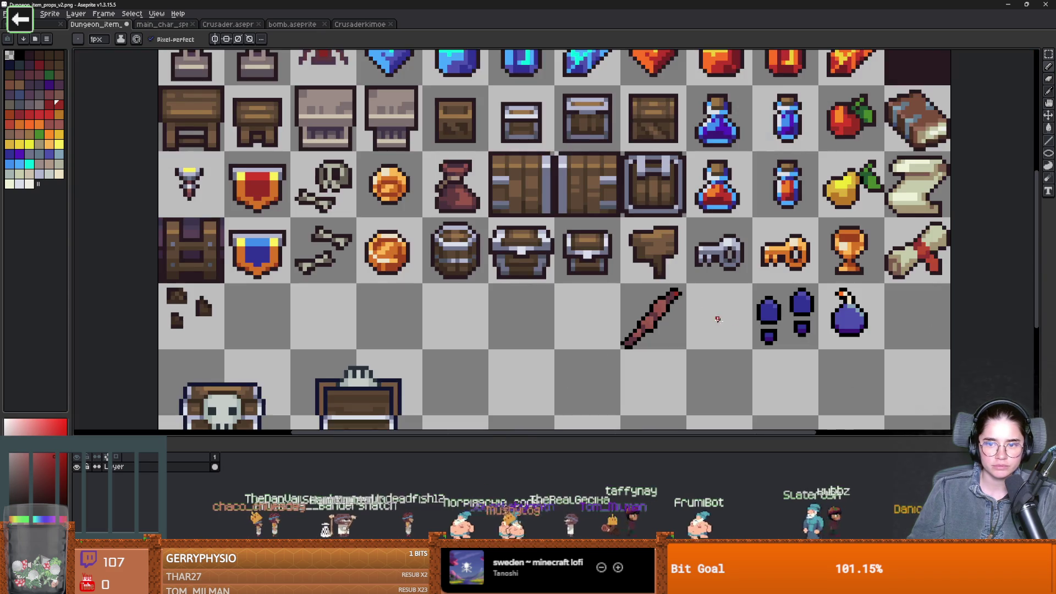
{"action": "scroll", "coordinate": [611, 201], "scroll_direction": "up", "scroll_amount": 3}
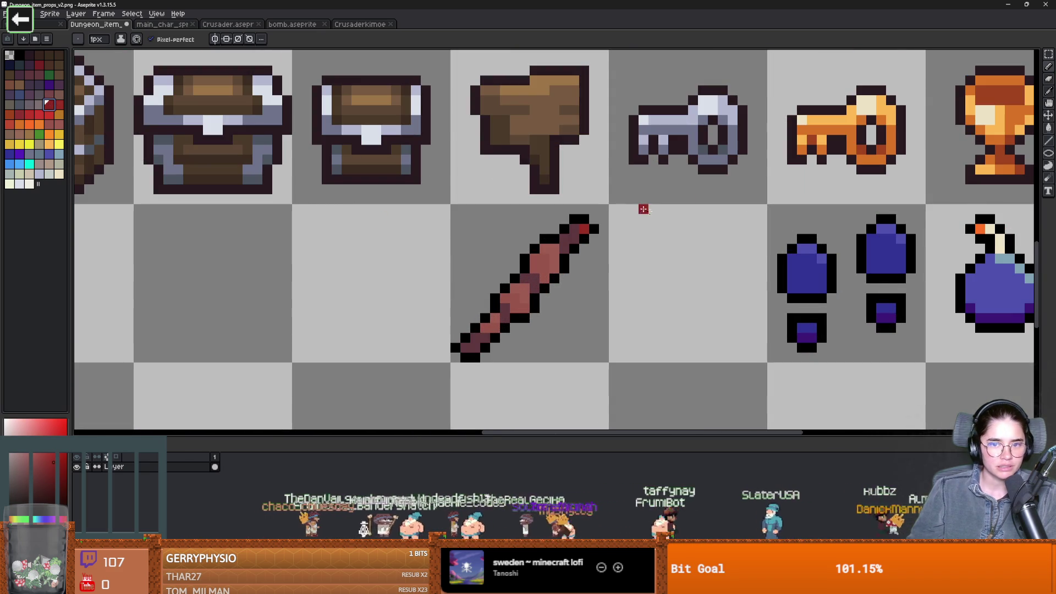
{"action": "scroll", "coordinate": [693, 279], "scroll_direction": "down", "scroll_amount": 4}
{"action": "scroll", "coordinate": [693, 279], "scroll_direction": "up", "scroll_amount": 2}
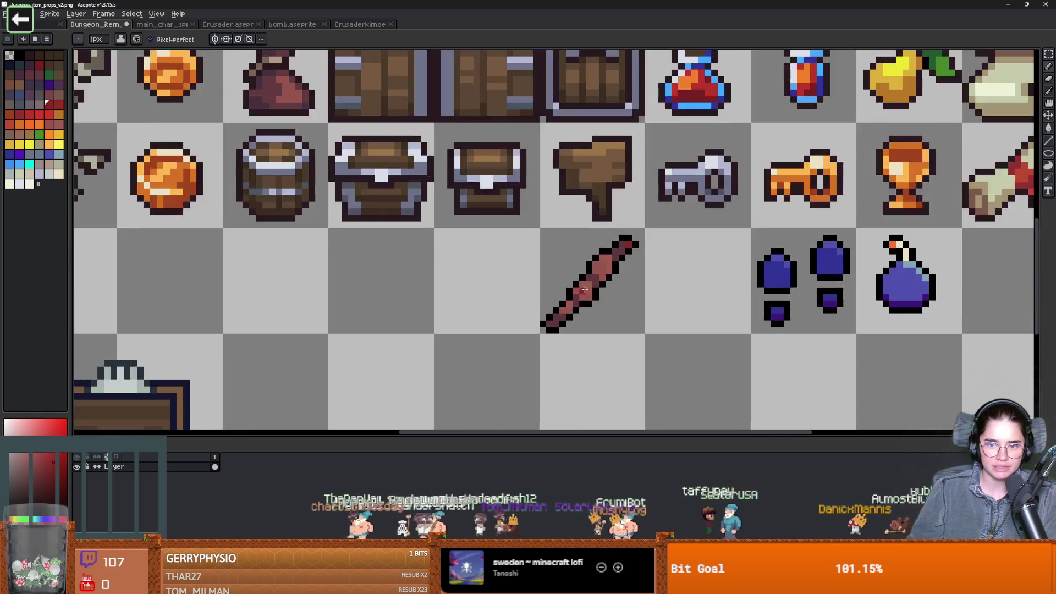
{"action": "scroll", "coordinate": [585, 290], "scroll_direction": "up", "scroll_amount": 2}
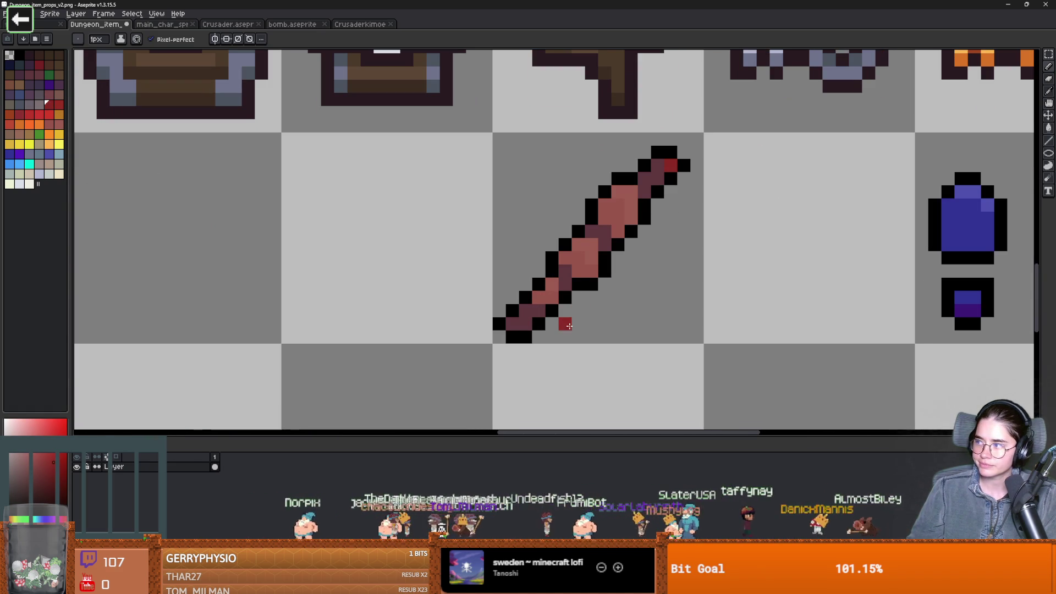
{"action": "left_click", "coordinate": [55, 138]}
{"action": "left_click", "coordinate": [512, 324]}
Sample the stick's red near its top with the eyedropper
{"action": "scroll", "coordinate": [648, 394], "scroll_direction": "down", "scroll_amount": 1}
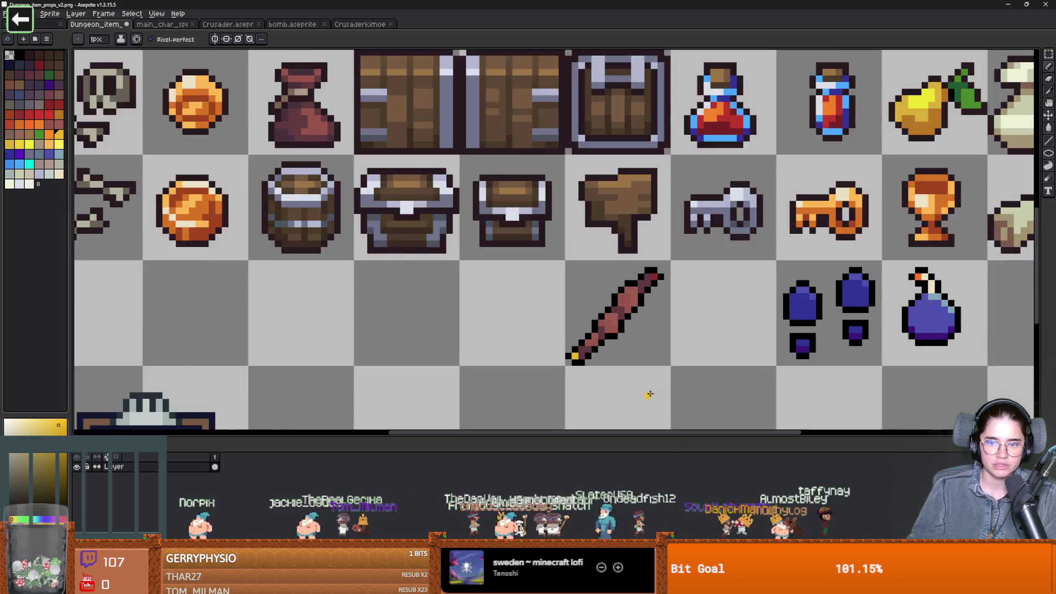
{"action": "scroll", "coordinate": [648, 394], "scroll_direction": "down", "scroll_amount": 2}
{"action": "scroll", "coordinate": [651, 384], "scroll_direction": "up", "scroll_amount": 5}
{"action": "key", "text": "v"}
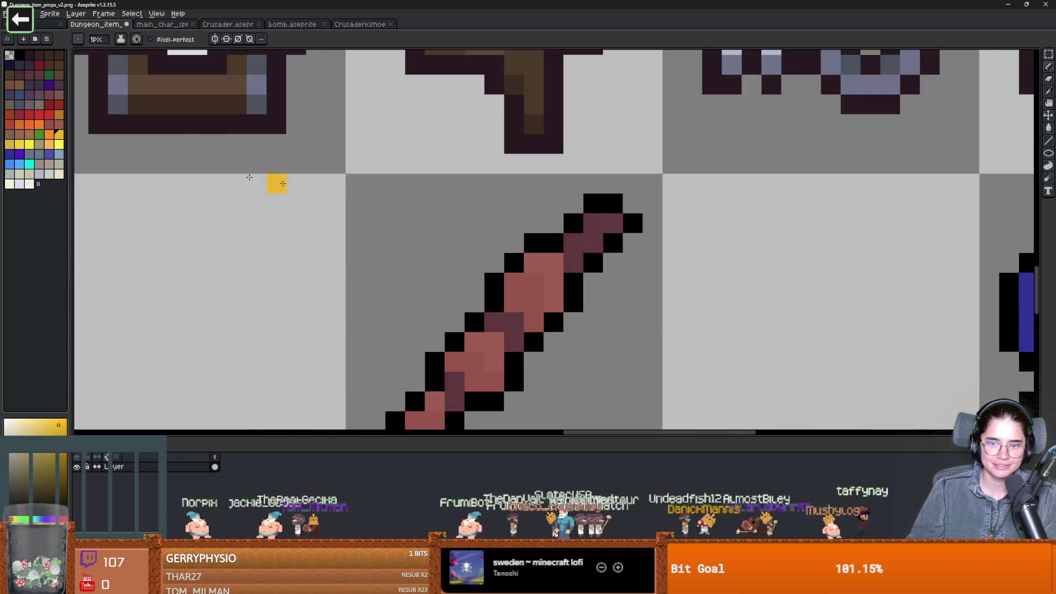
{"action": "key", "text": "b"}
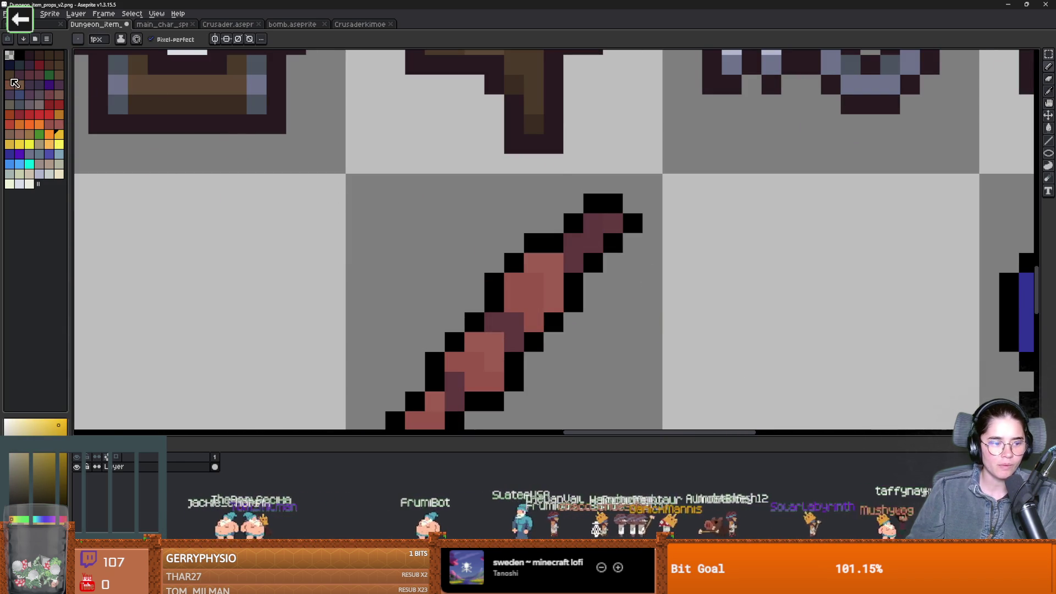
{"action": "key", "text": "i"}
{"action": "left_click", "coordinate": [600, 220]}
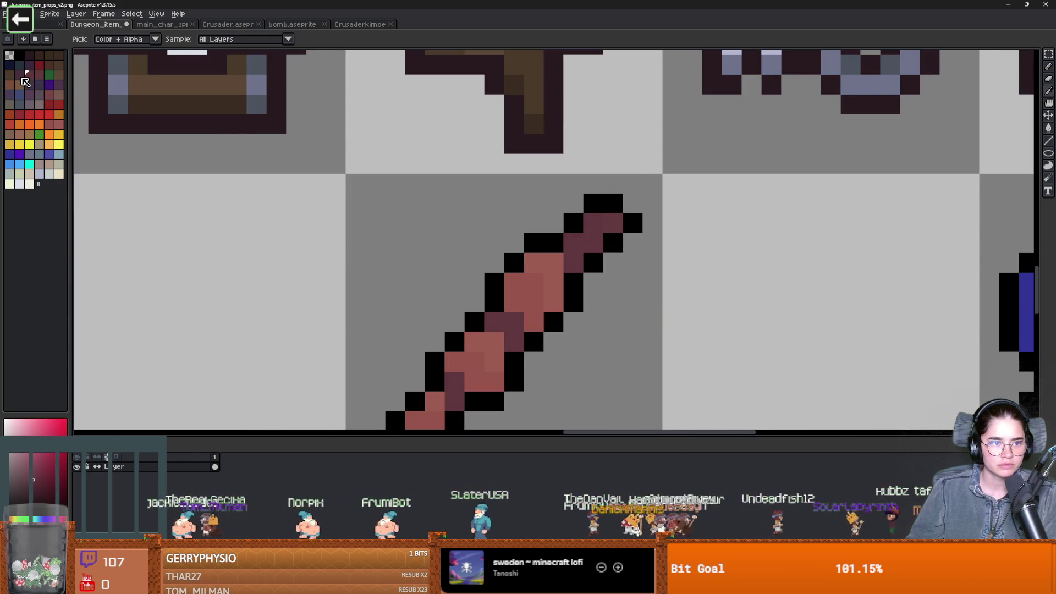
{"action": "key", "text": "b"}
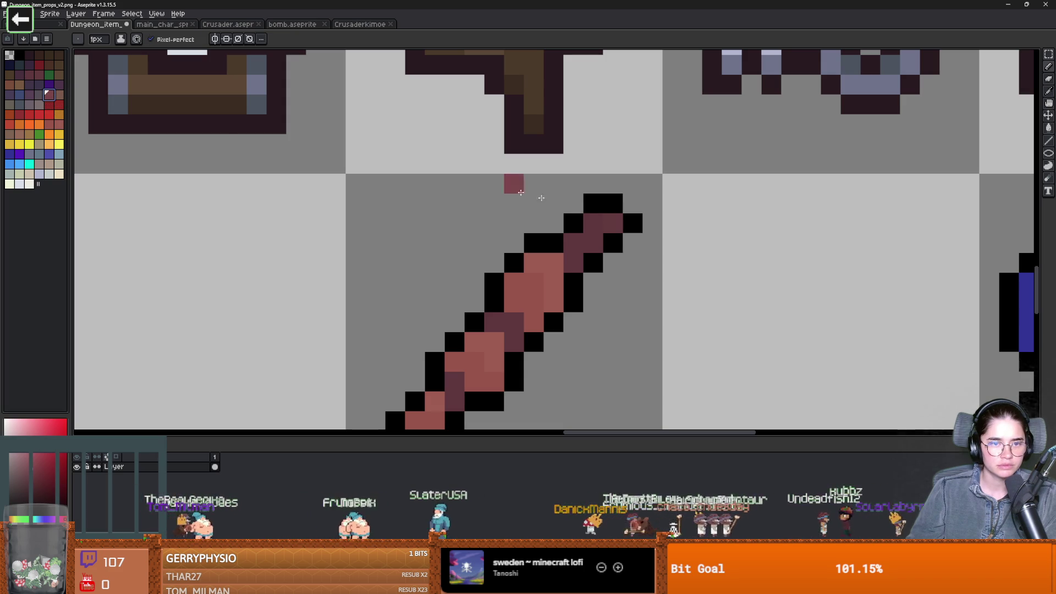
Paint lighter pink highlights along the stick's body
{"action": "scroll", "coordinate": [632, 263], "scroll_direction": "down", "scroll_amount": 4}
{"action": "scroll", "coordinate": [579, 290], "scroll_direction": "up", "scroll_amount": 3}
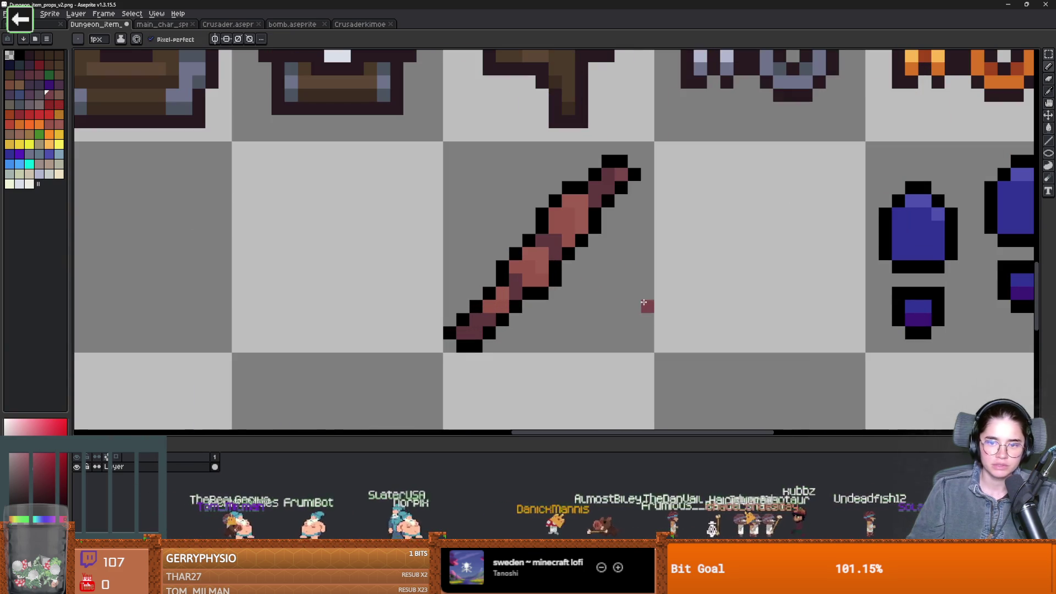
{"action": "key", "text": "i"}
{"action": "key", "text": "b"}
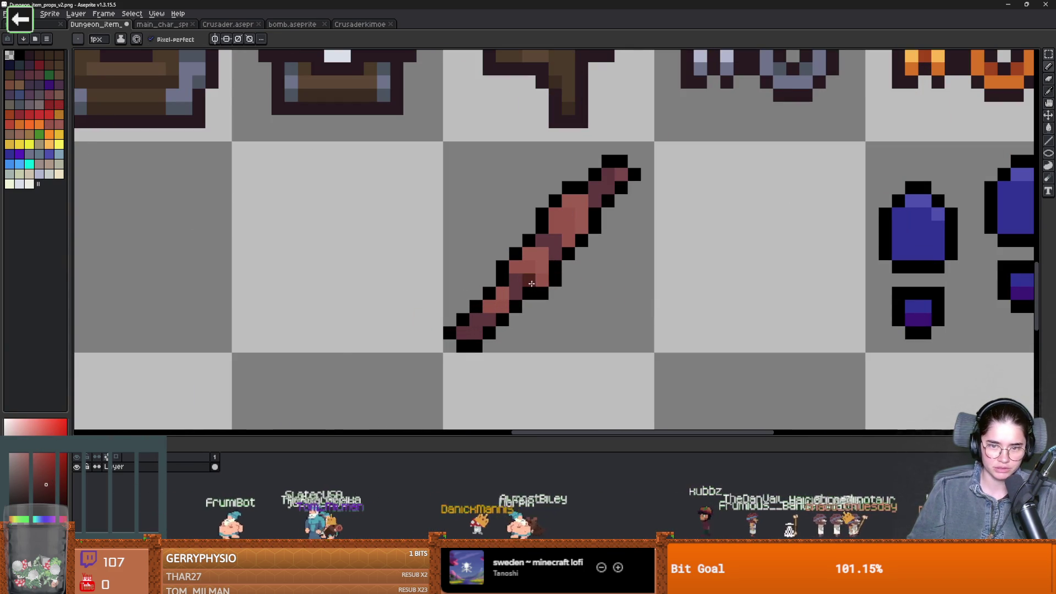
{"action": "scroll", "coordinate": [586, 347], "scroll_direction": "down", "scroll_amount": 3}
{"action": "scroll", "coordinate": [586, 346], "scroll_direction": "up", "scroll_amount": 2}
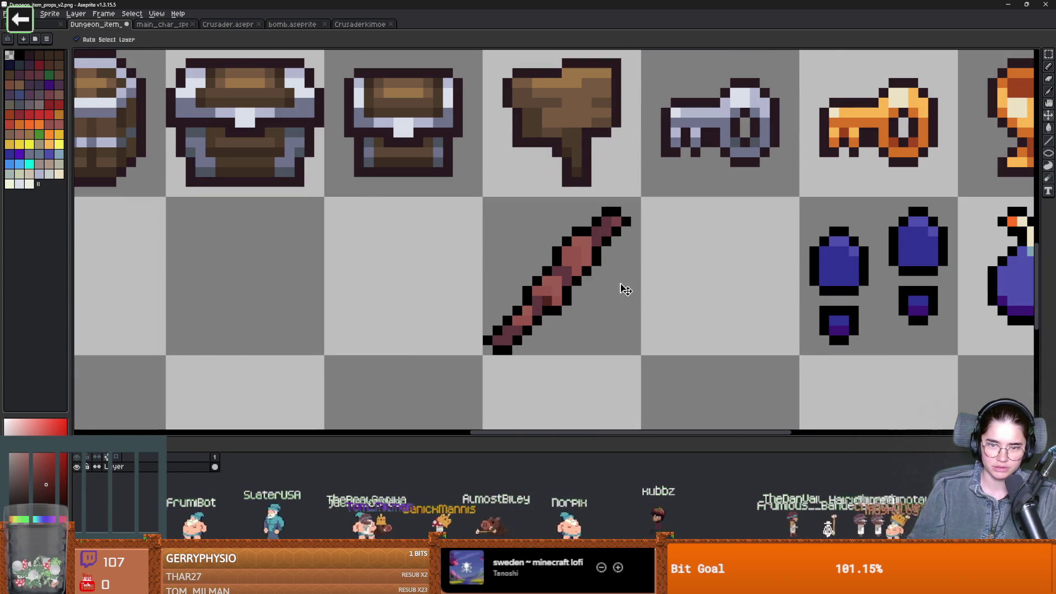
{"action": "scroll", "coordinate": [577, 327], "scroll_direction": "down", "scroll_amount": 3}
{"action": "scroll", "coordinate": [581, 328], "scroll_direction": "up", "scroll_amount": 1}
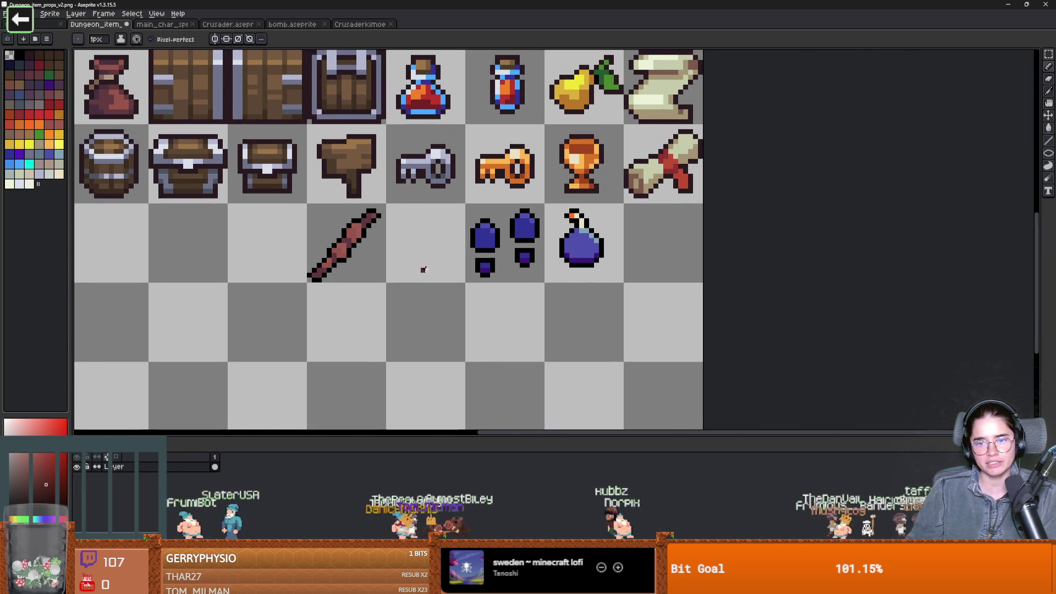
{"action": "scroll", "coordinate": [282, 215], "scroll_direction": "up", "scroll_amount": 1}
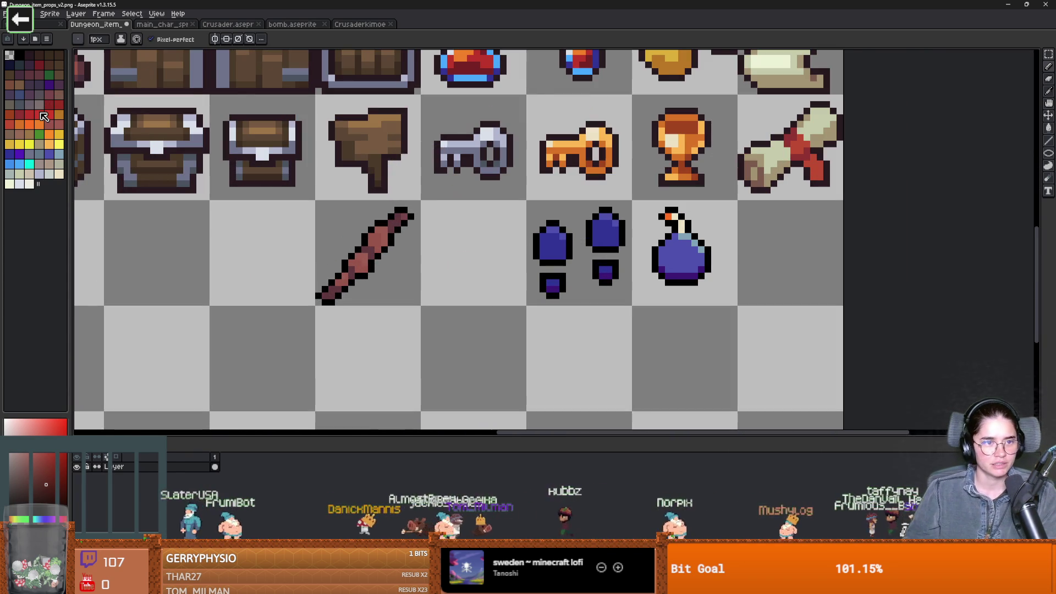
{"action": "scroll", "coordinate": [450, 223], "scroll_direction": "down", "scroll_amount": 3}
{"action": "scroll", "coordinate": [453, 221], "scroll_direction": "up", "scroll_amount": 1}
{"action": "scroll", "coordinate": [523, 187], "scroll_direction": "up", "scroll_amount": 1}
{"action": "scroll", "coordinate": [602, 154], "scroll_direction": "down", "scroll_amount": 1}
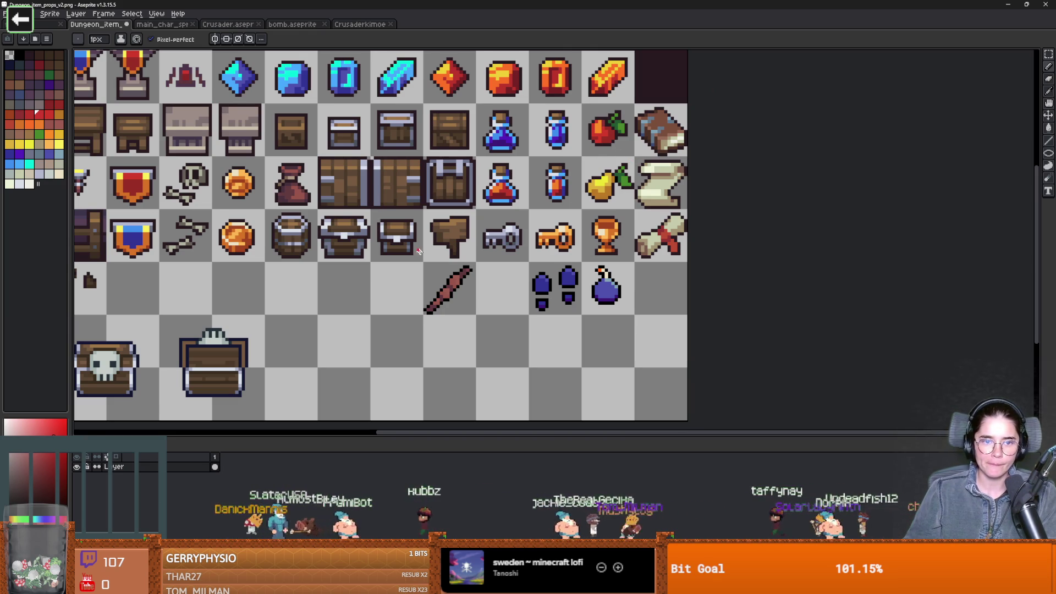
{"action": "scroll", "coordinate": [448, 259], "scroll_direction": "up", "scroll_amount": 2}
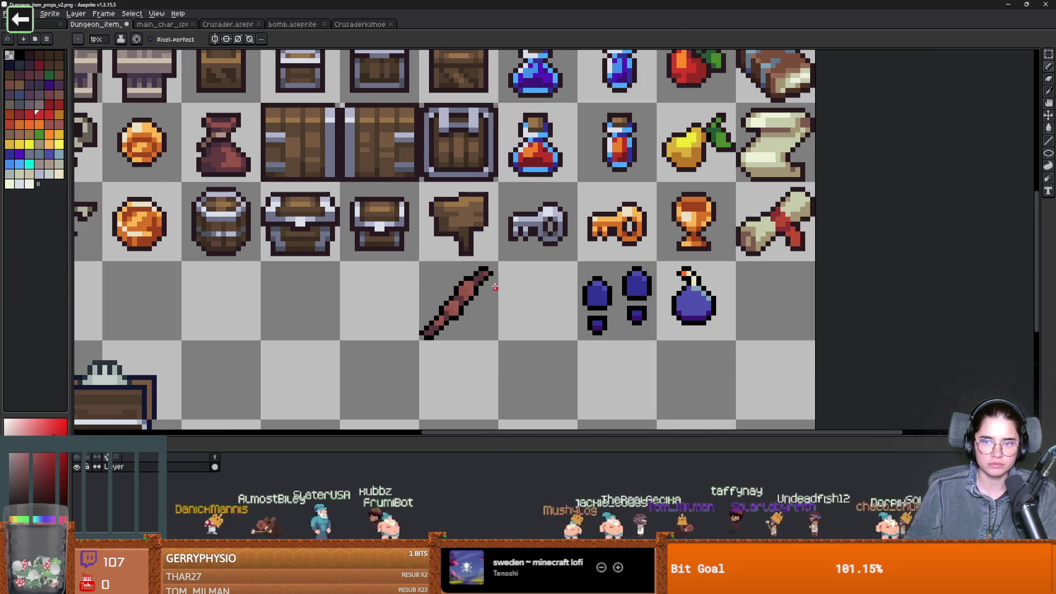
{"action": "scroll", "coordinate": [495, 287], "scroll_direction": "up", "scroll_amount": 4}
{"action": "key", "text": "alt"}
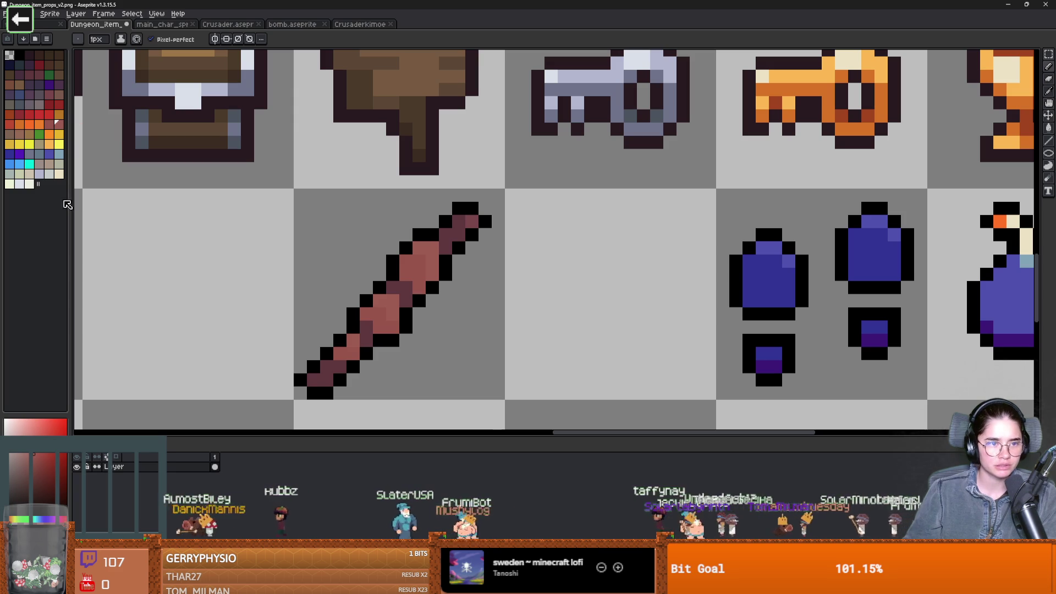
{"action": "left_click", "coordinate": [37, 430]}
{"action": "left_click_drag", "start_coordinate": [432, 275], "coordinate": [419, 251]}
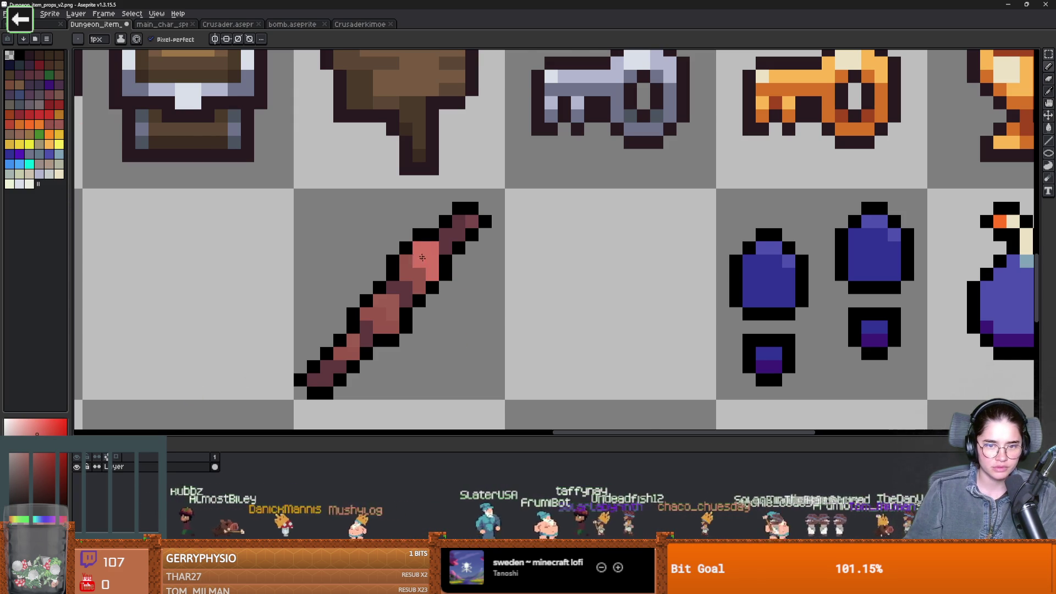
Sample shades from several stick pixels with the eyedropper
{"action": "scroll", "coordinate": [463, 347], "scroll_direction": "down", "scroll_amount": 3}
{"action": "scroll", "coordinate": [463, 347], "scroll_direction": "up", "scroll_amount": 2}
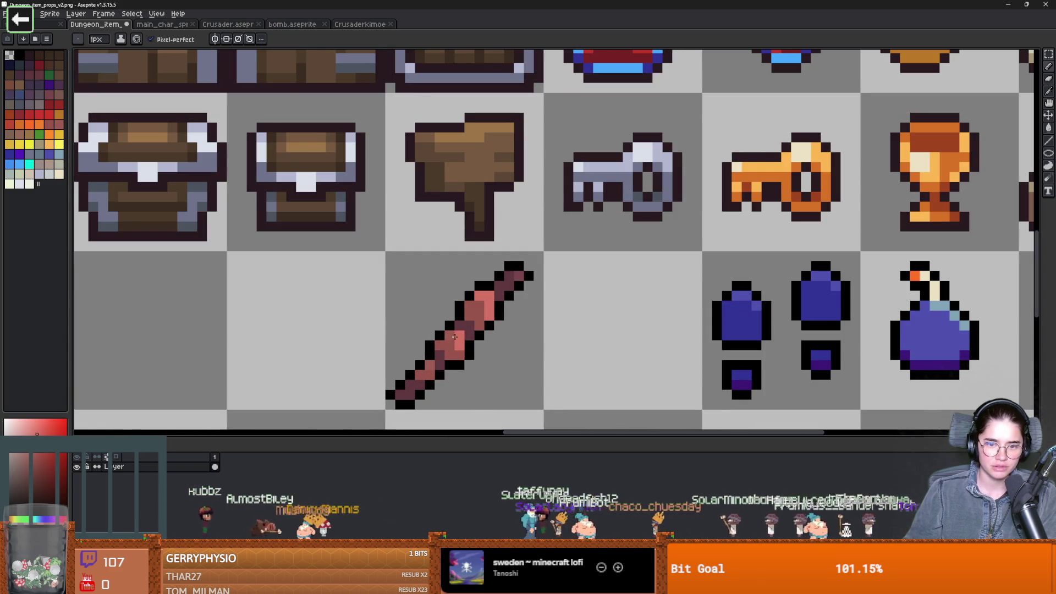
{"action": "scroll", "coordinate": [554, 370], "scroll_direction": "down", "scroll_amount": 3}
{"action": "scroll", "coordinate": [554, 371], "scroll_direction": "up", "scroll_amount": 4}
{"action": "left_click", "coordinate": [506, 230], "text": "alt"}
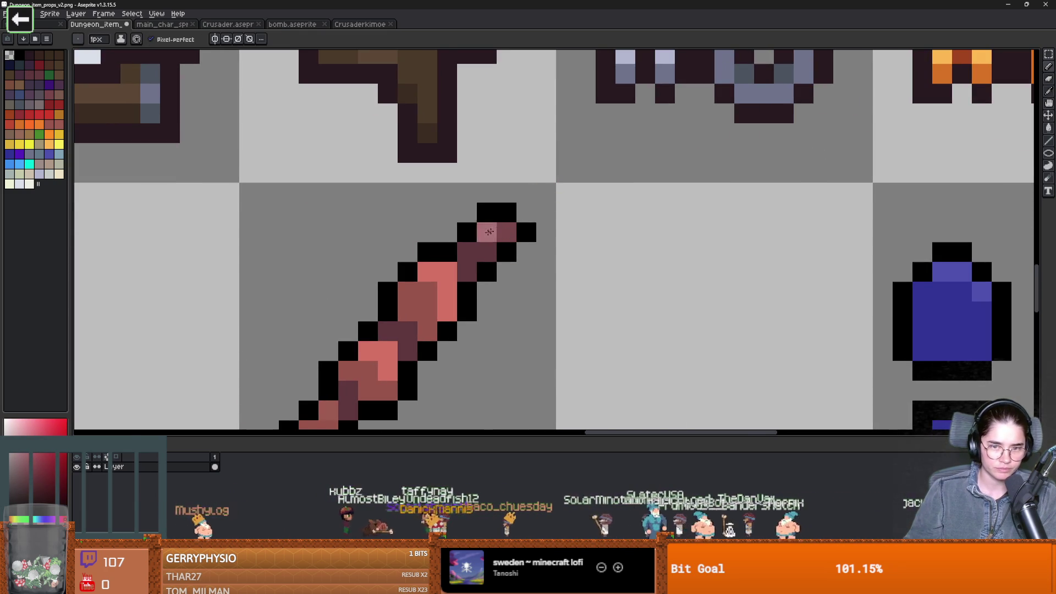
{"action": "scroll", "coordinate": [554, 367], "scroll_direction": "down", "scroll_amount": 3}
{"action": "scroll", "coordinate": [550, 330], "scroll_direction": "down", "scroll_amount": 2}
{"action": "scroll", "coordinate": [498, 286], "scroll_direction": "up", "scroll_amount": 6}
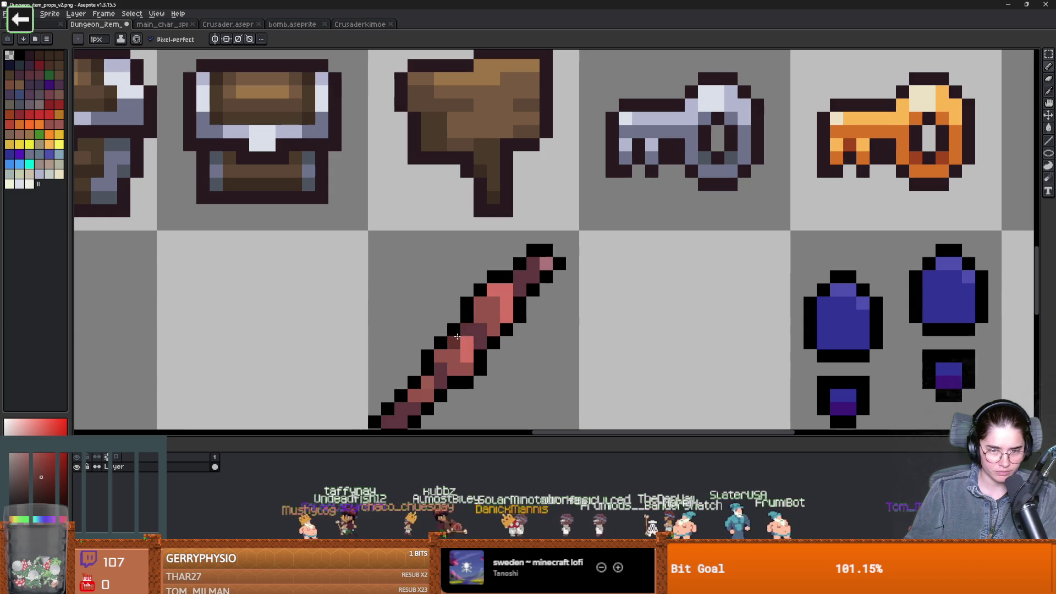
{"action": "scroll", "coordinate": [527, 376], "scroll_direction": "down", "scroll_amount": 2}
{"action": "scroll", "coordinate": [527, 376], "scroll_direction": "up", "scroll_amount": 3}
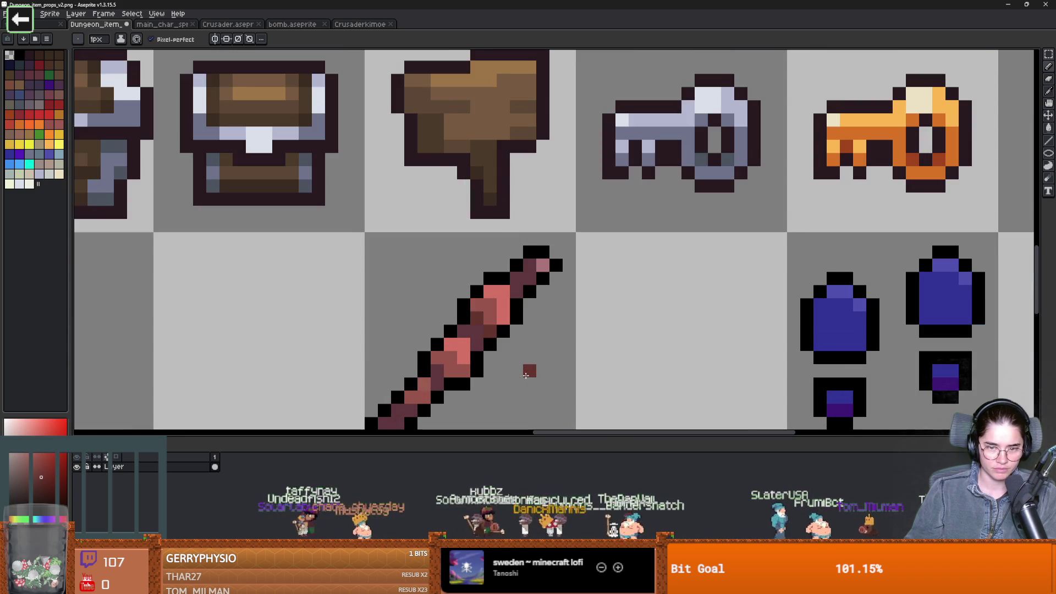
{"action": "left_click", "coordinate": [454, 314], "text": "alt"}
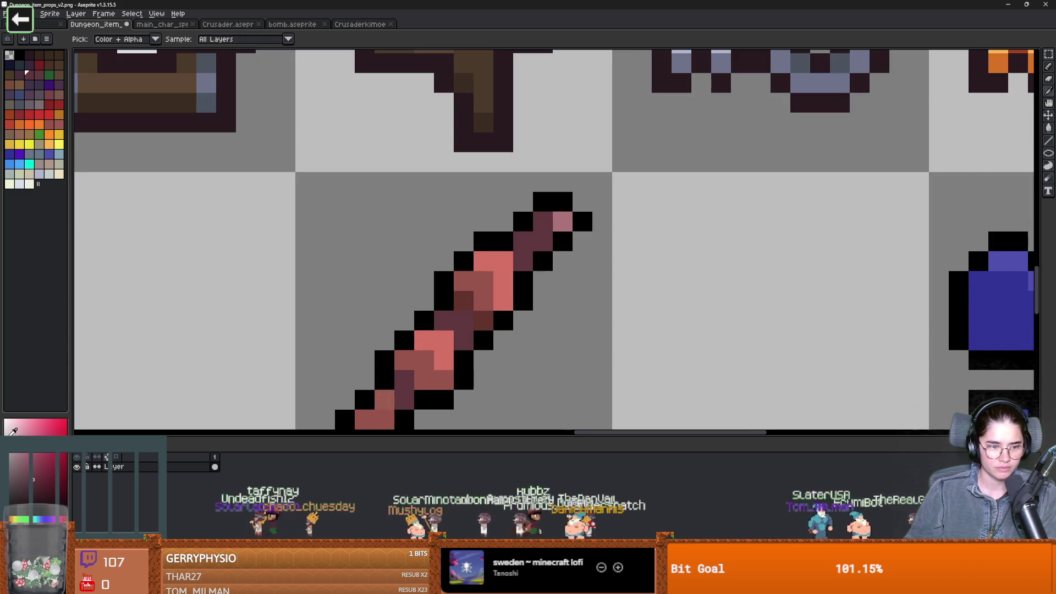
{"action": "scroll", "coordinate": [487, 385], "scroll_direction": "down", "scroll_amount": 2}
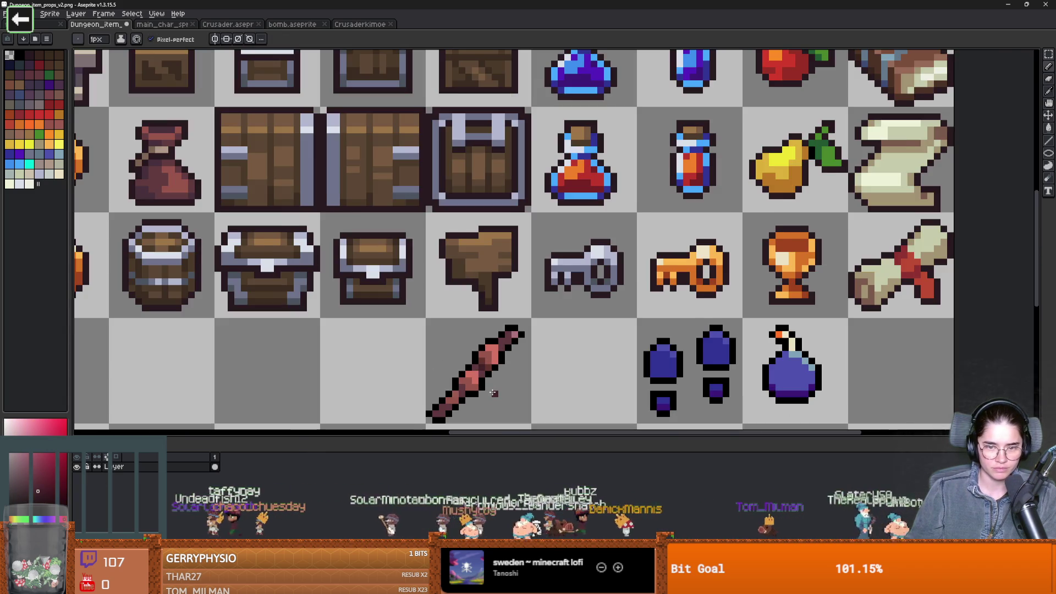
{"action": "scroll", "coordinate": [491, 380], "scroll_direction": "up", "scroll_amount": 1}
{"action": "scroll", "coordinate": [492, 381], "scroll_direction": "down", "scroll_amount": 1}
{"action": "scroll", "coordinate": [420, 244], "scroll_direction": "up", "scroll_amount": 2}
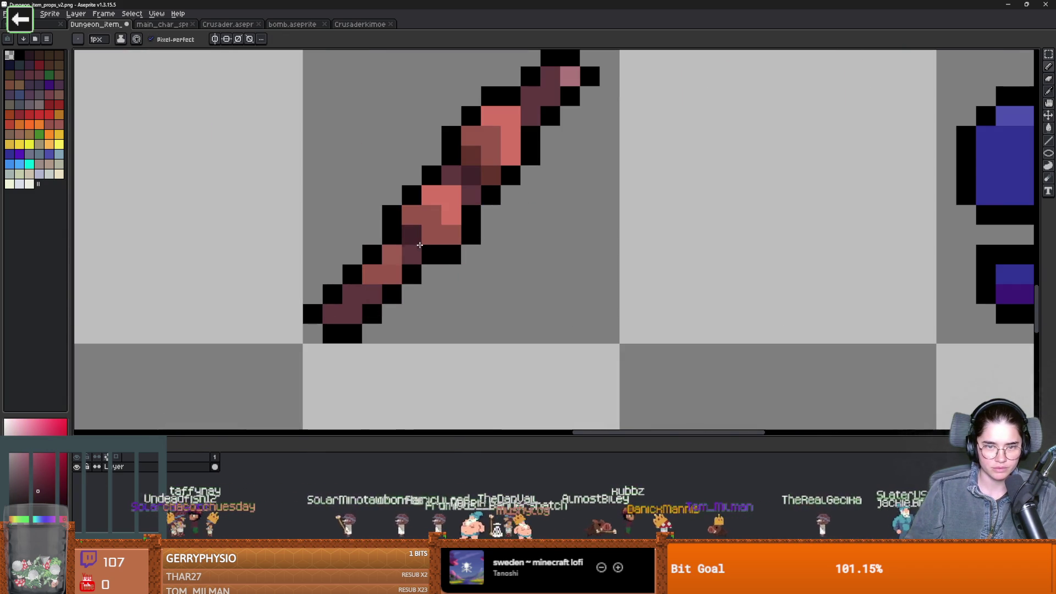
Paint a light salmon highlight pixel on the stick
{"action": "key", "text": "alt"}
{"action": "left_click", "coordinate": [454, 204], "text": "alt"}
{"action": "left_click", "coordinate": [399, 254]}
{"action": "scroll", "coordinate": [491, 298], "scroll_direction": "down", "scroll_amount": 3}
{"action": "scroll", "coordinate": [487, 203], "scroll_direction": "up", "scroll_amount": 2}
{"action": "key", "text": "alt"}
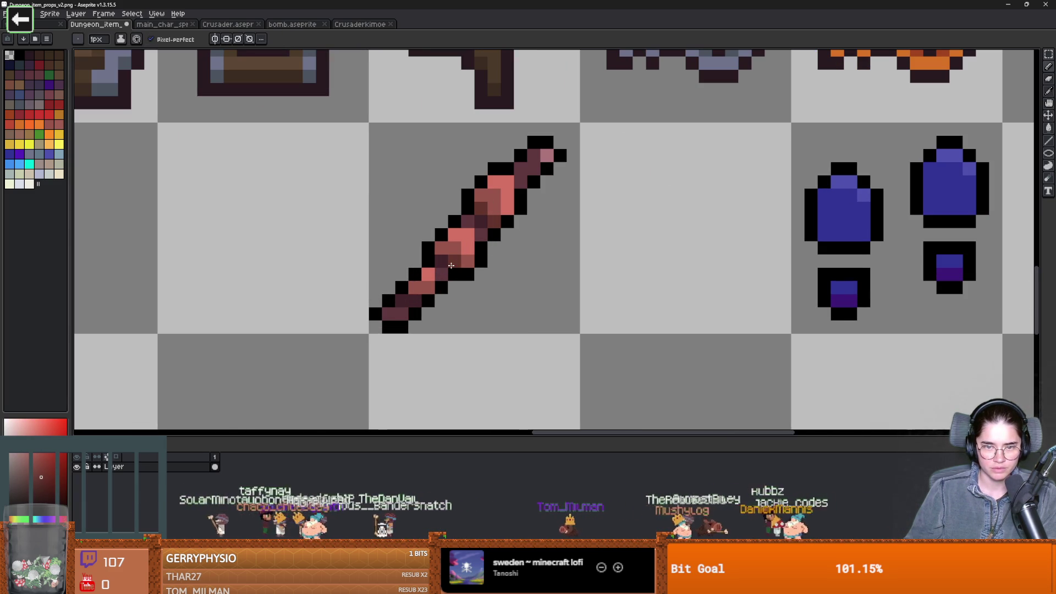
{"action": "scroll", "coordinate": [486, 297], "scroll_direction": "down", "scroll_amount": 1}
{"action": "scroll", "coordinate": [486, 297], "scroll_direction": "down", "scroll_amount": 3}
{"action": "scroll", "coordinate": [467, 292], "scroll_direction": "left", "scroll_amount": 2}
{"action": "scroll", "coordinate": [467, 293], "scroll_direction": "up", "scroll_amount": 1}
{"action": "scroll", "coordinate": [420, 323], "scroll_direction": "left", "scroll_amount": 1}
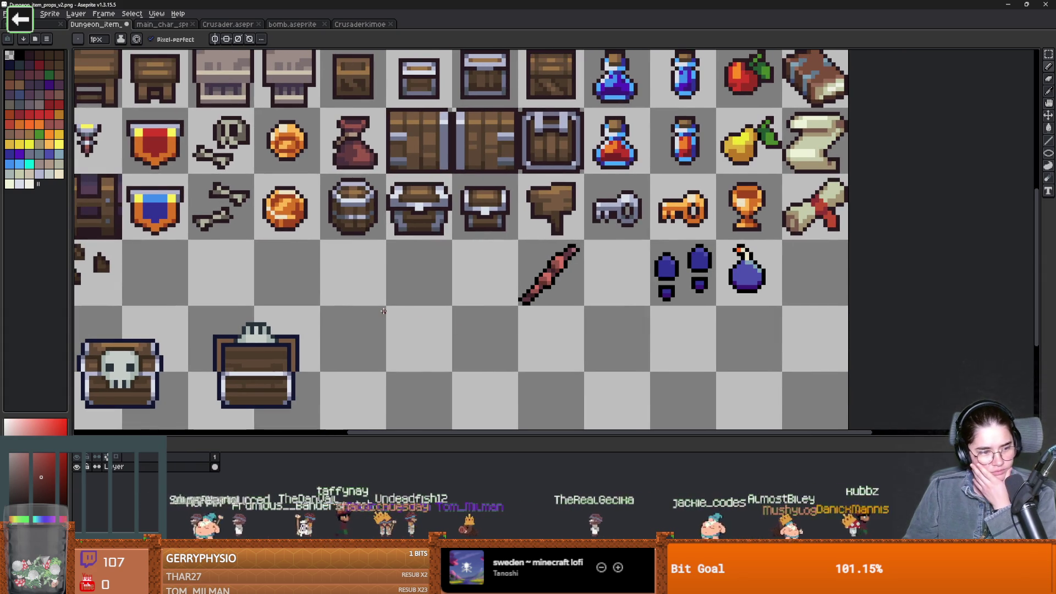
Add pink pixels below the stick's right edge and outline the new twig in black
{"action": "scroll", "coordinate": [556, 264], "scroll_direction": "up", "scroll_amount": 1}
{"action": "scroll", "coordinate": [555, 263], "scroll_direction": "up", "scroll_amount": 4}
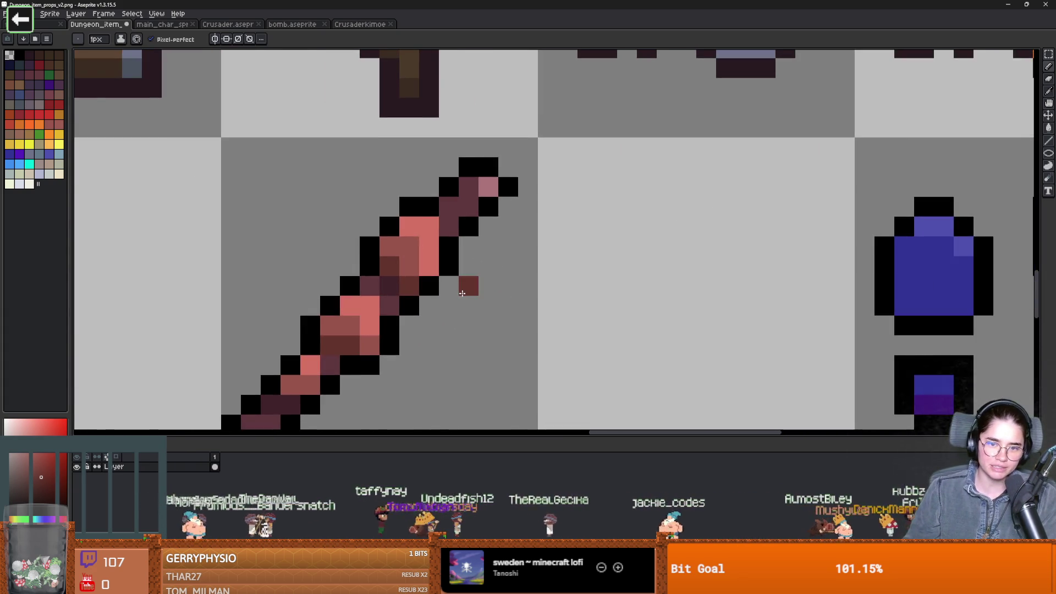
{"action": "scroll", "coordinate": [531, 306], "scroll_direction": "down", "scroll_amount": 4}
{"action": "scroll", "coordinate": [537, 317], "scroll_direction": "up", "scroll_amount": 4}
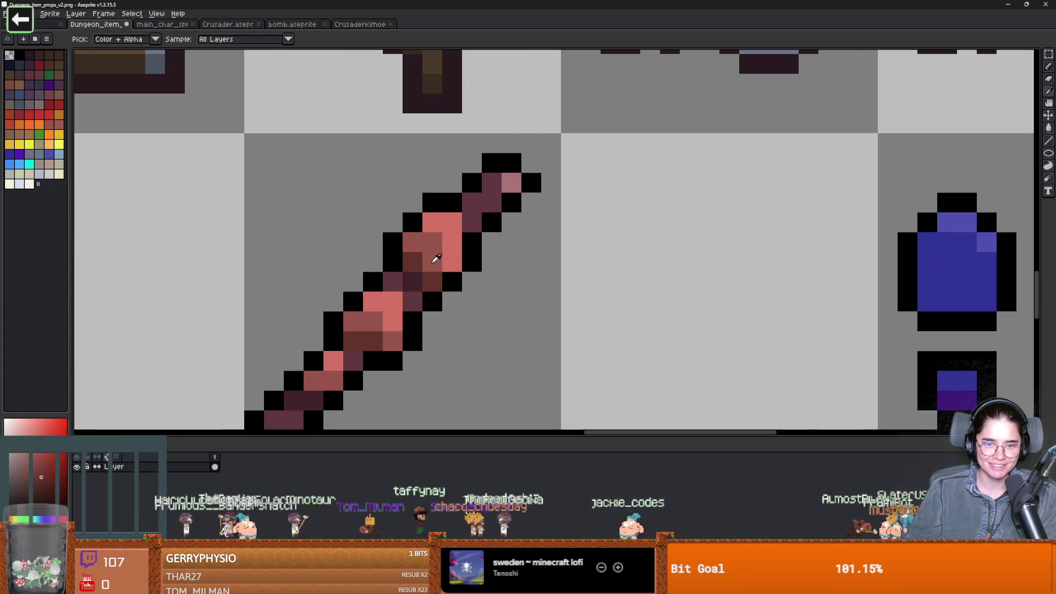
{"action": "left_click", "coordinate": [452, 322]}
{"action": "left_click", "coordinate": [472, 322]}
{"action": "left_click", "coordinate": [472, 253], "text": "alt"}
{"action": "mouse_move", "coordinate": [472, 282]}
{"action": "left_mouse_down"}
{"action": "mouse_move", "coordinate": [473, 304]}
{"action": "mouse_move", "coordinate": [444, 322]}
{"action": "mouse_move", "coordinate": [484, 338]}
{"action": "left_mouse_up"}
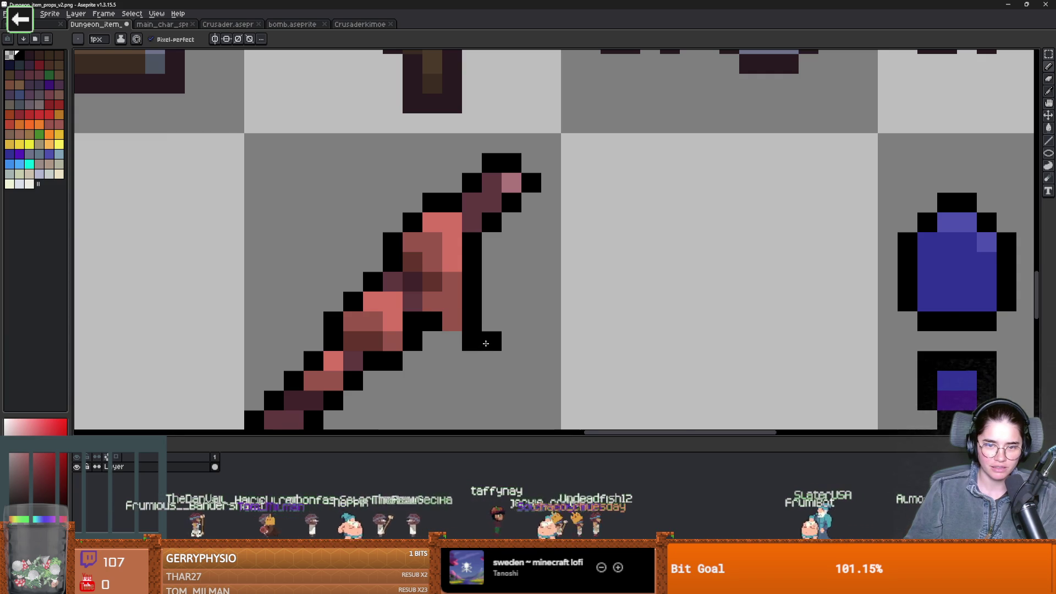
Shade a column dark maroon and lighten the pixels where the twig joins the stick
{"action": "scroll", "coordinate": [483, 337], "scroll_direction": "down", "scroll_amount": 4}
{"action": "scroll", "coordinate": [520, 365], "scroll_direction": "down", "scroll_amount": 1}
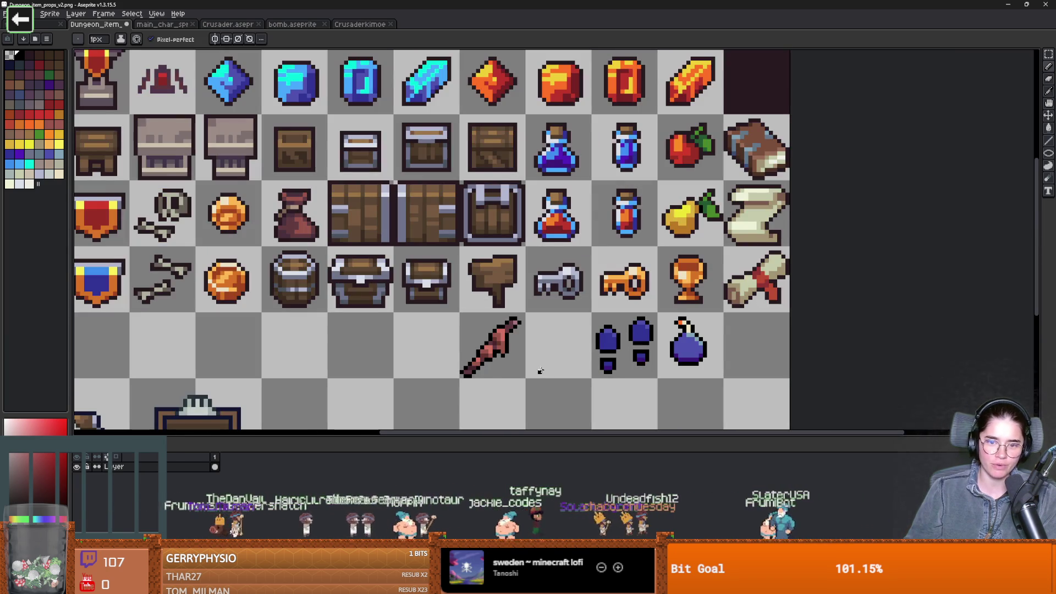
{"action": "scroll", "coordinate": [517, 360], "scroll_direction": "up", "scroll_amount": 5}
{"action": "left_click", "coordinate": [439, 274], "text": "alt"}
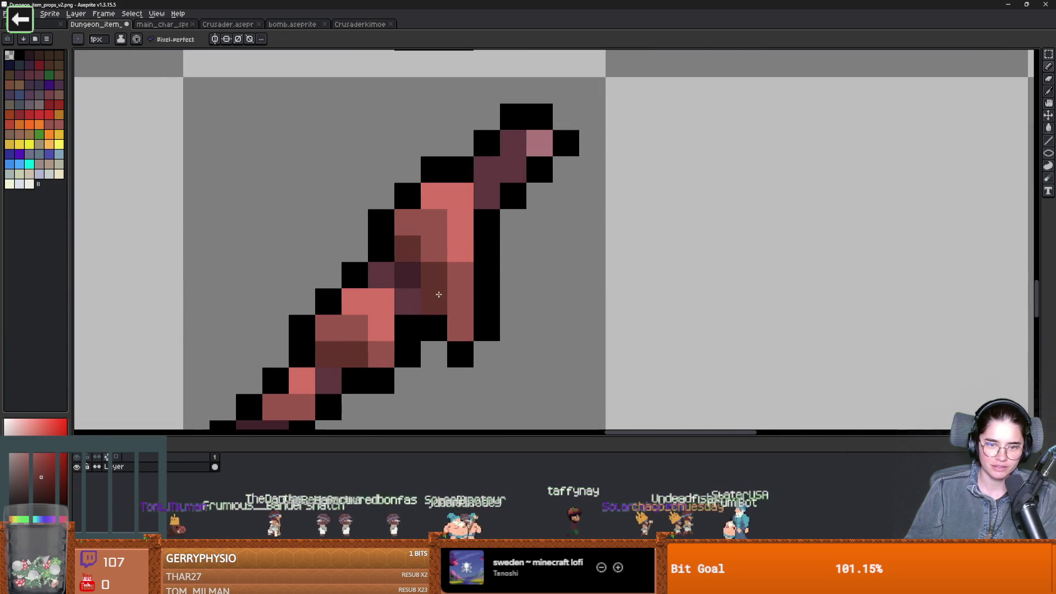
{"action": "left_click_drag", "start_coordinate": [460, 302], "coordinate": [460, 314]}
{"action": "left_click", "coordinate": [465, 274]}
{"action": "left_click_drag", "start_coordinate": [464, 274], "coordinate": [460, 308]}
{"action": "scroll", "coordinate": [495, 297], "scroll_direction": "down", "scroll_amount": 5}
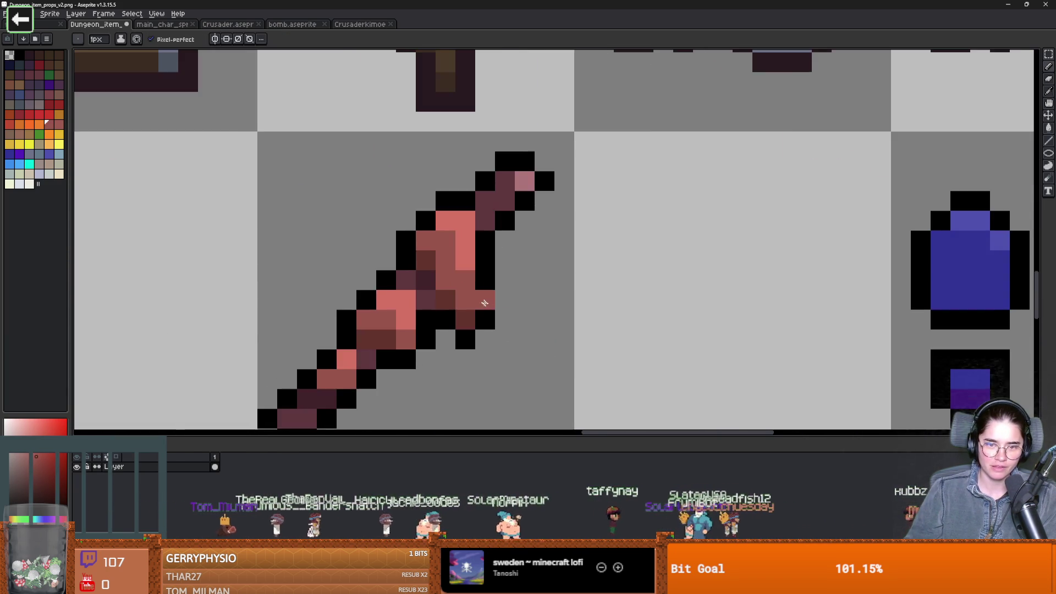
{"action": "scroll", "coordinate": [550, 327], "scroll_direction": "up", "scroll_amount": 3}
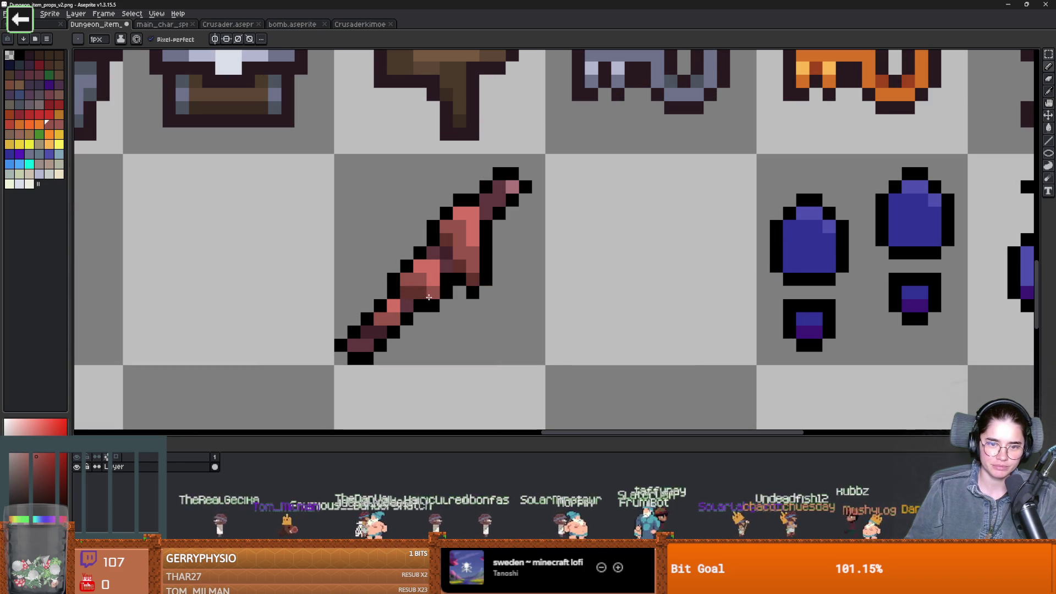
Pick red shades for the twig and outline the stick's lower-right edge in black
{"action": "left_click", "coordinate": [434, 300], "text": "alt"}
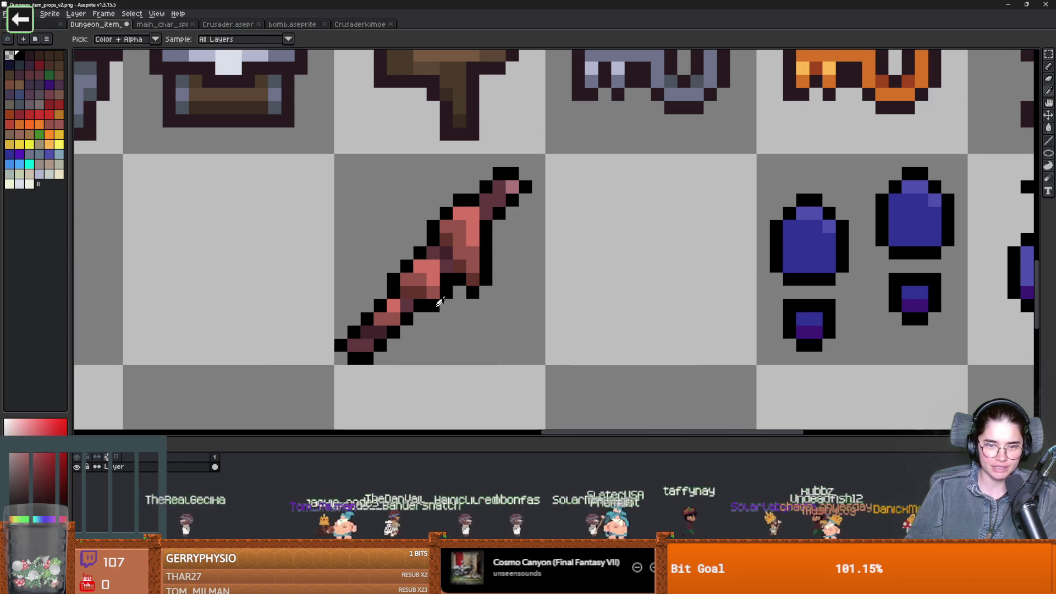
{"action": "left_click", "coordinate": [434, 312], "text": "alt"}
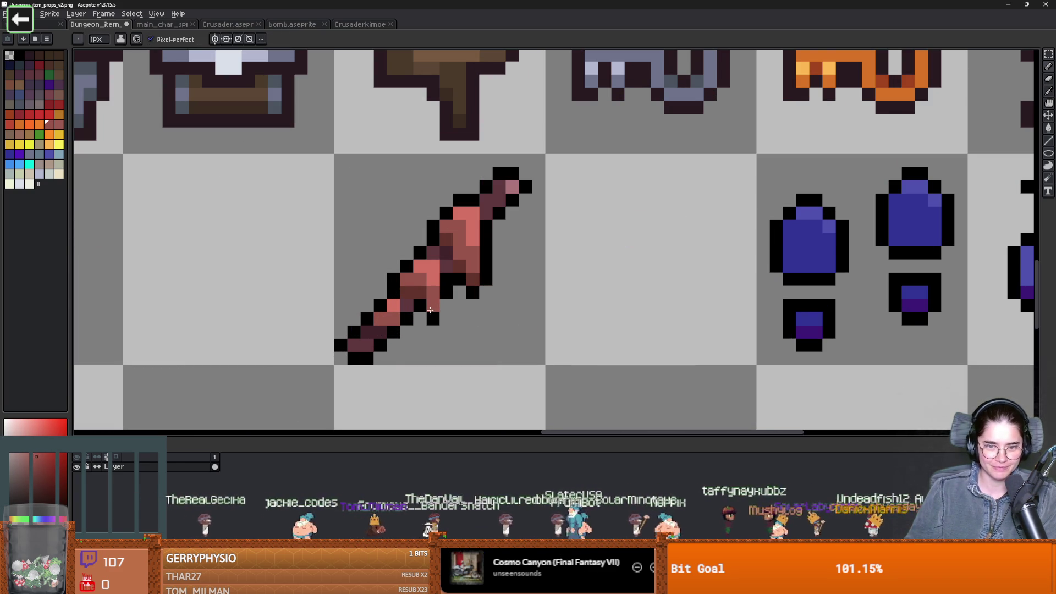
{"action": "left_click", "coordinate": [424, 303], "text": "alt"}
{"action": "left_click", "coordinate": [447, 293], "text": "alt"}
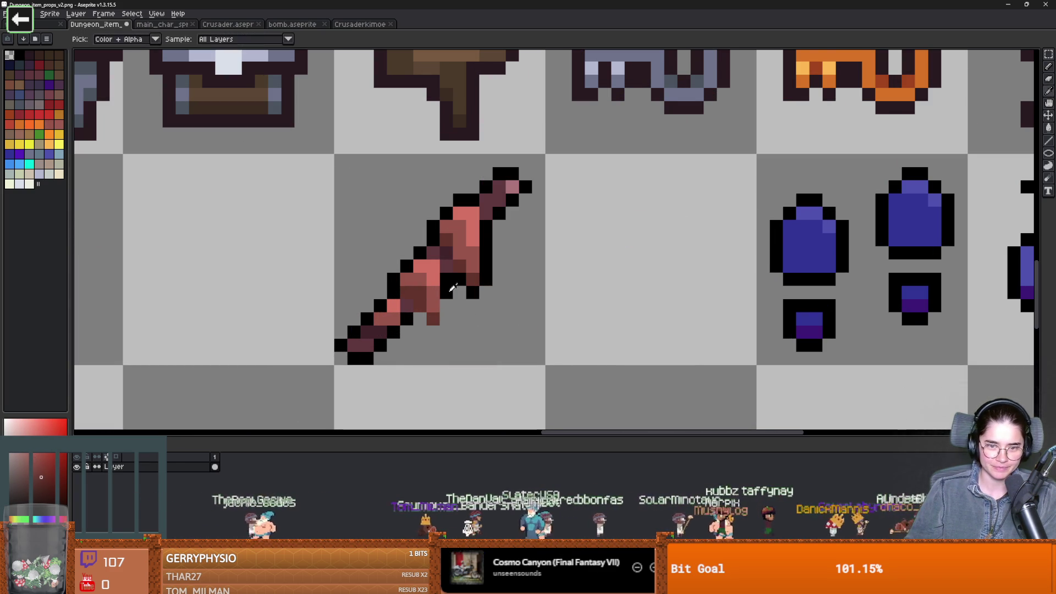
{"action": "mouse_move", "coordinate": [447, 306]}
{"action": "left_mouse_down"}
{"action": "mouse_move", "coordinate": [435, 333]}
{"action": "mouse_move", "coordinate": [440, 325]}
{"action": "left_mouse_up"}
{"action": "scroll", "coordinate": [440, 326], "scroll_direction": "down", "scroll_amount": 6}
{"action": "scroll", "coordinate": [512, 329], "scroll_direction": "up", "scroll_amount": 5}
{"action": "scroll", "coordinate": [511, 329], "scroll_direction": "down", "scroll_amount": 5}
{"action": "scroll", "coordinate": [512, 329], "scroll_direction": "up", "scroll_amount": 5}
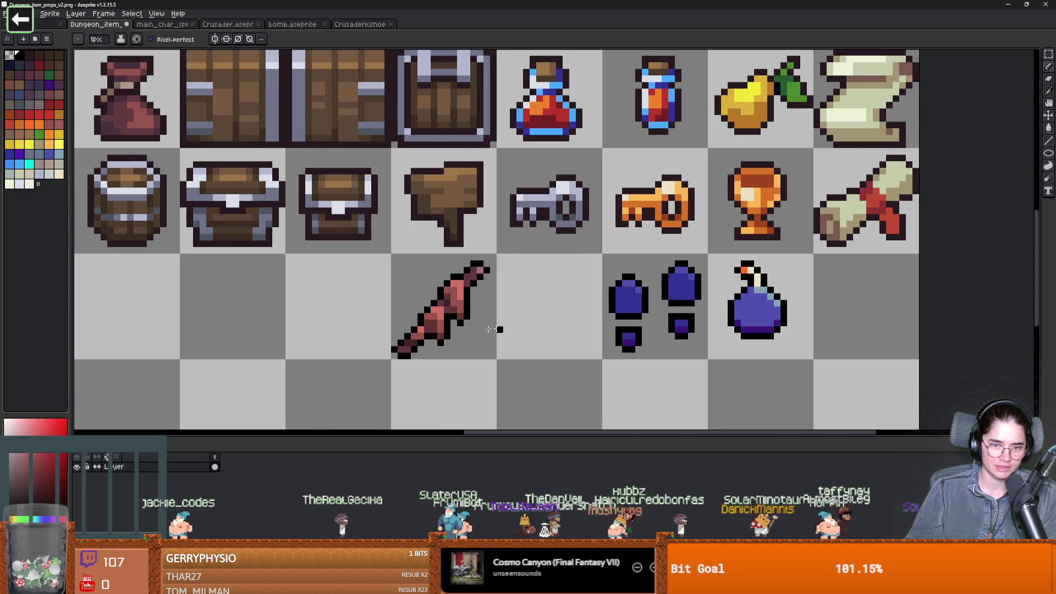
{"action": "scroll", "coordinate": [440, 319], "scroll_direction": "up", "scroll_amount": 2}
Brighten a lower-edge pixel, add black at the twig's tip and edge, and recolour twig pixels
{"action": "left_click", "coordinate": [432, 291]}
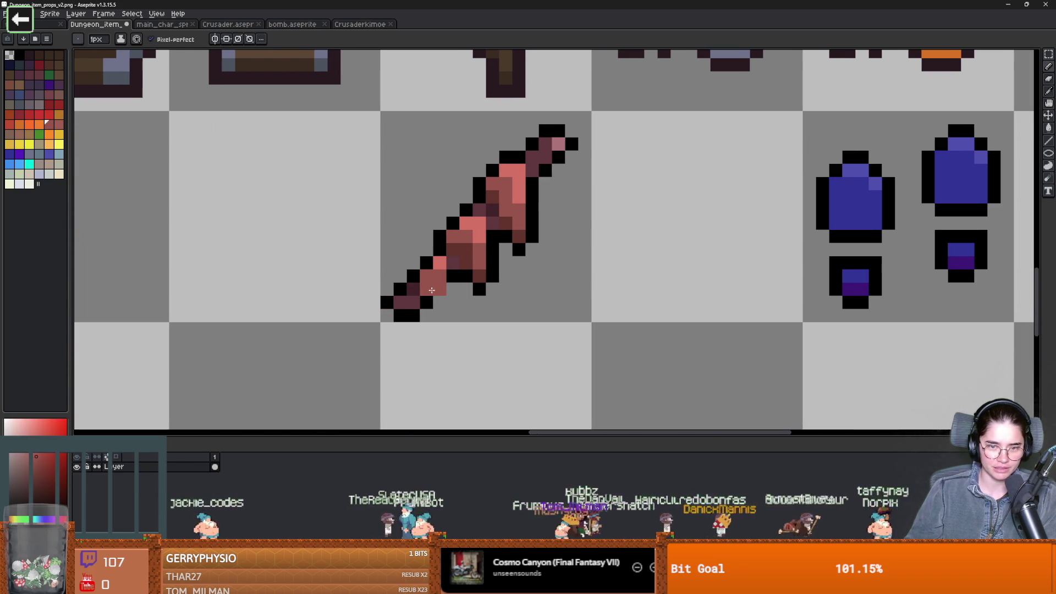
{"action": "left_click", "coordinate": [426, 302], "text": "alt"}
{"action": "left_click", "coordinate": [438, 316]}
{"action": "left_click_drag", "start_coordinate": [450, 296], "coordinate": [452, 288]}
{"action": "left_click", "coordinate": [469, 261], "text": "alt"}
{"action": "left_click", "coordinate": [486, 256]}
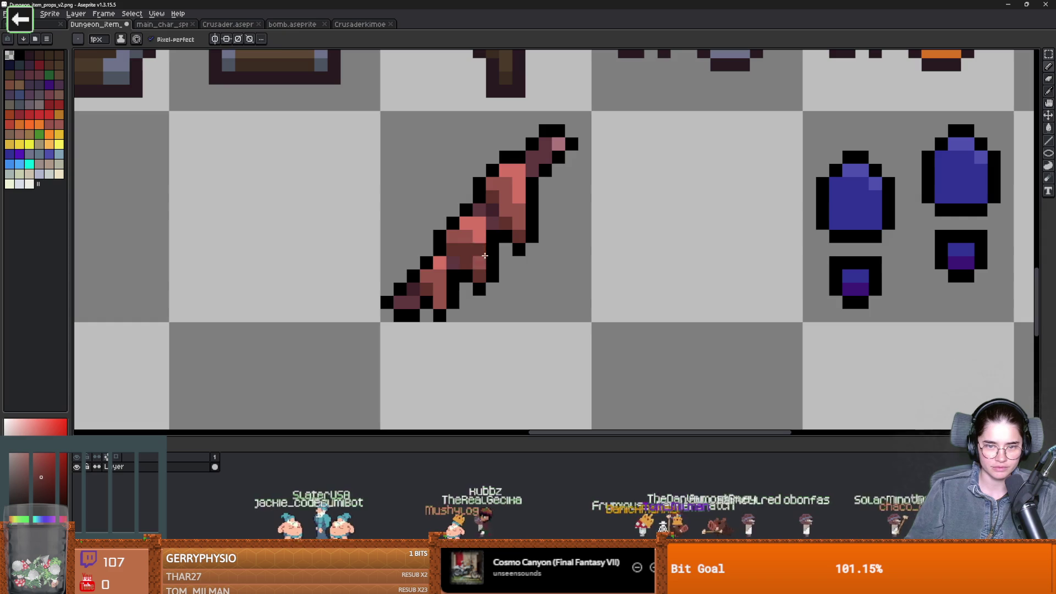
{"action": "scroll", "coordinate": [502, 330], "scroll_direction": "down", "scroll_amount": 3}
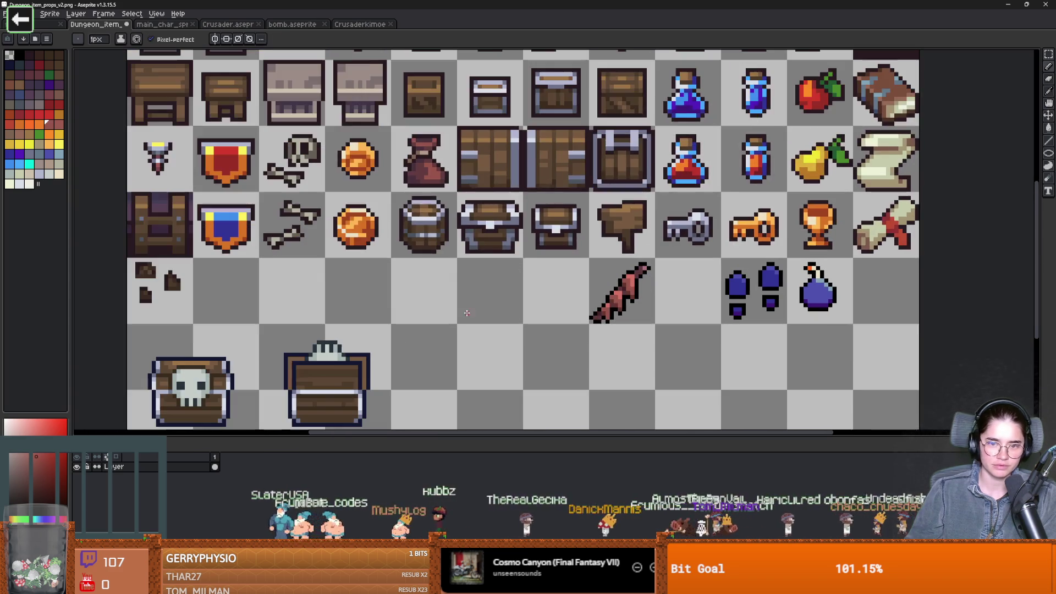
{"action": "mouse_move", "coordinate": [467, 313]}
{"action": "left_mouse_down"}
{"action": "mouse_move", "coordinate": [593, 313]}
{"action": "mouse_move", "coordinate": [436, 306]}
{"action": "left_mouse_up"}
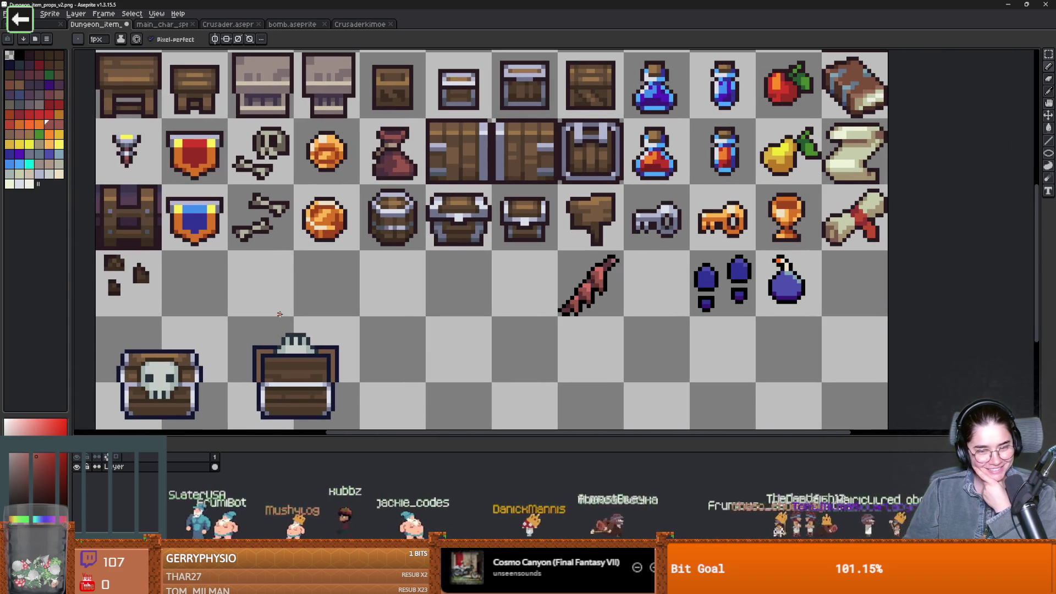
Add a salmon twig pixel with a black outline pixel, and brighten and darken stick pixels
{"action": "scroll", "coordinate": [398, 310], "scroll_direction": "up", "scroll_amount": 2}
{"action": "scroll", "coordinate": [398, 311], "scroll_direction": "up", "scroll_amount": 3}
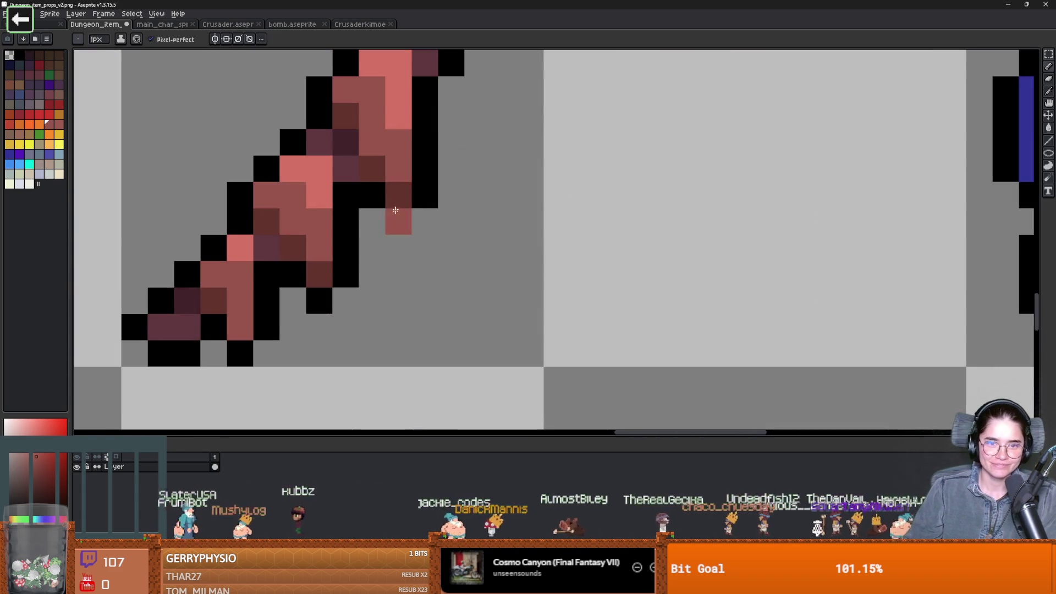
{"action": "left_click", "coordinate": [410, 209]}
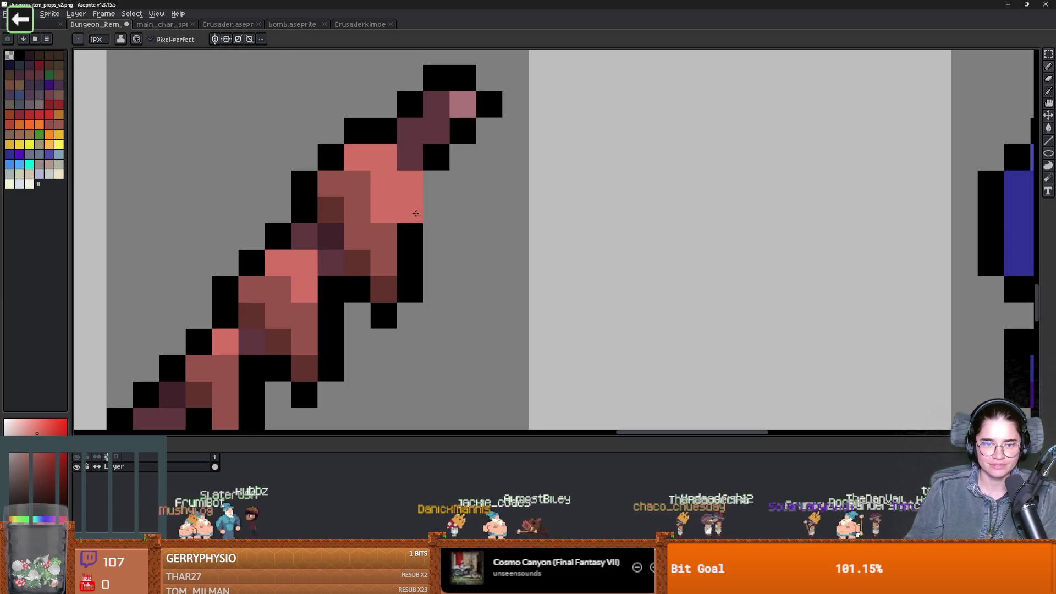
{"action": "right_click", "coordinate": [437, 183]}
{"action": "left_click", "coordinate": [384, 237]}
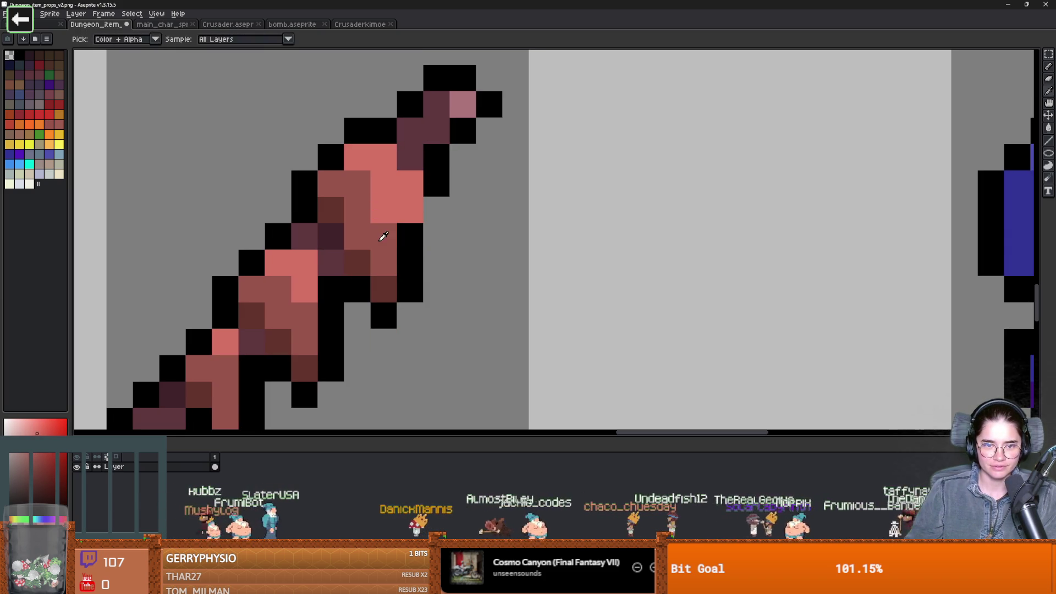
{"action": "right_click", "coordinate": [436, 236]}
{"action": "scroll", "coordinate": [460, 337], "scroll_direction": "down", "scroll_amount": 3}
{"action": "scroll", "coordinate": [460, 337], "scroll_direction": "down", "scroll_amount": 4}
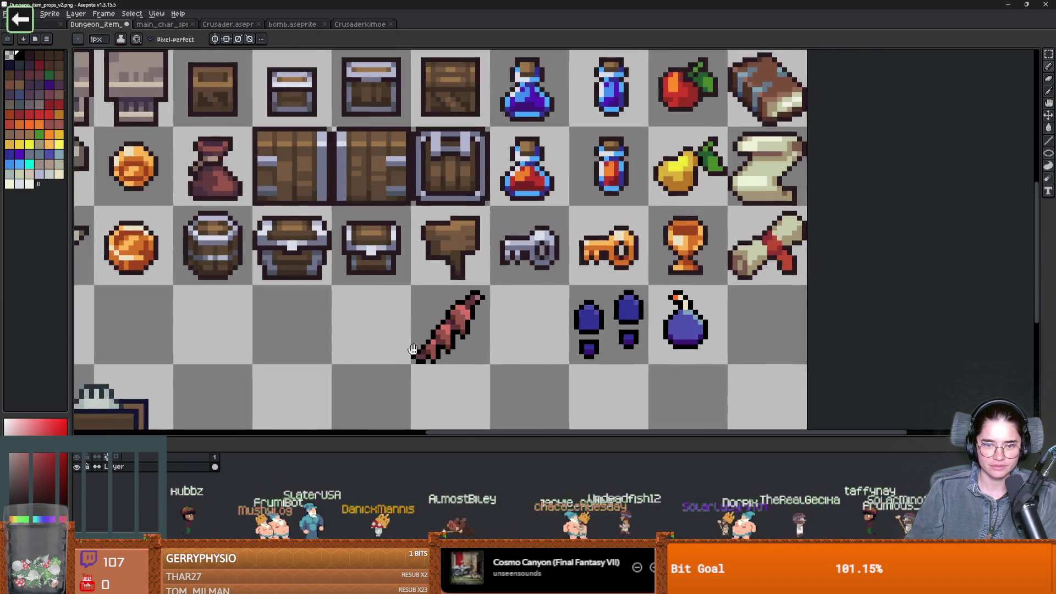
{"action": "scroll", "coordinate": [461, 309], "scroll_direction": "up", "scroll_amount": 1}
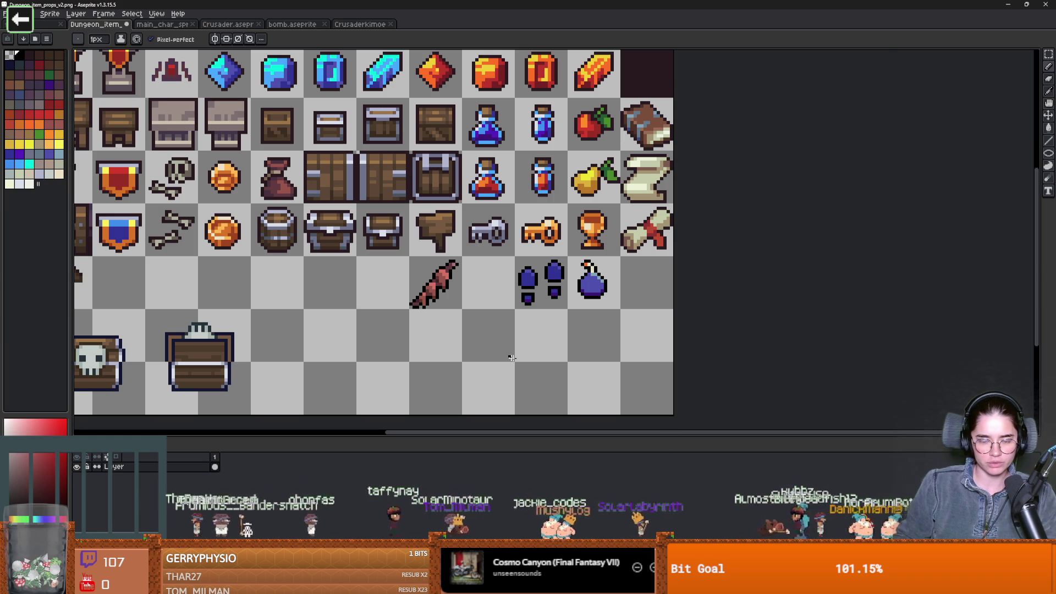
Add a black outline pixel to the twig and pick a red from the stick
{"action": "scroll", "coordinate": [457, 302], "scroll_direction": "up", "scroll_amount": 5}
{"action": "key", "text": "i"}
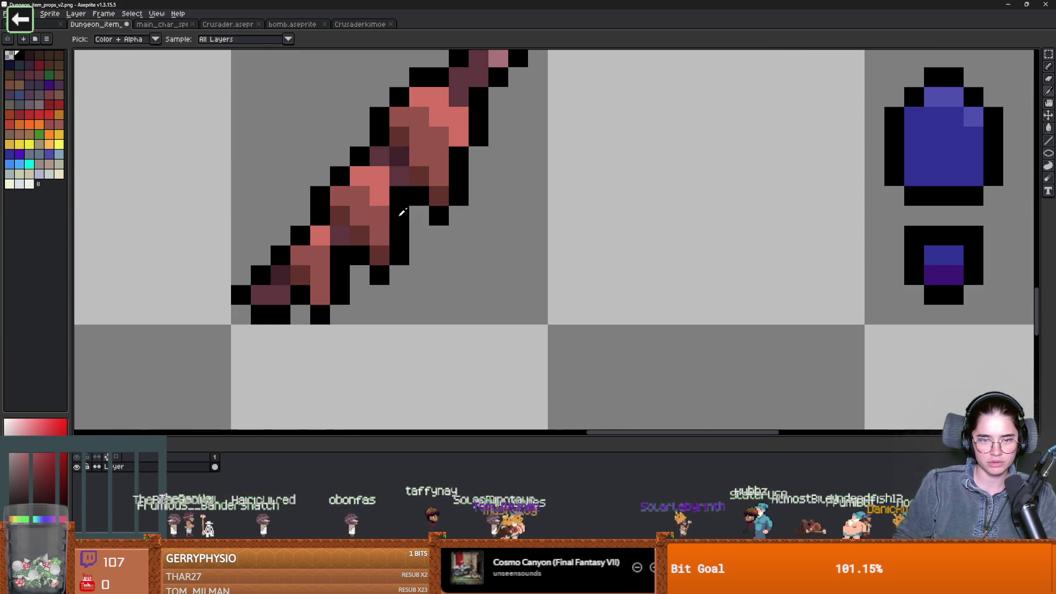
{"action": "key", "text": "b"}
{"action": "left_click", "coordinate": [416, 217]}
{"action": "left_click", "coordinate": [395, 220], "text": "alt"}
{"action": "scroll", "coordinate": [463, 305], "scroll_direction": "down", "scroll_amount": 4}
{"action": "scroll", "coordinate": [464, 305], "scroll_direction": "down", "scroll_amount": 2}
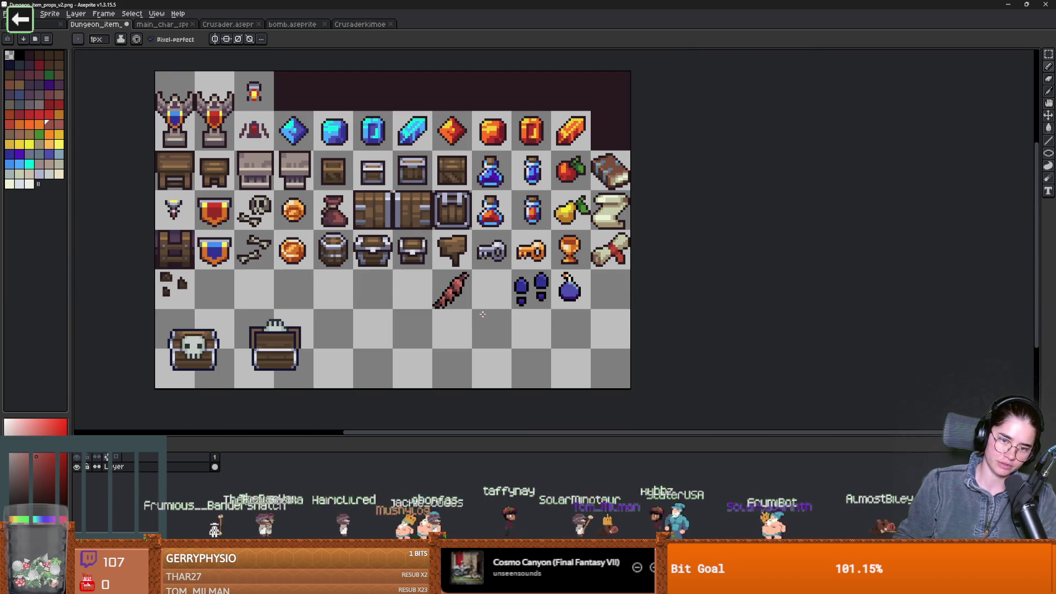
{"action": "scroll", "coordinate": [465, 294], "scroll_direction": "up", "scroll_amount": 5}
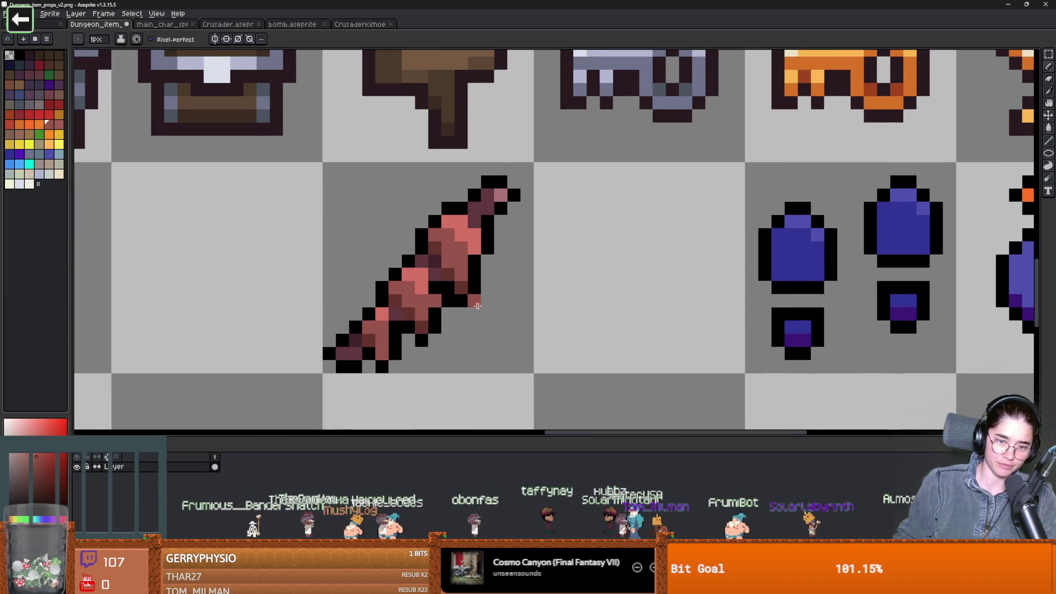
{"action": "scroll", "coordinate": [536, 294], "scroll_direction": "down", "scroll_amount": 5}
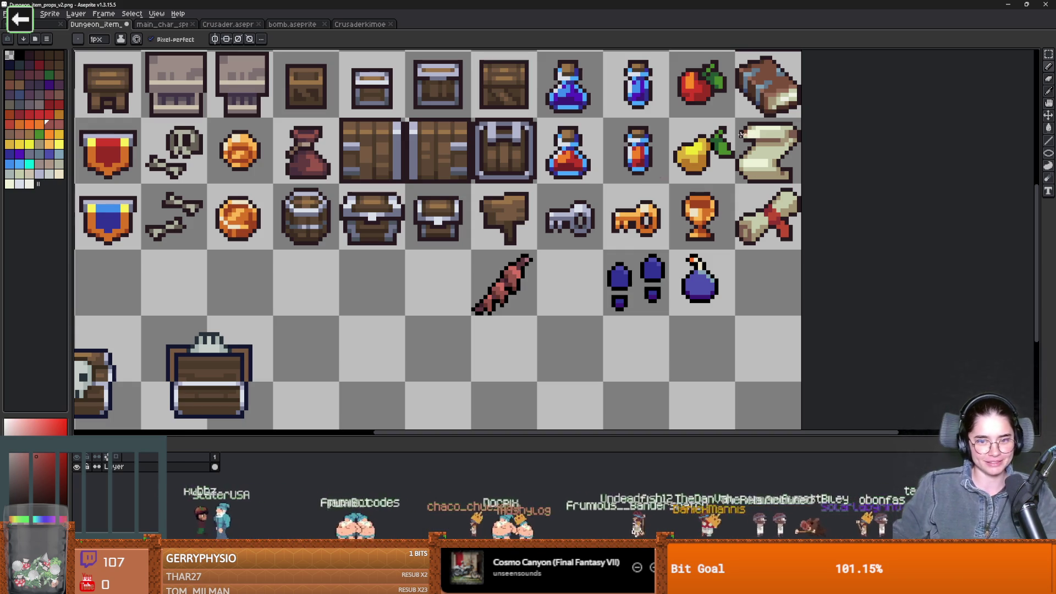
{"action": "scroll", "coordinate": [495, 292], "scroll_direction": "up", "scroll_amount": 7}
{"action": "scroll", "coordinate": [590, 287], "scroll_direction": "down", "scroll_amount": 2}
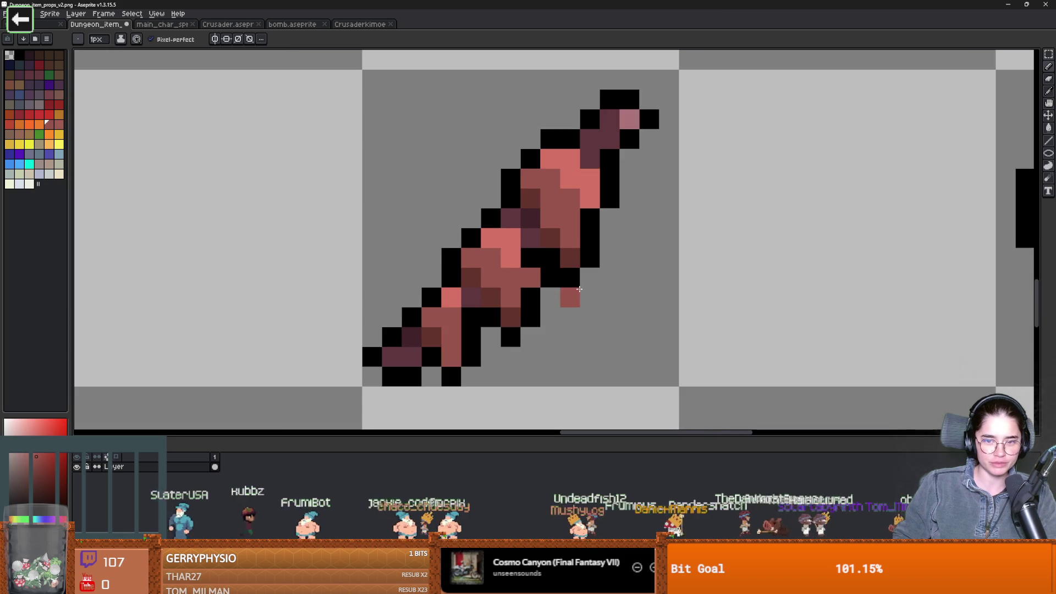
{"action": "scroll", "coordinate": [573, 275], "scroll_direction": "up", "scroll_amount": 1}
{"action": "scroll", "coordinate": [589, 302], "scroll_direction": "down", "scroll_amount": 3}
{"action": "scroll", "coordinate": [632, 300], "scroll_direction": "down", "scroll_amount": 2}
{"action": "scroll", "coordinate": [638, 297], "scroll_direction": "down", "scroll_amount": 1}
{"action": "key", "text": "v"}
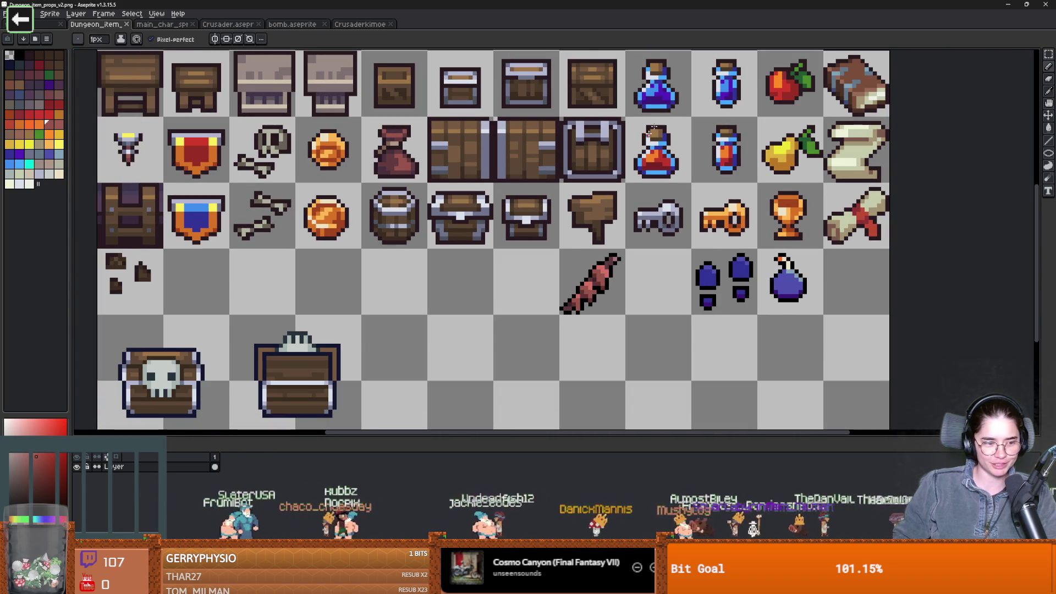